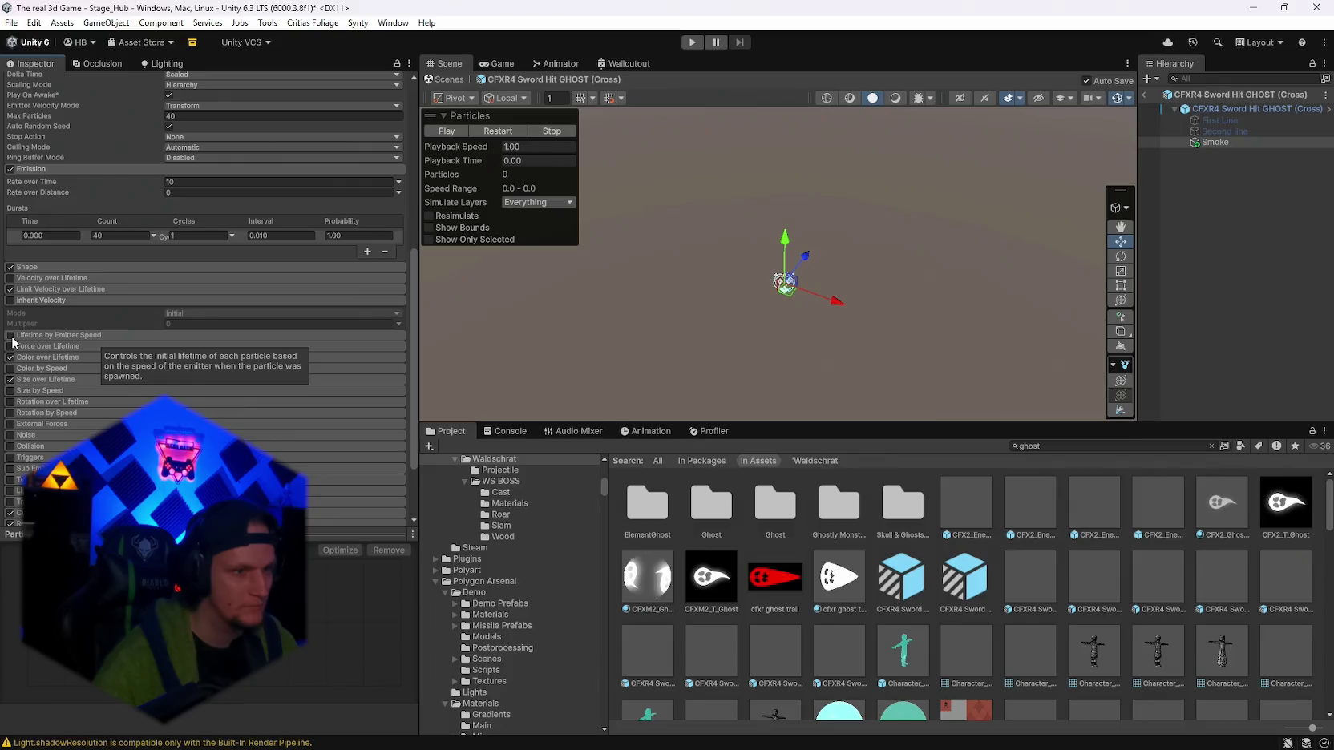
Try the Smoke's Lifetime by Emitter Speed and Force over Lifetime modules, then disable both again.
left_click(11, 336)
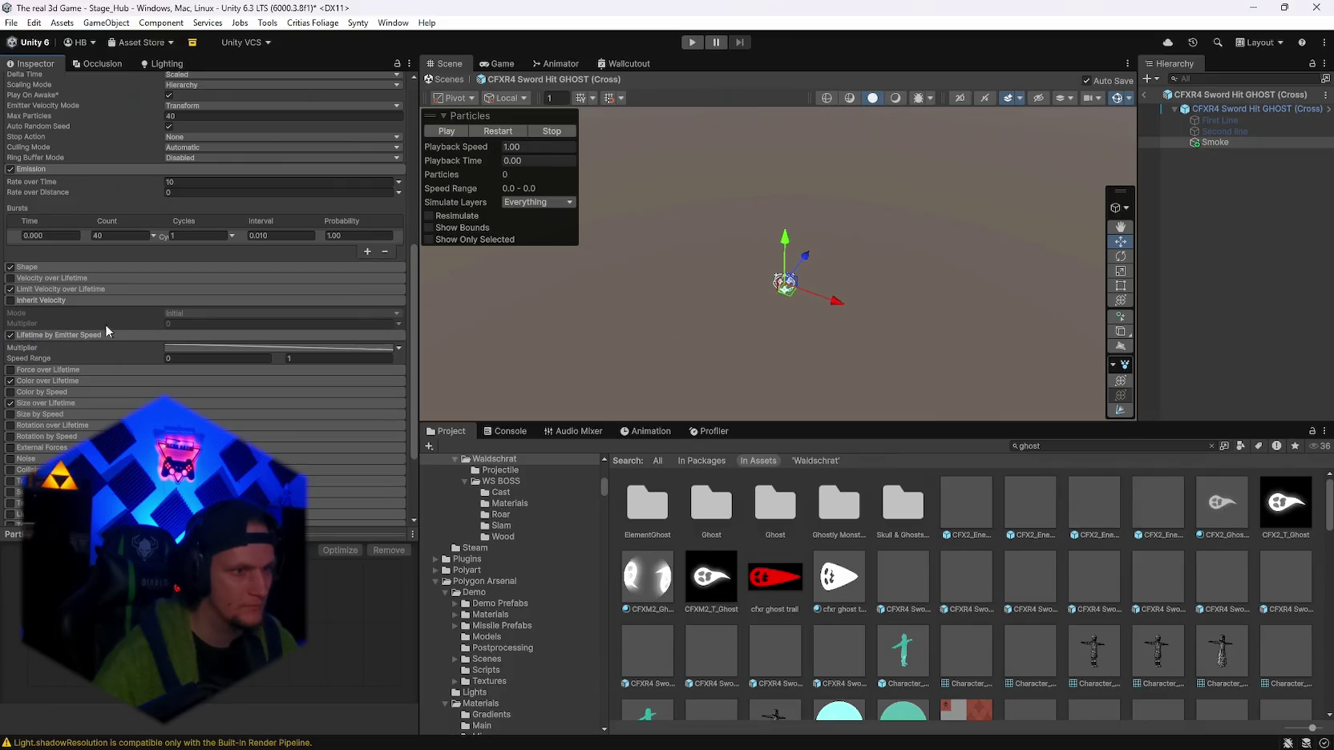
left_click(491, 132)
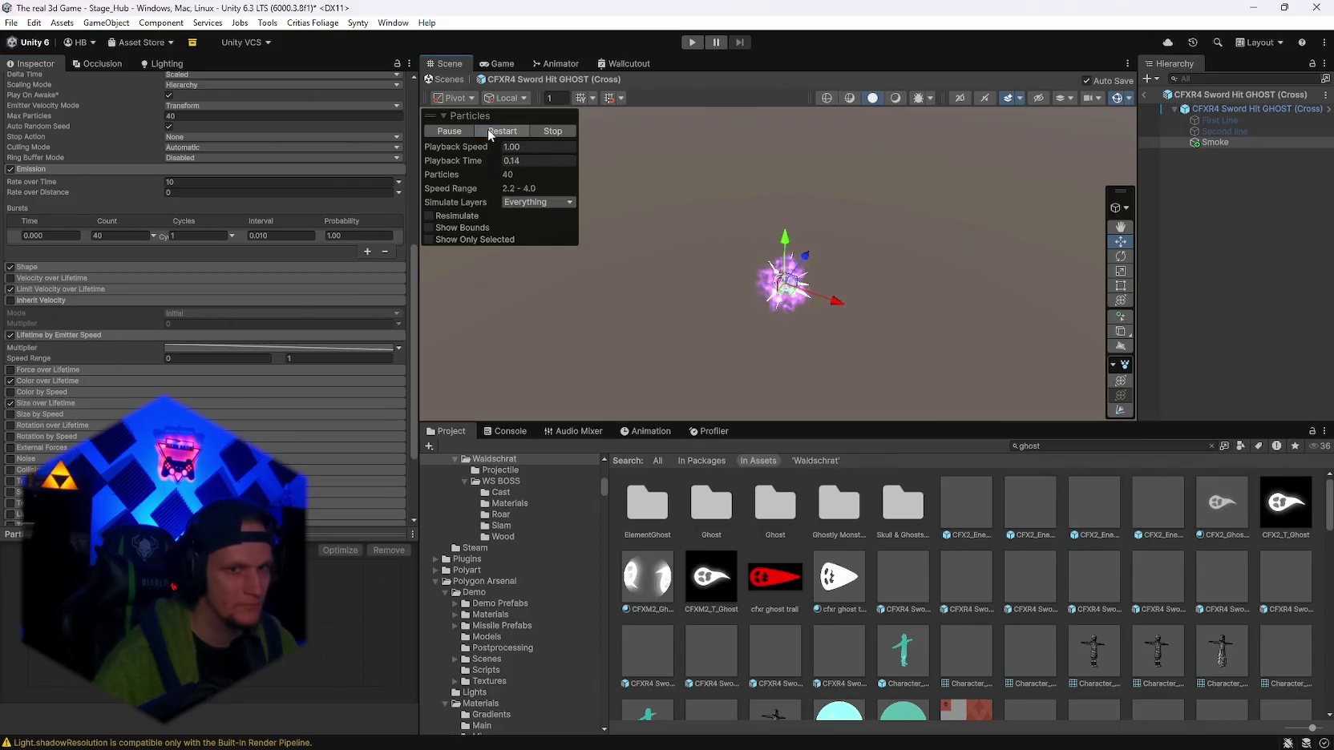
left_click(10, 336)
left_click(10, 370)
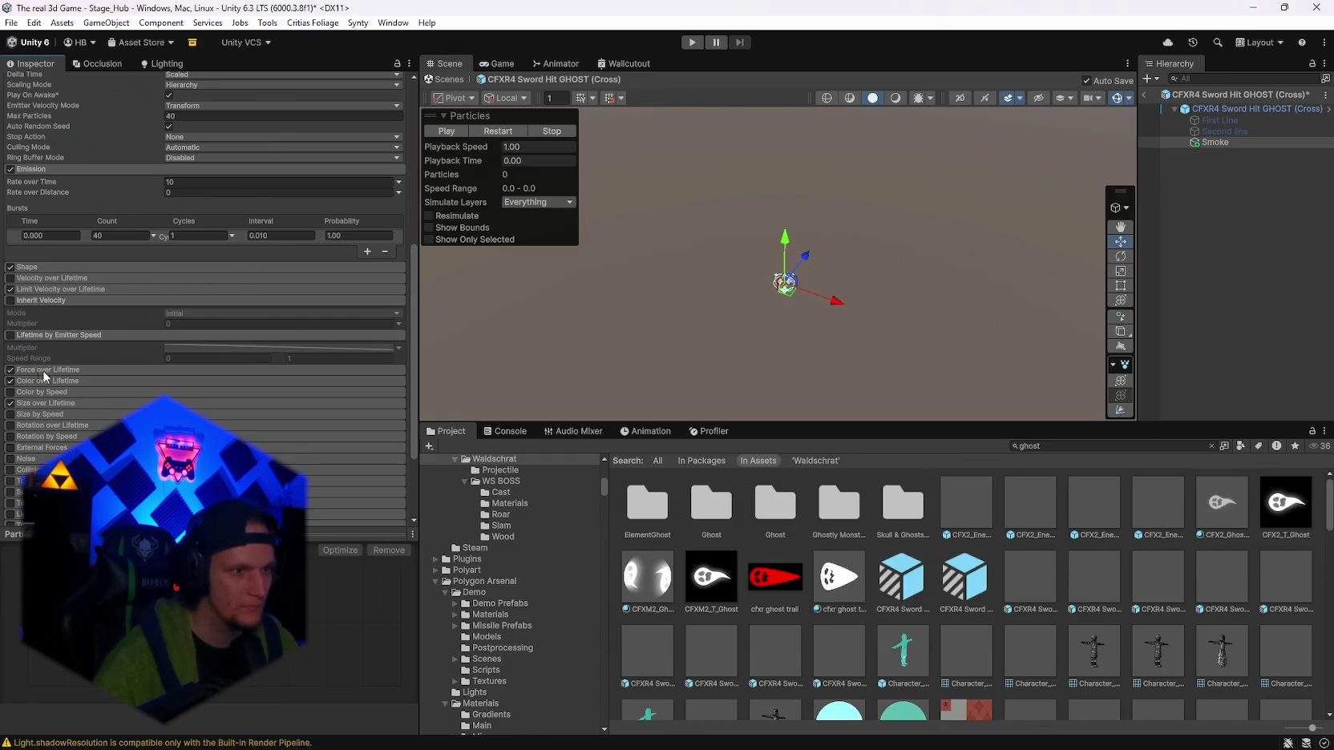
left_click(48, 370)
left_click(492, 129)
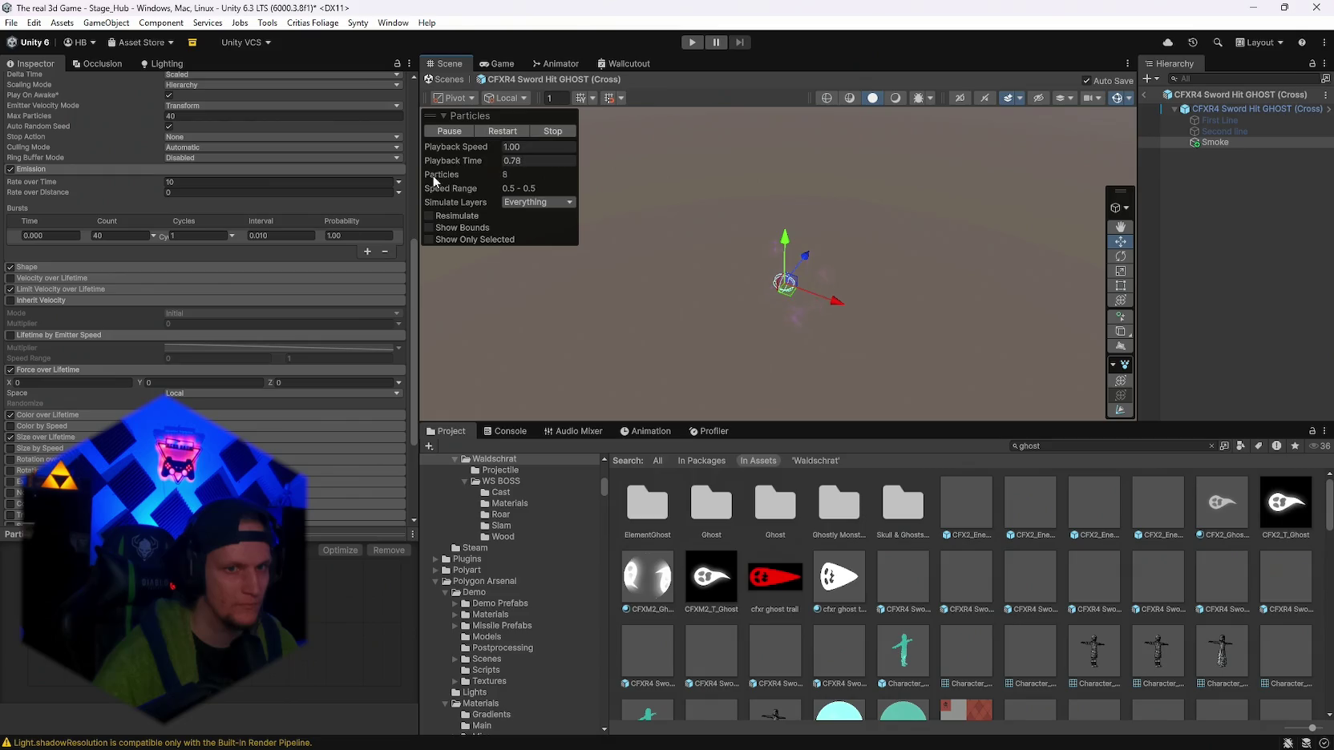
left_click(9, 370)
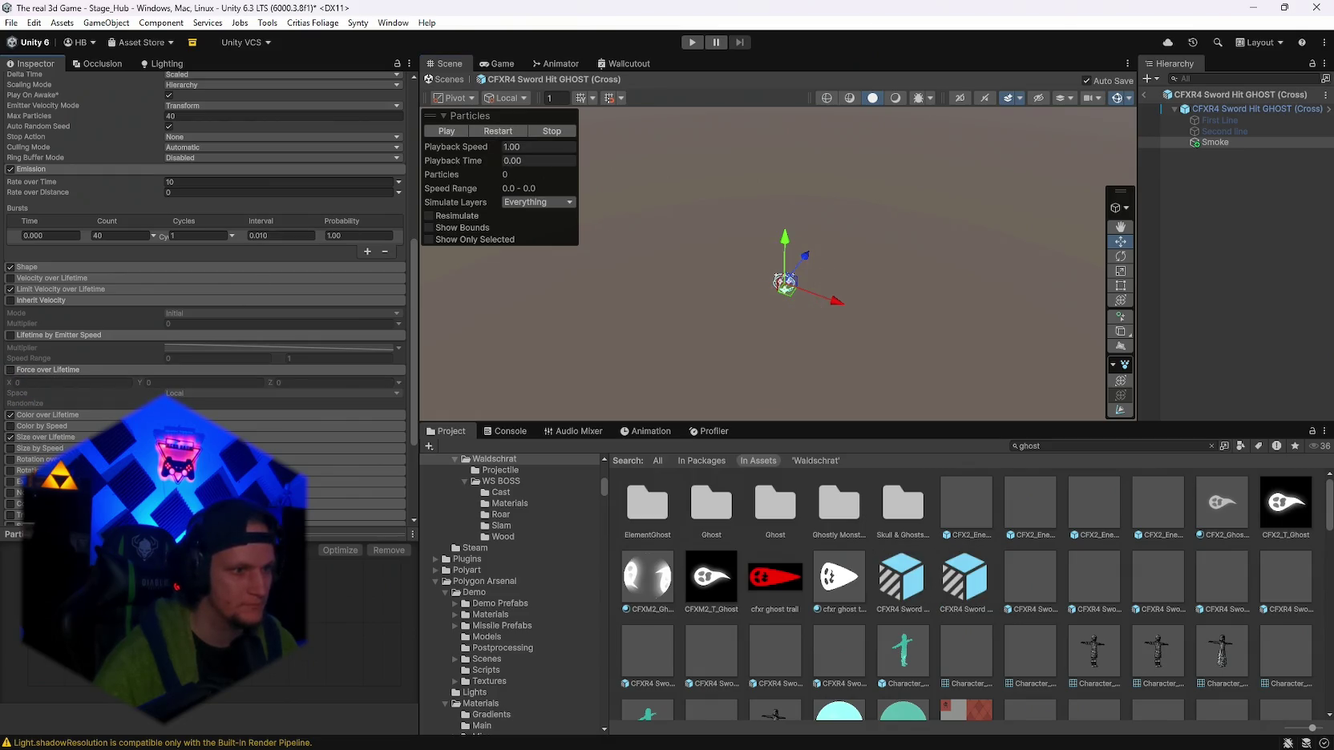
Raise the Smoke emission Rate over Time to 28.86 and replay the preview.
scroll(212, 298, "down", 2)
scroll(202, 418, "up", 6)
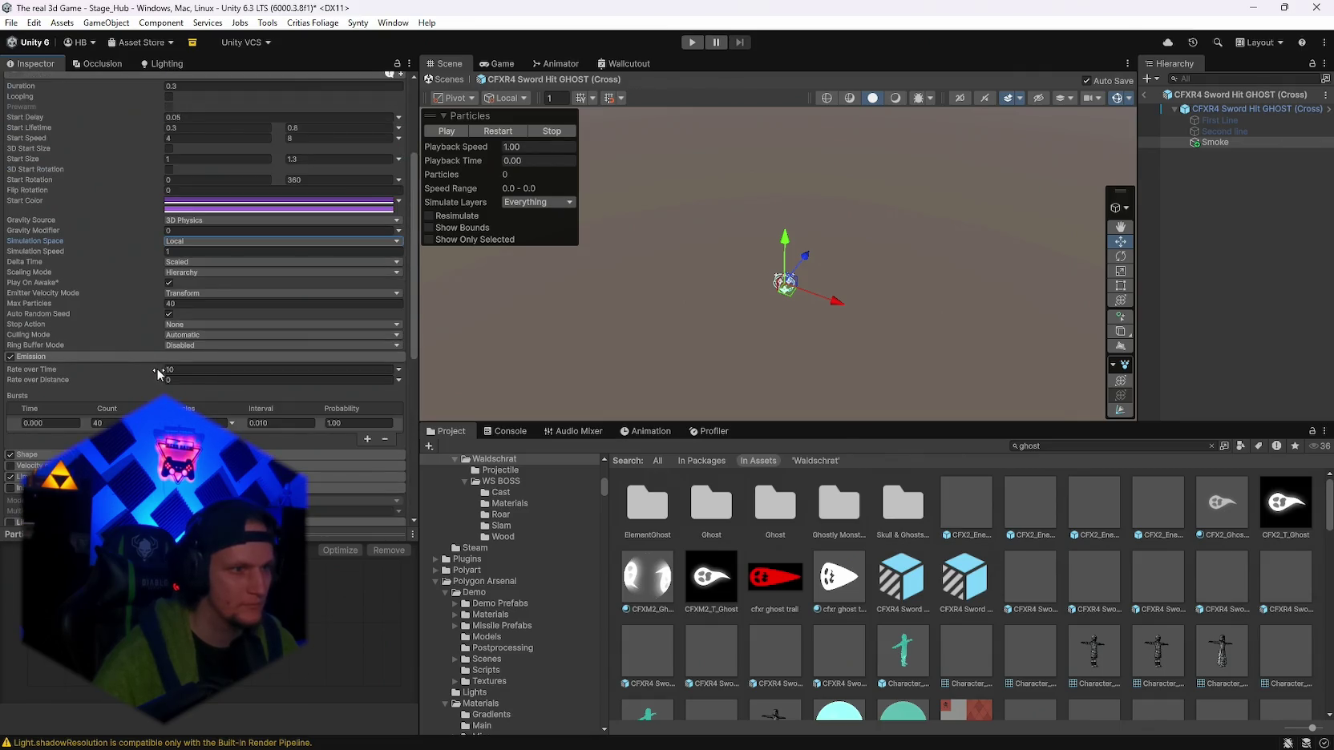
left_click_drag(168, 369, 157, 375)
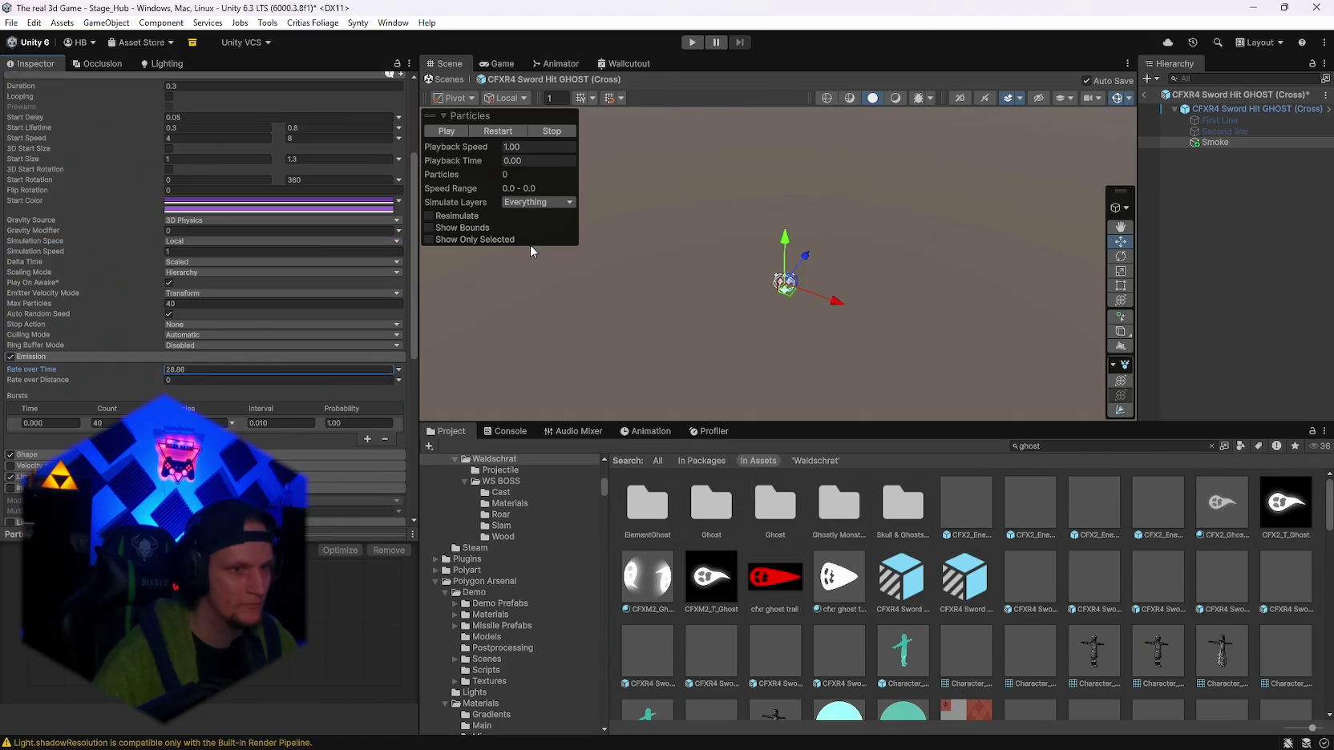
left_click(495, 130)
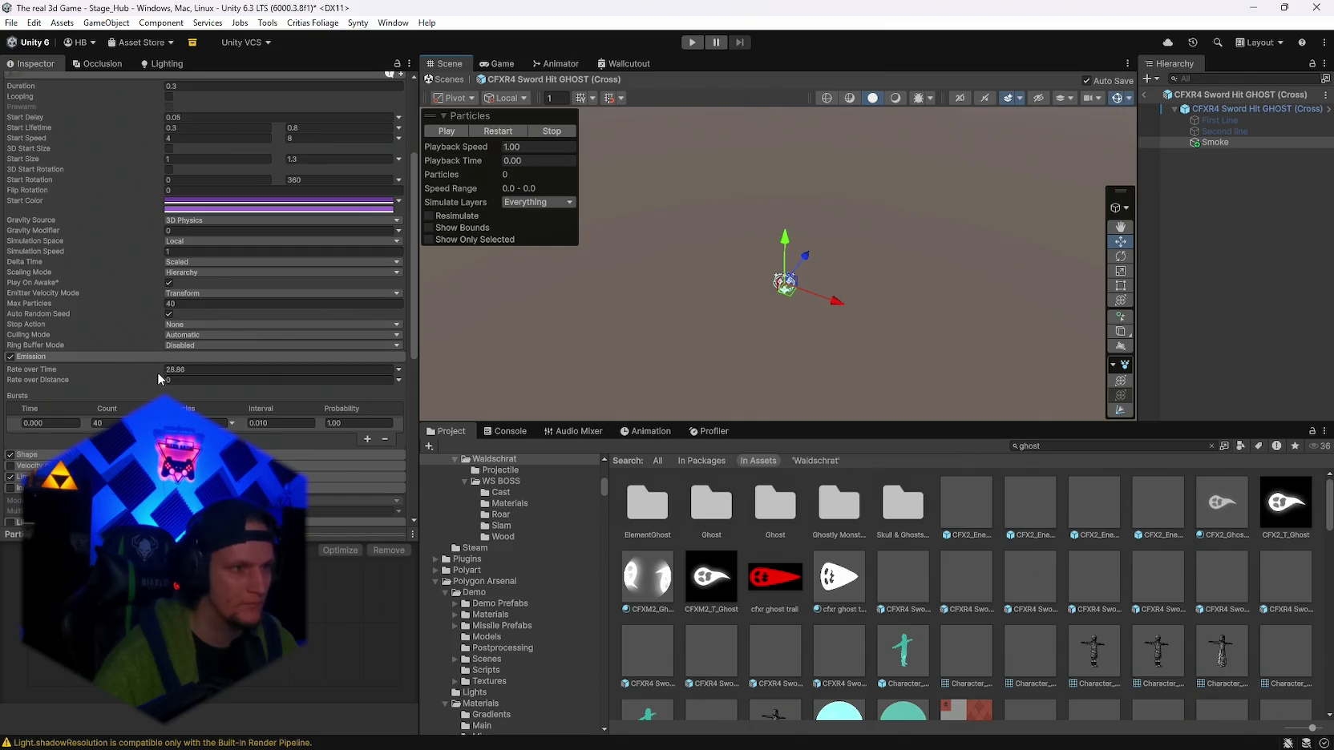
scroll(157, 372, "up", 2)
scroll(894, 577, "down", 2)
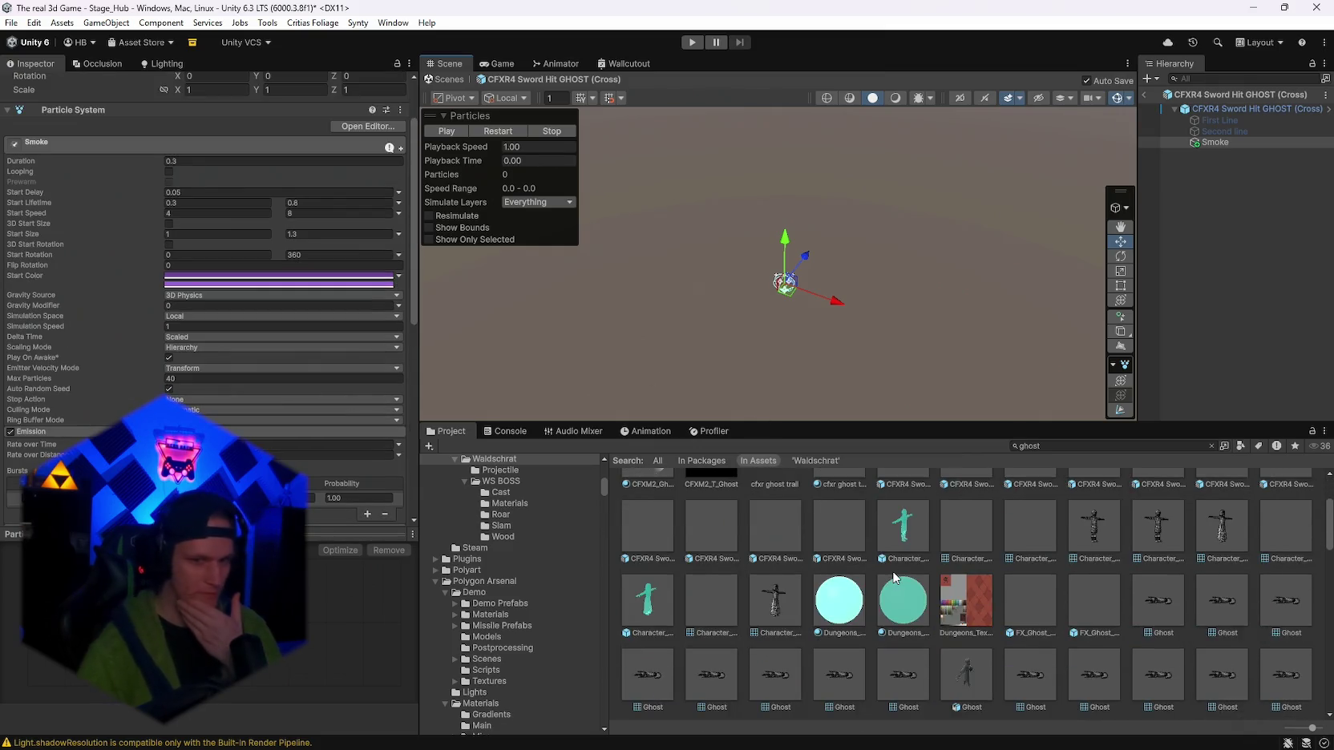
Preview the FX_Ghost_Dust and CFX2_EnemyDeathGhost Orange prefabs.
double_click(1042, 605)
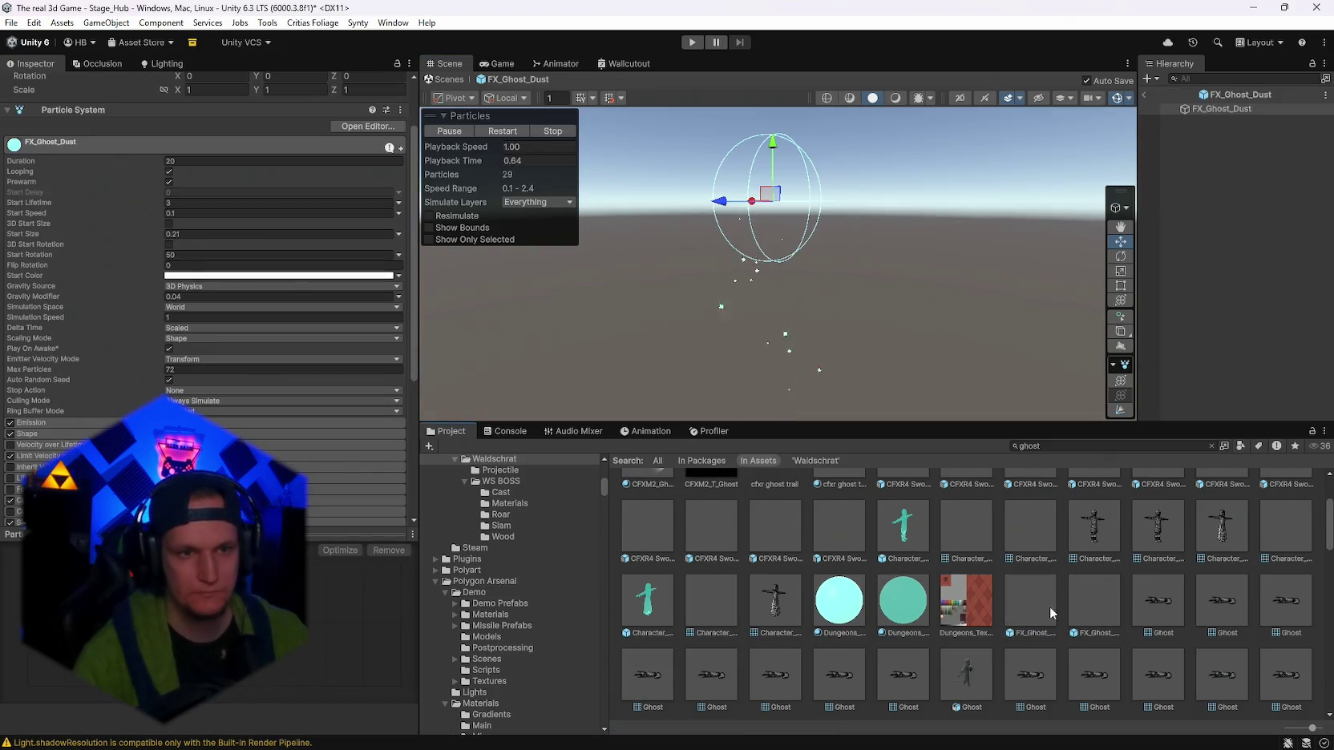
scroll(924, 611, "up", 2)
scroll(924, 612, "up", 1)
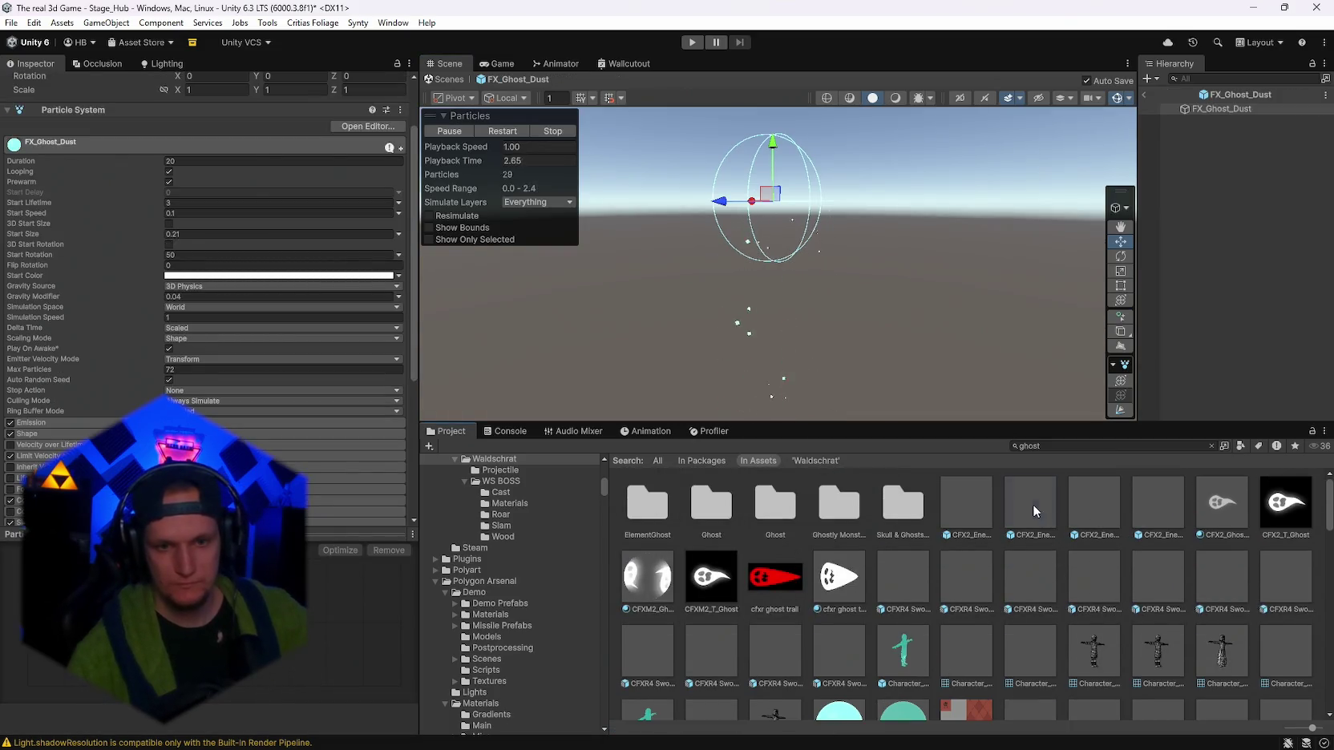
double_click(1032, 505)
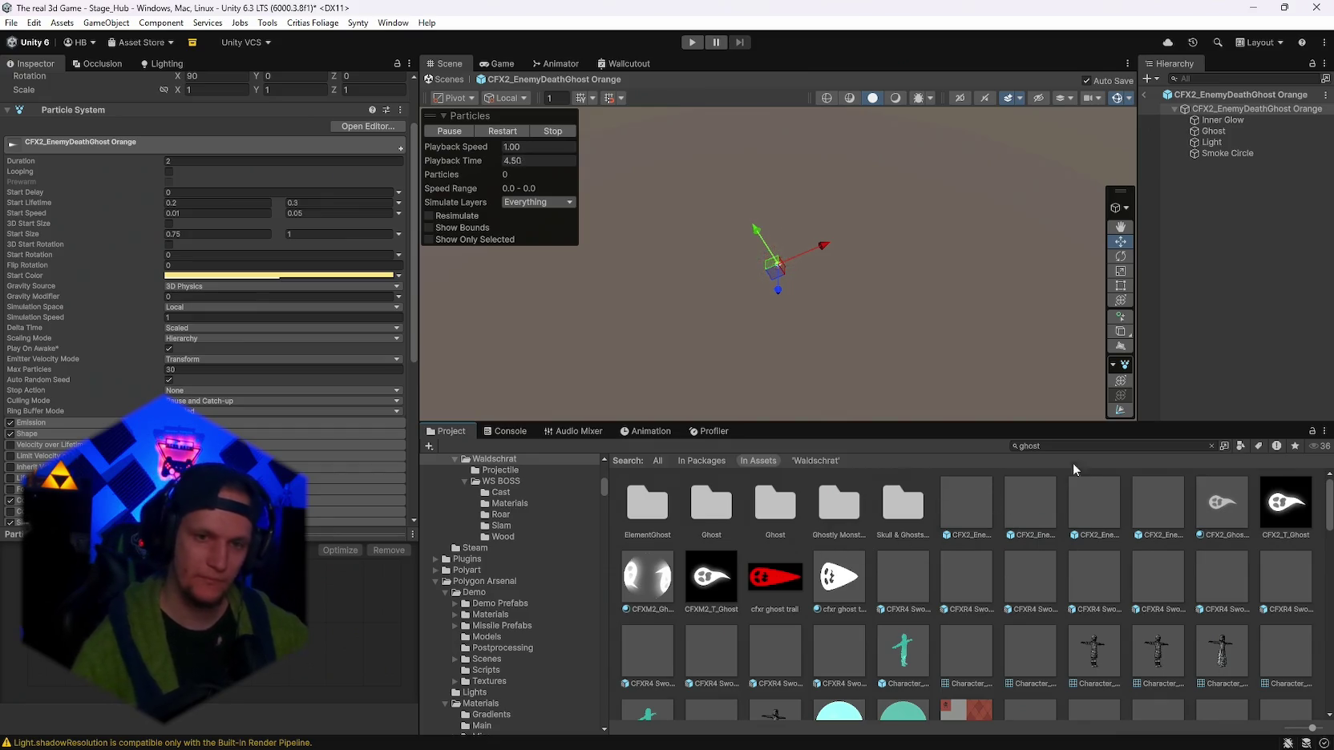
Search 'spirit', open CFX2_Wandering_Spirits in Prefab Mode, inspect it, and select its asset.
left_click(1052, 447)
type("spi")
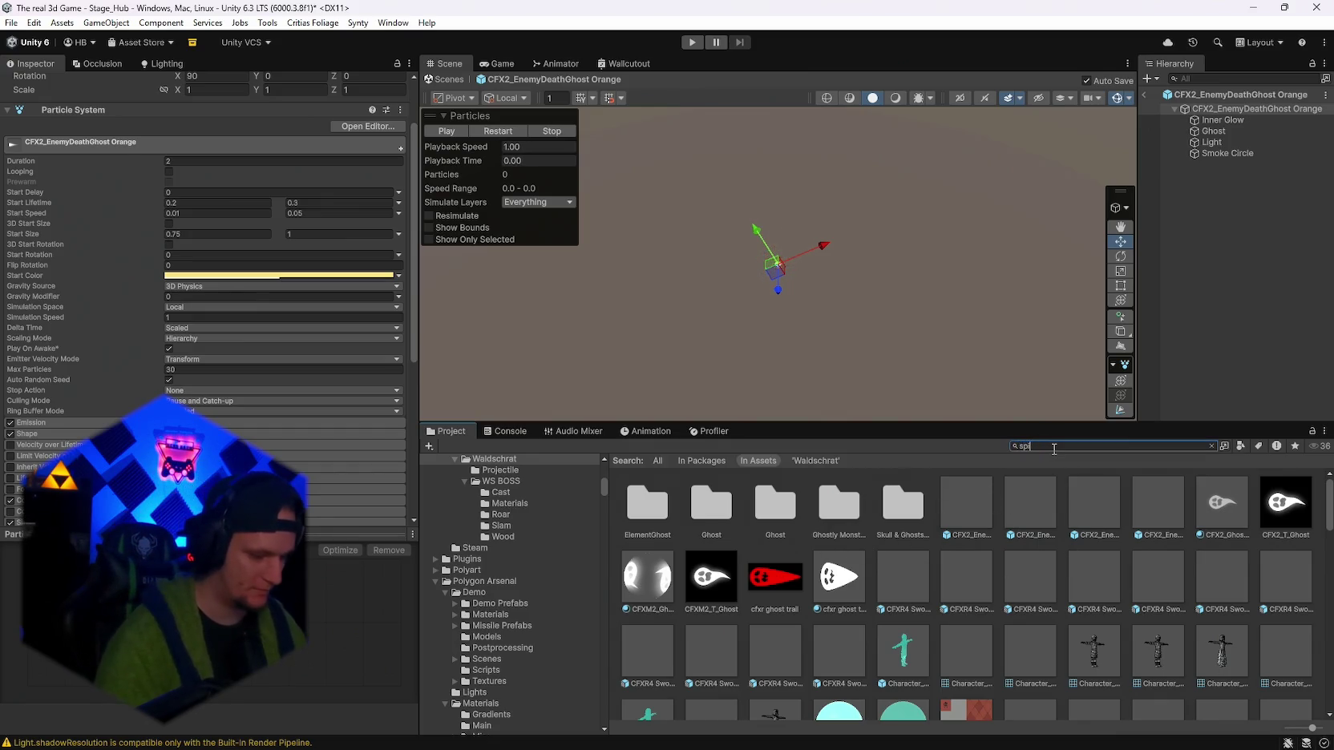
type("rit")
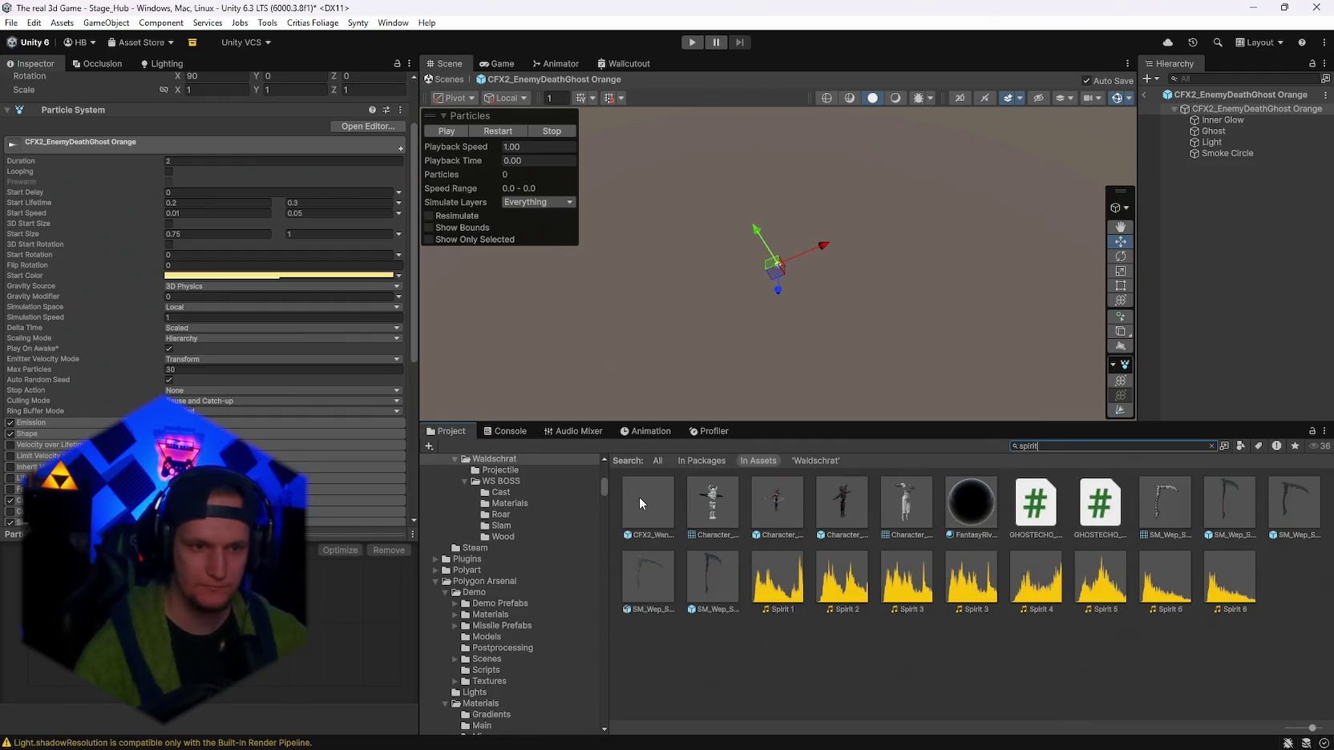
double_click(640, 497)
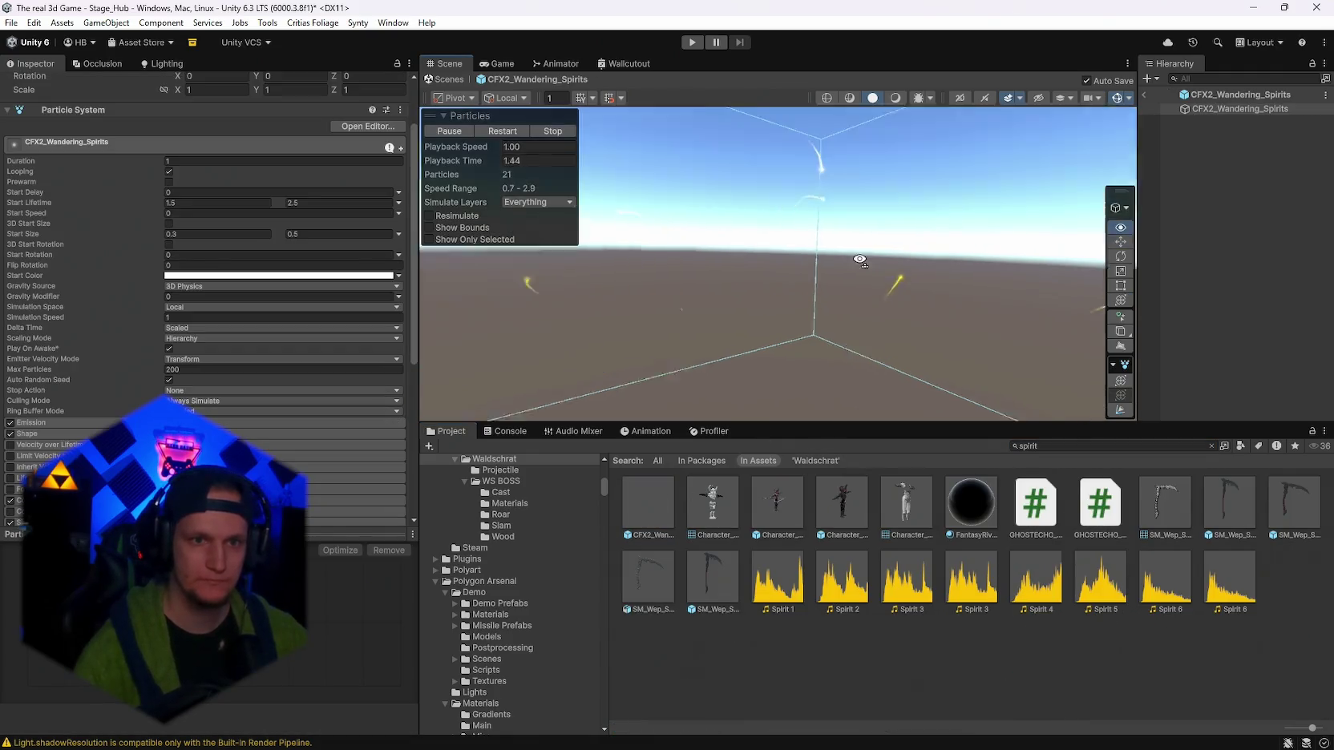
mouse_move(860, 260)
left_mouse_down()
mouse_move(860, 226)
mouse_move(302, 368)
mouse_move(176, 298)
left_mouse_up()
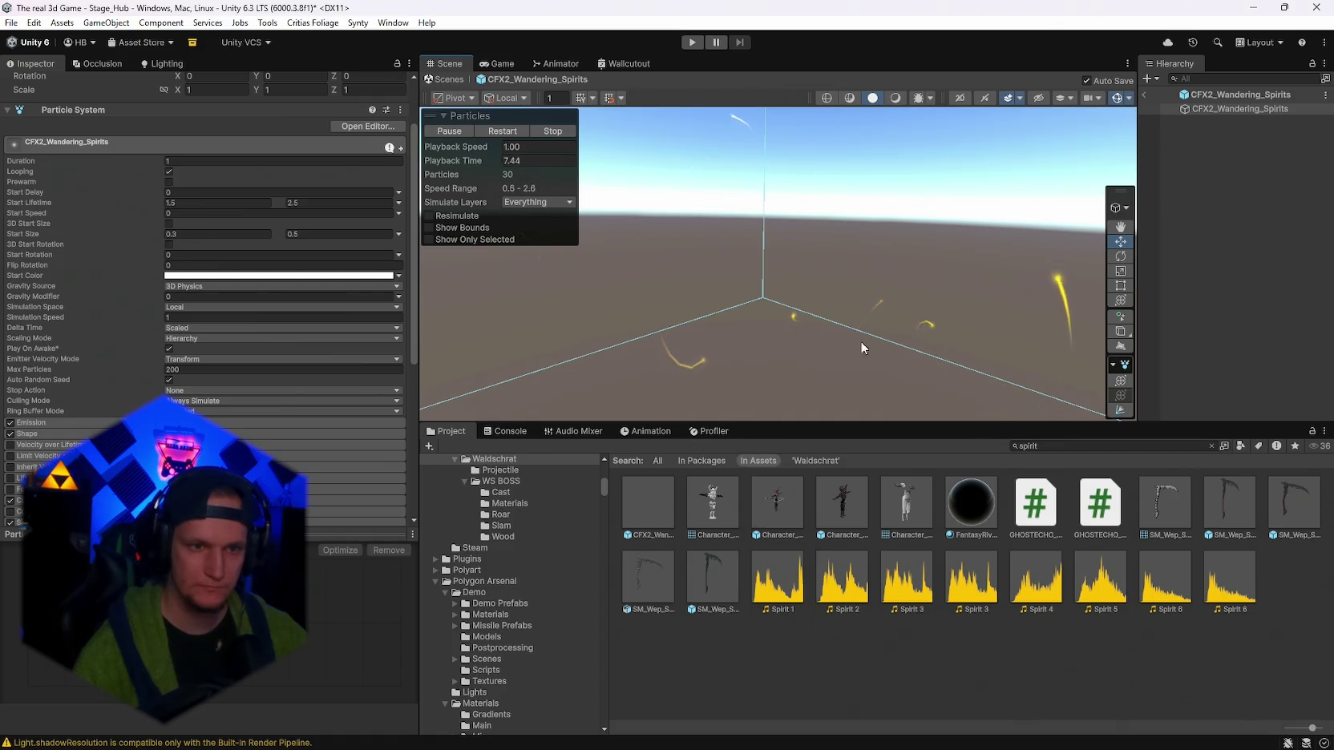
left_click_drag(859, 340, 1050, 254)
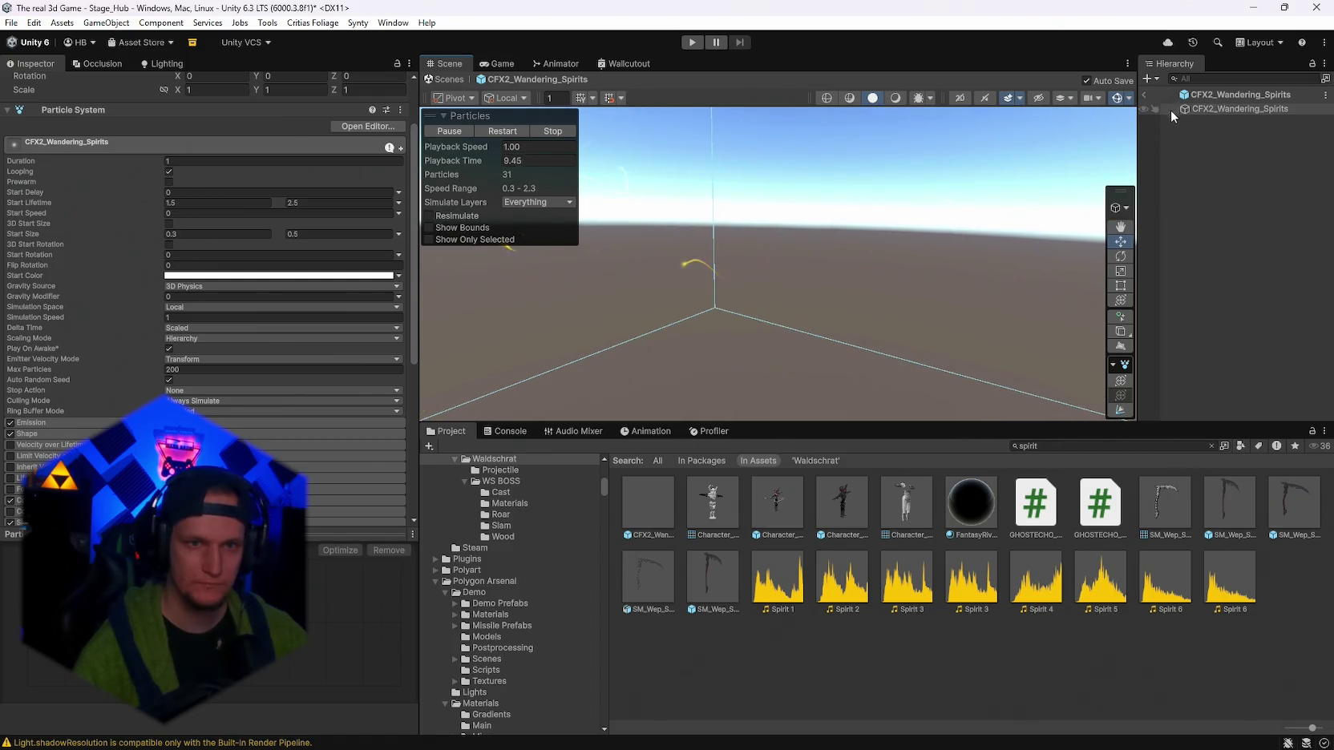
left_click(646, 503)
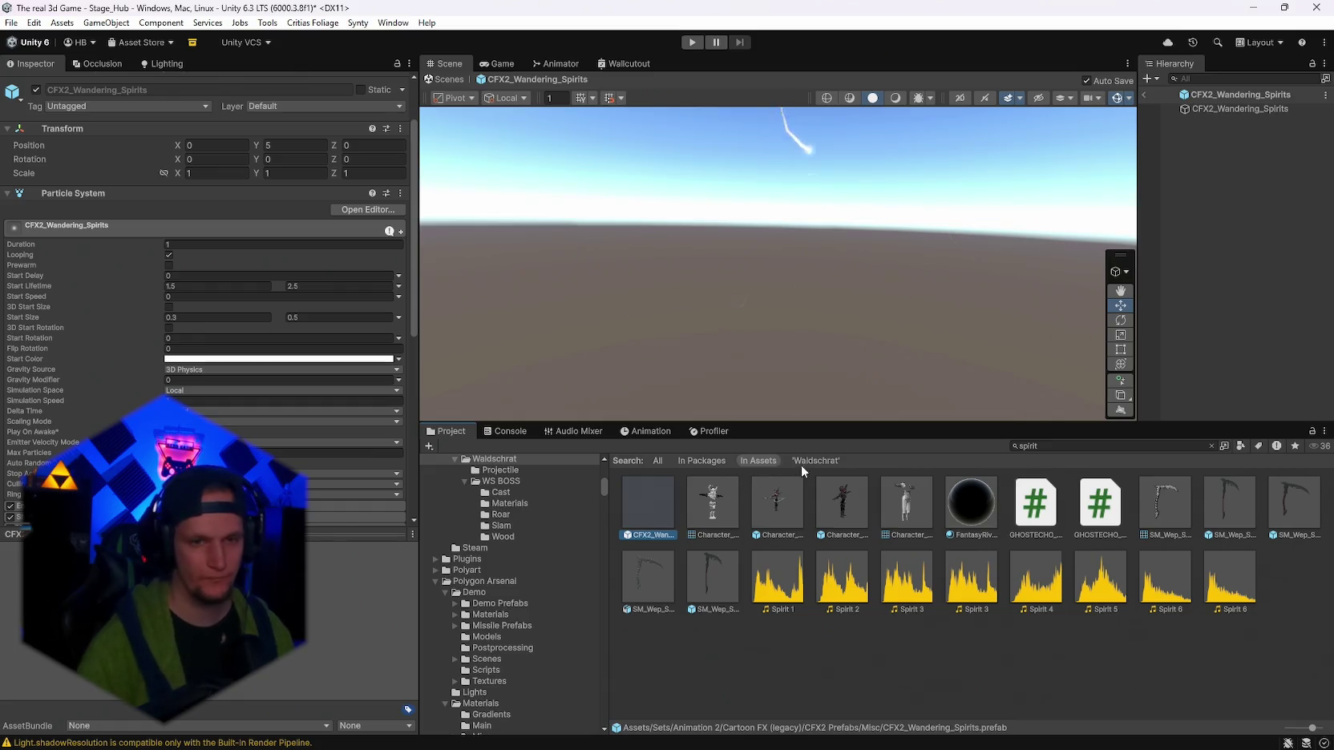
double_click(1077, 448)
Search 'waldschrat', open the Waldschrat folder and paste the spirits prefab there.
key("BackSpace")
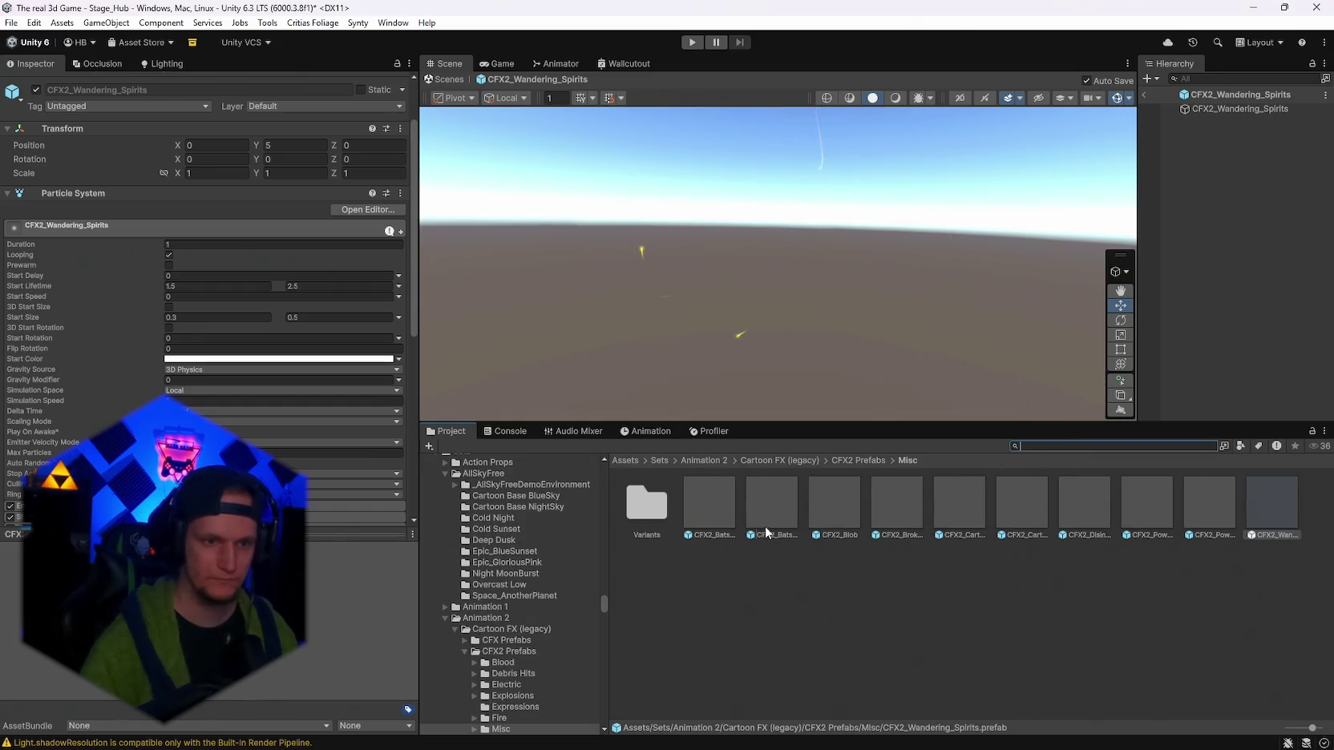
type("waldschrat")
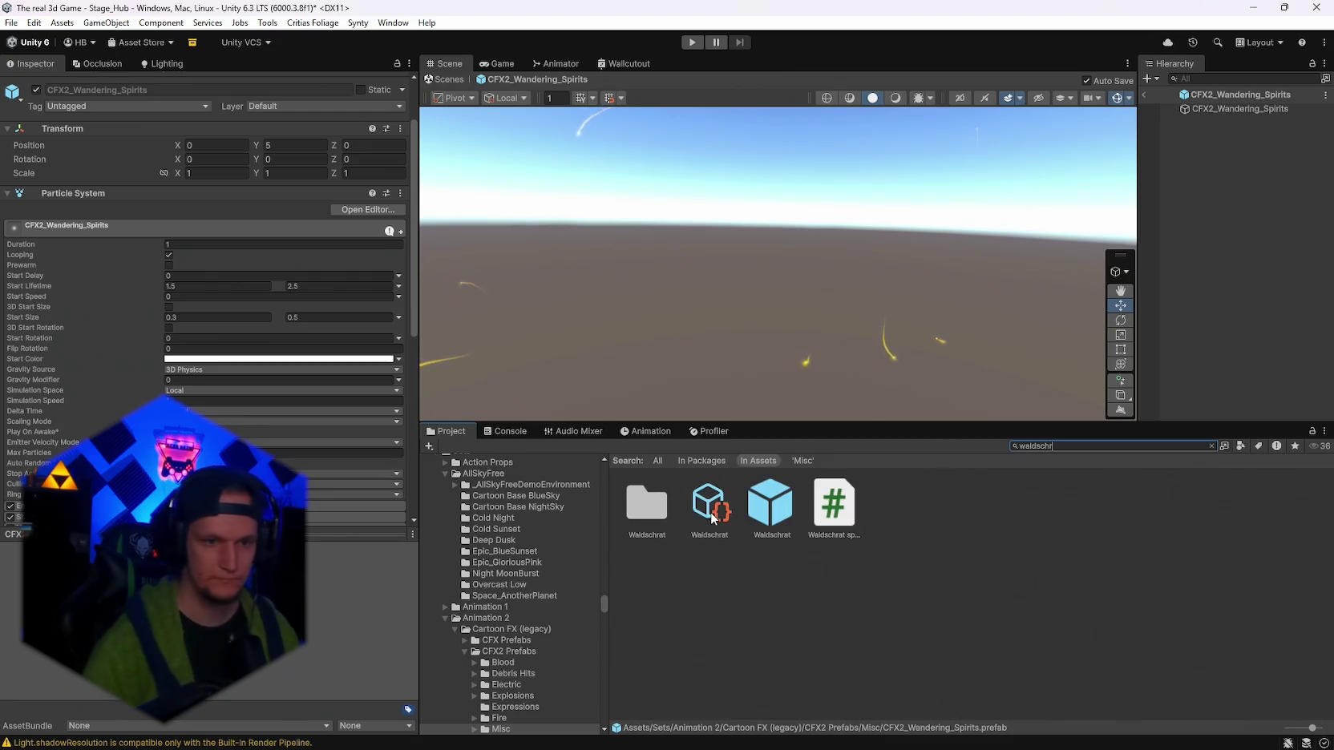
double_click(646, 507)
key("ctrl+v")
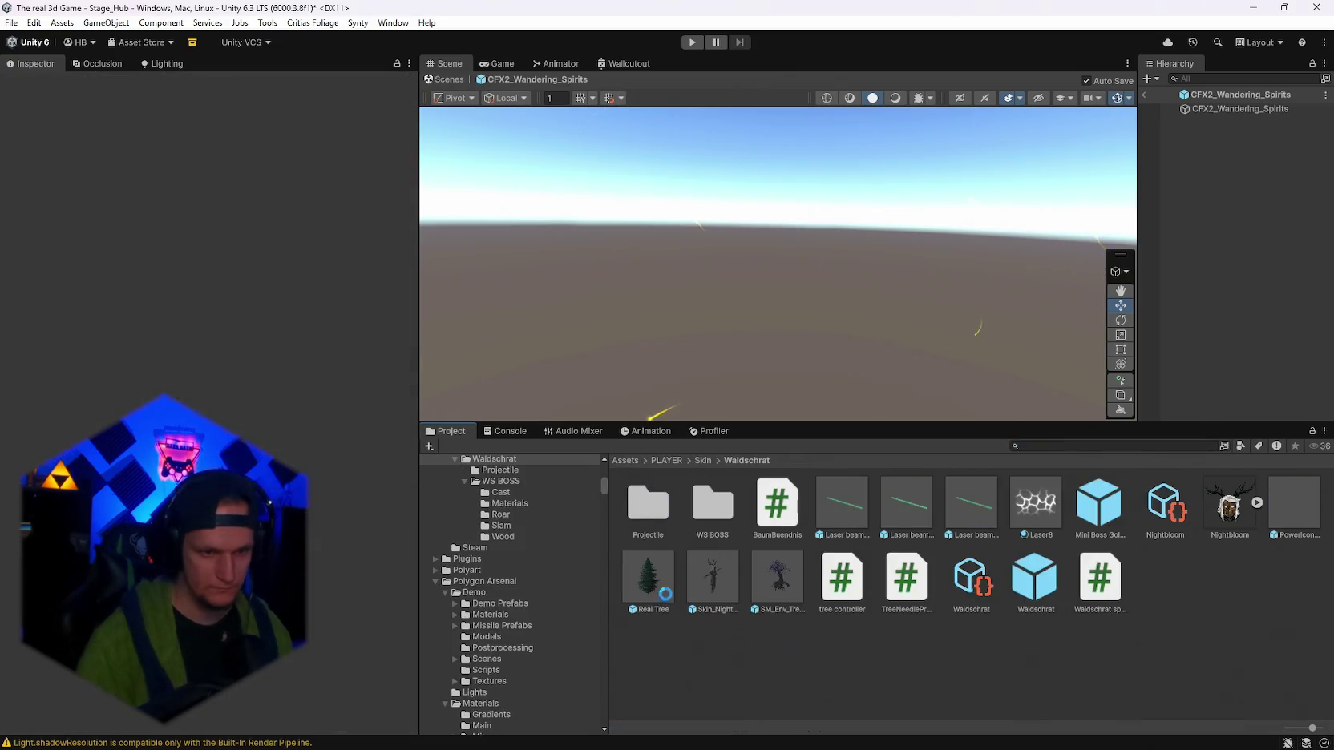
Open the Real Tree prefab and paste CFX2_Wandering_Spirits as a child of Real Tree.
double_click(715, 586)
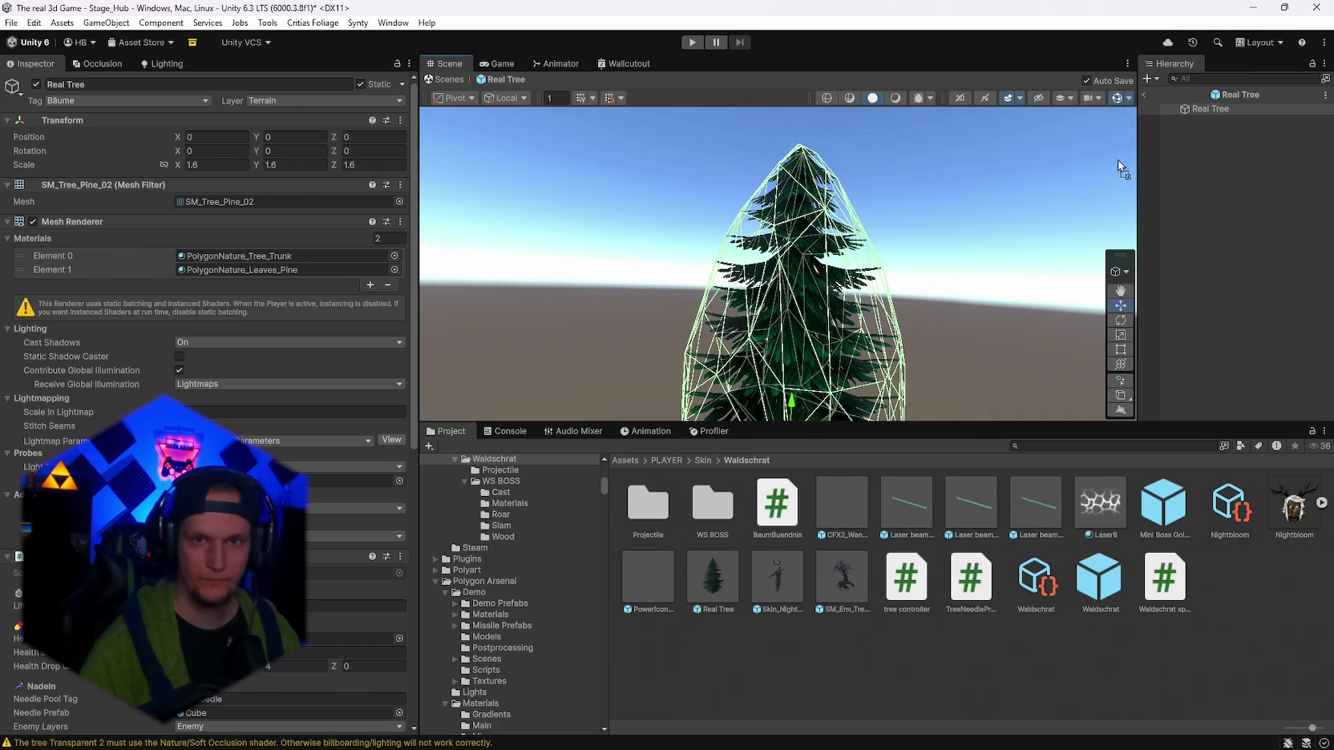
left_click(1206, 109)
key("ctrl+v")
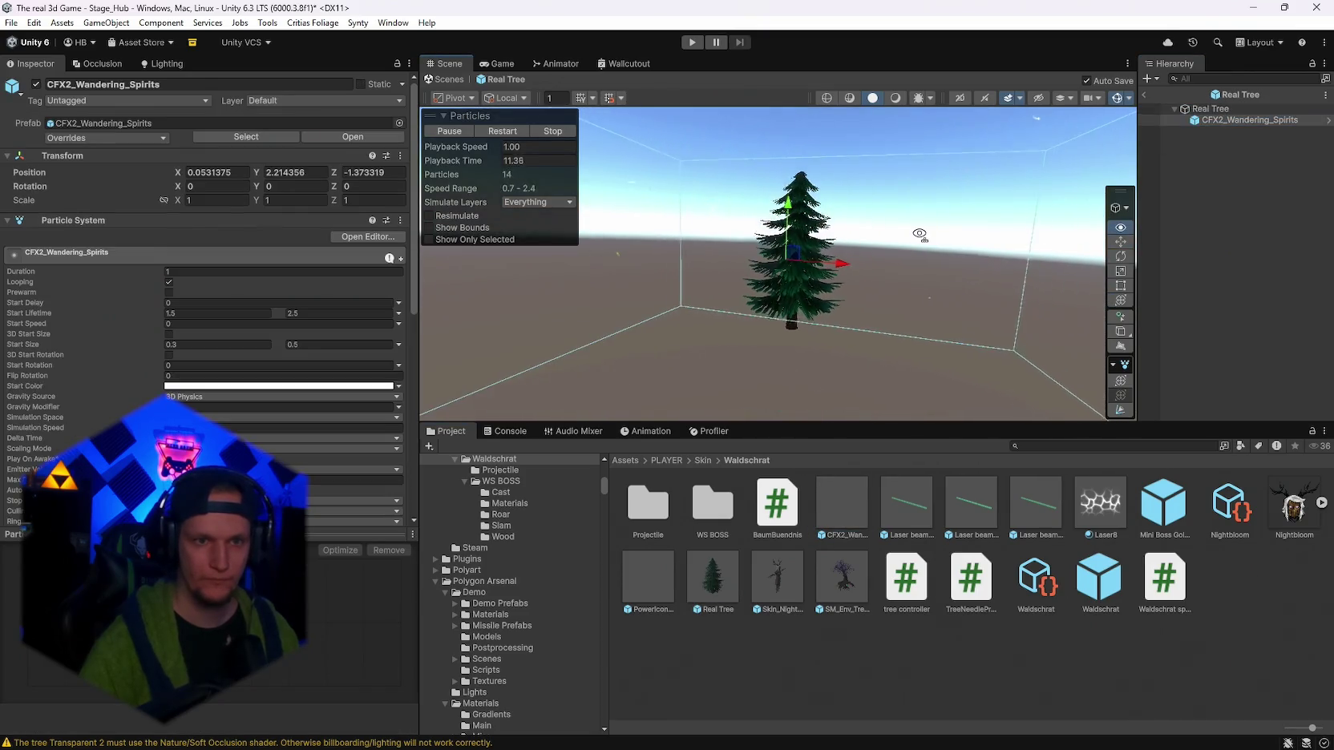
mouse_move(919, 234)
left_mouse_down()
mouse_move(937, 234)
mouse_move(917, 280)
left_mouse_up()
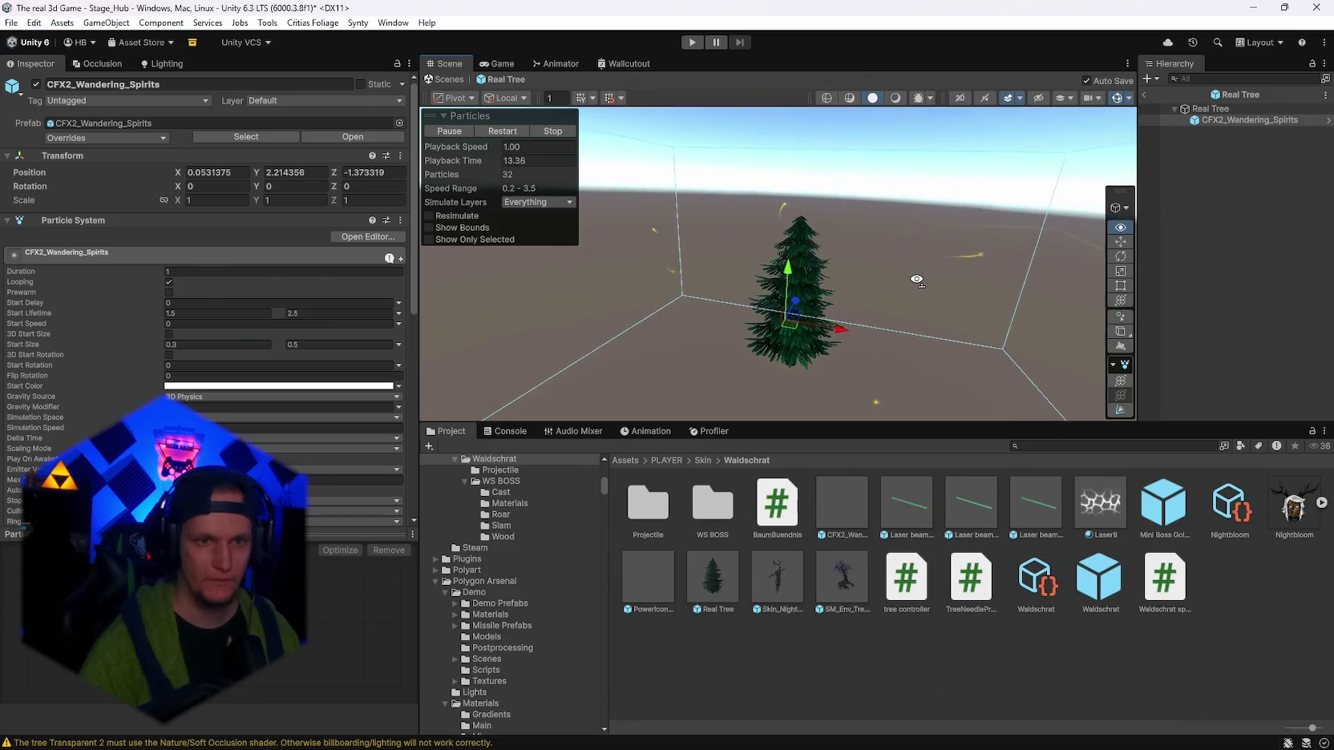
Set the Shape module box scale to 4, 4, 4.
scroll(36, 391, "down", 4)
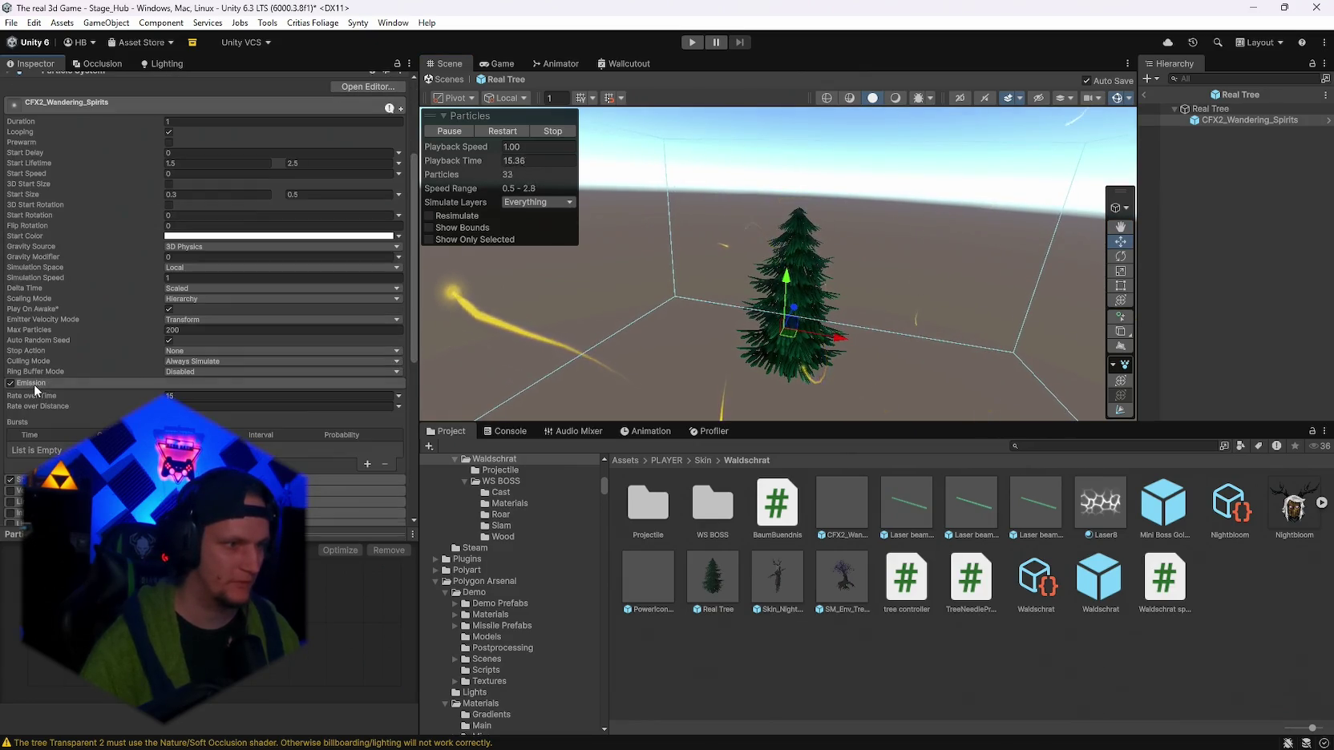
scroll(36, 390, "down", 2)
scroll(186, 386, "down", 2)
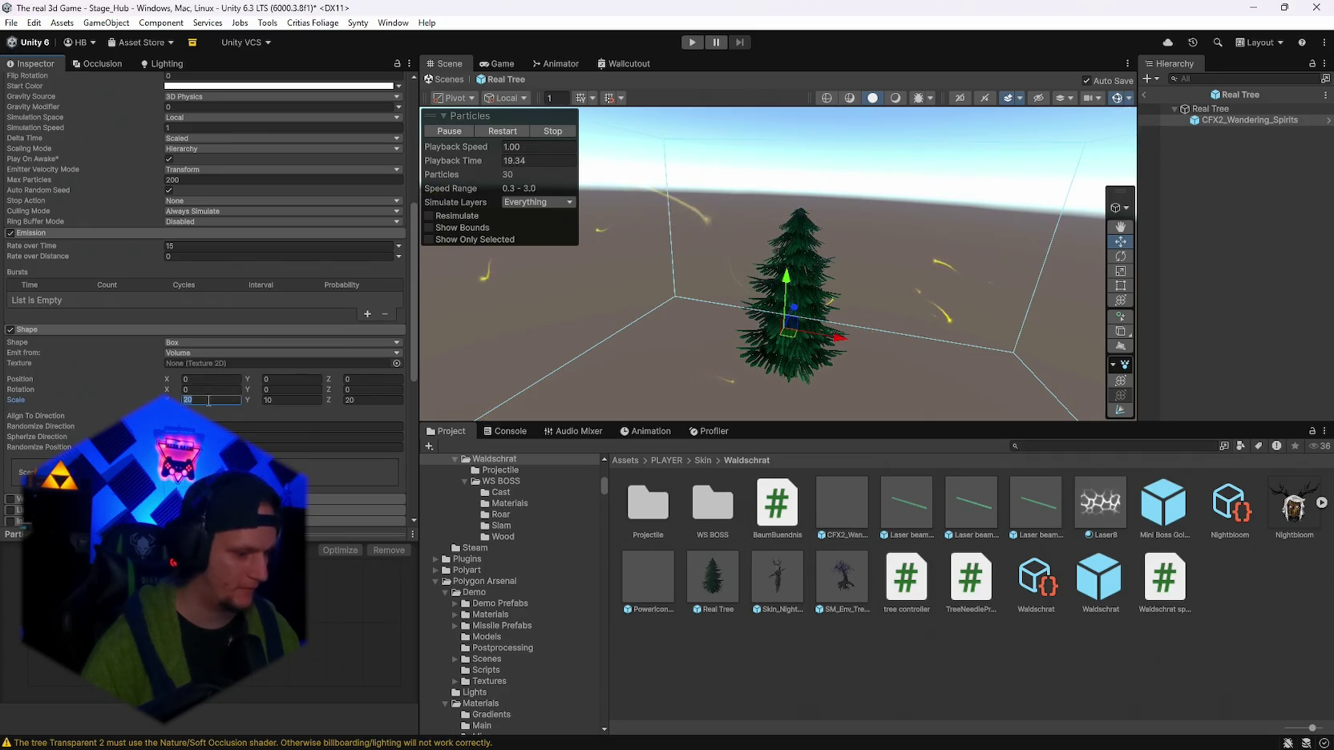
type("4")
key("Tab")
type("4")
key("Tab")
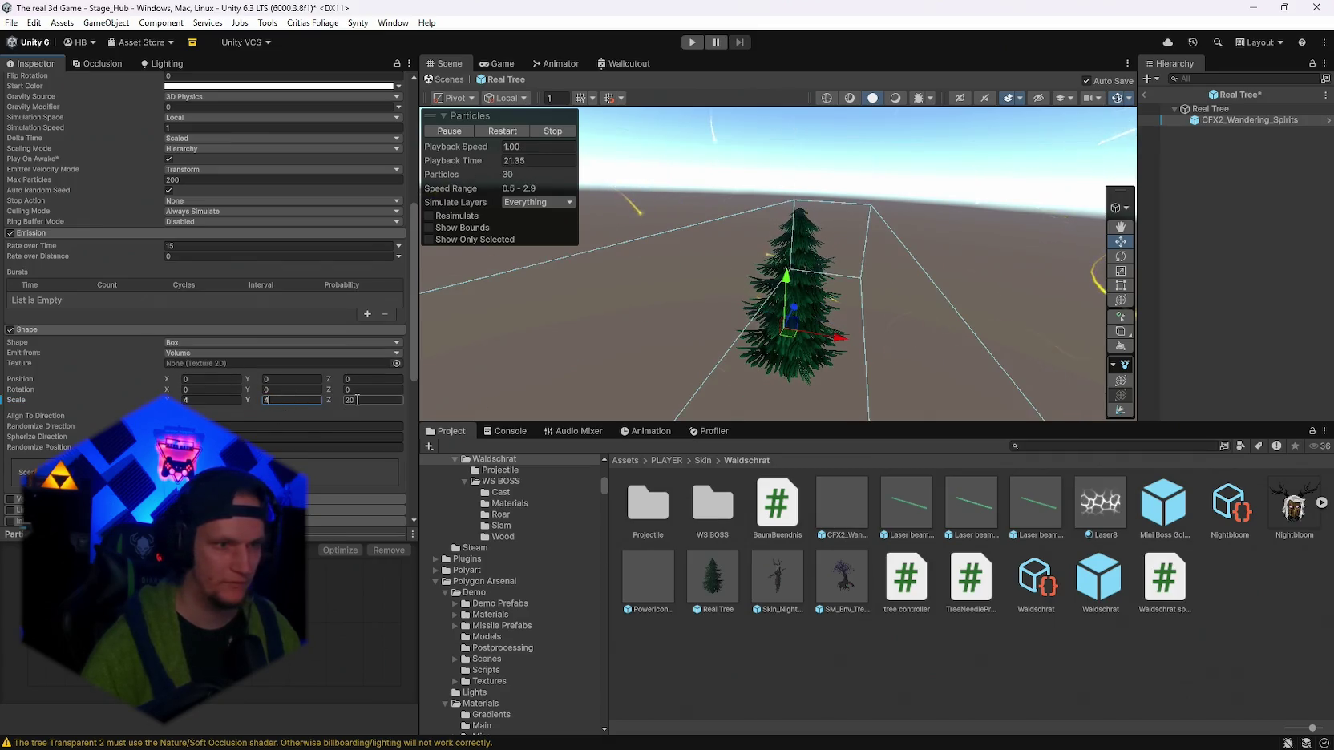
type("4")
key("Return")
mouse_move(882, 305)
left_mouse_down()
mouse_move(926, 292)
mouse_move(609, 224)
left_mouse_up()
Zero the effect's X and Z position and raise it to Y 2.29.
scroll(209, 240, "up", 10)
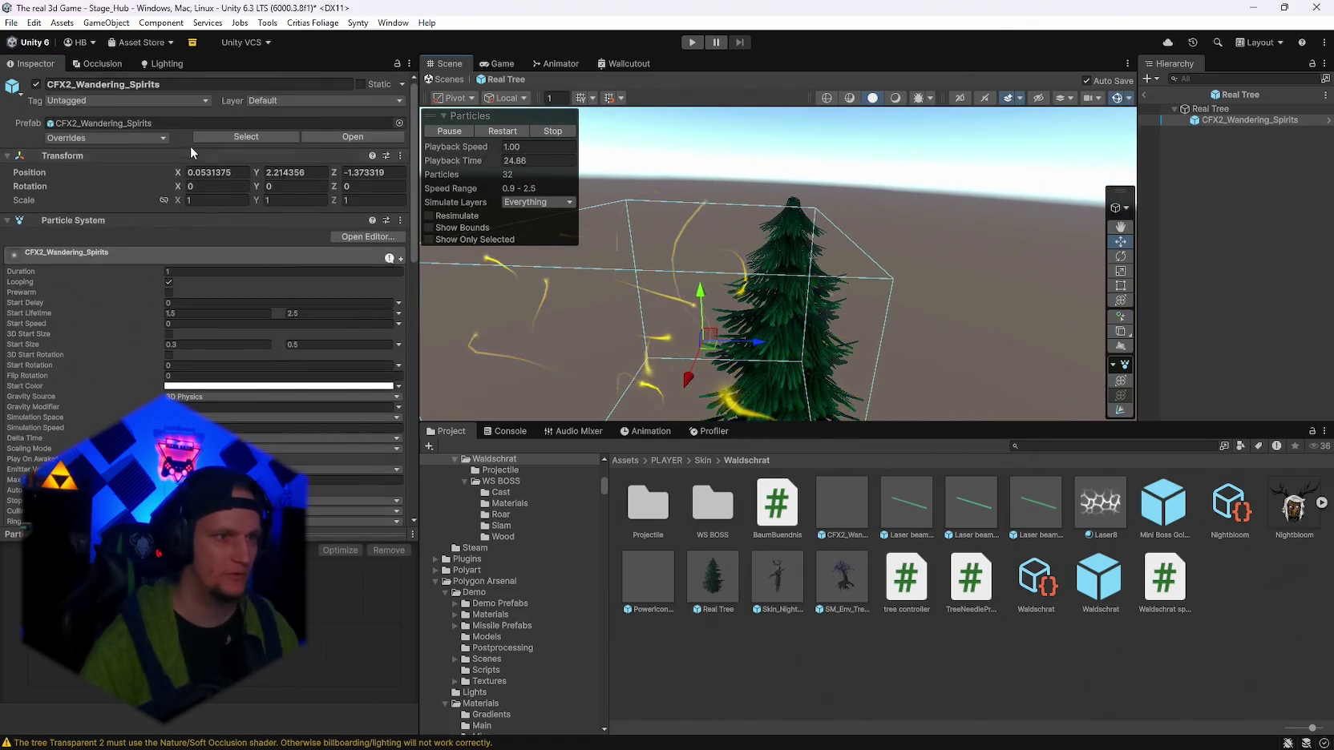
left_click(217, 173)
type("0")
key("Tab")
type("0")
left_click(375, 173)
type("0")
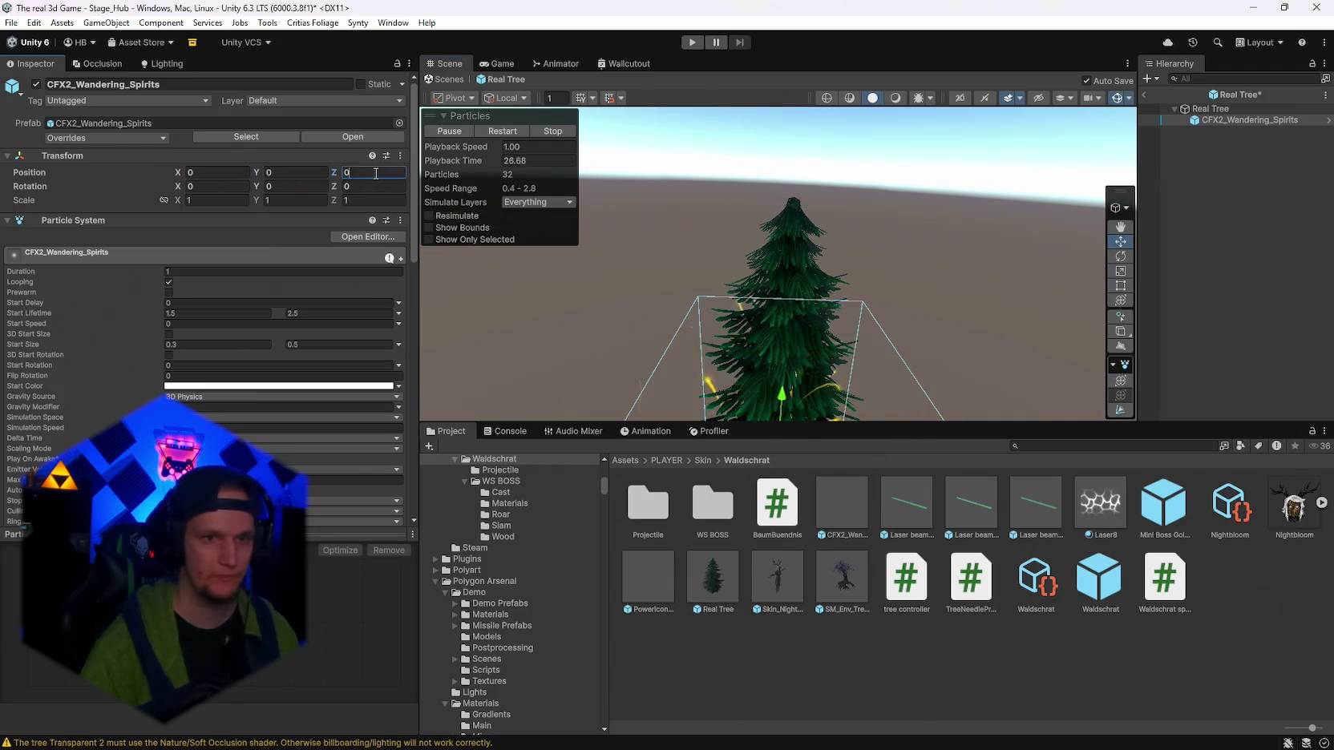
type("f")
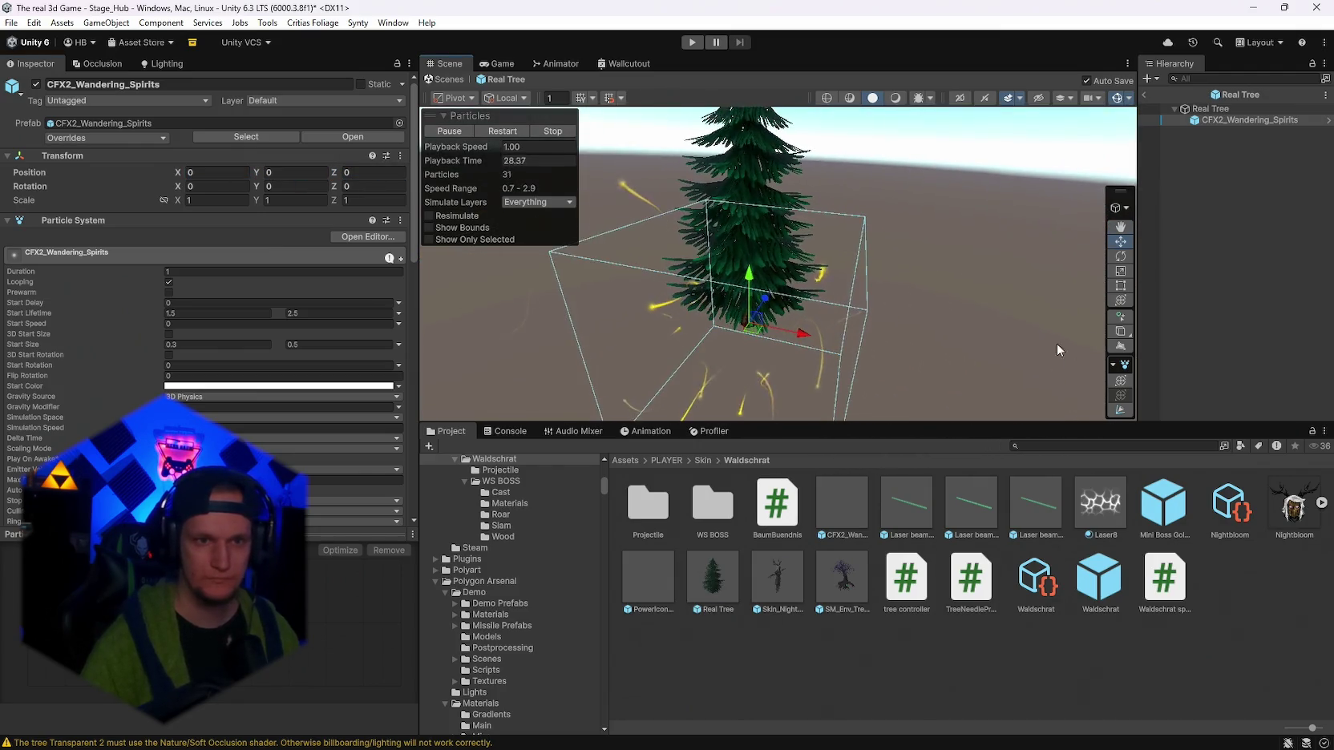
mouse_move(753, 281)
left_mouse_down()
mouse_move(753, 240)
mouse_move(580, 177)
mouse_move(545, 208)
left_mouse_up()
Reset the emitter box scale to 1, 1, 1, then resize it to 2 × 4 × 2.
scroll(260, 377, "down", 7)
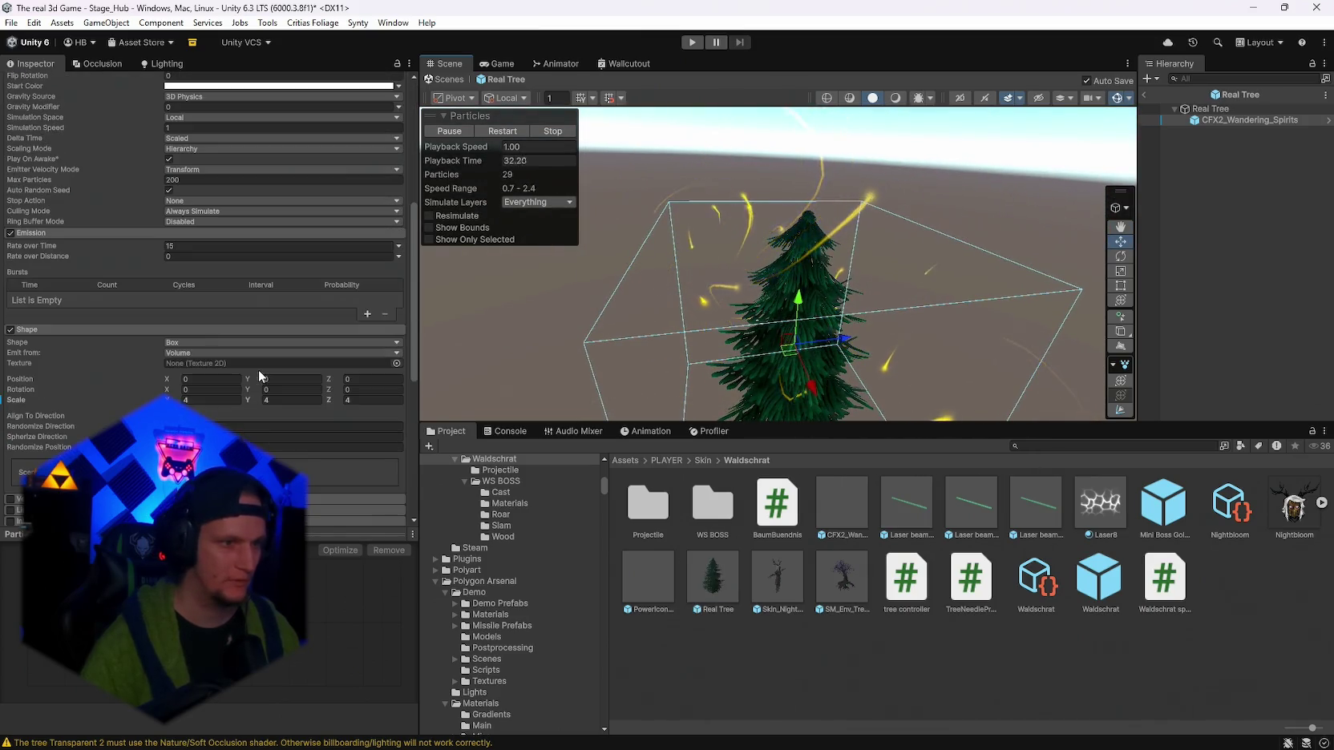
type("1")
key("Tab")
type("1")
key("Tab")
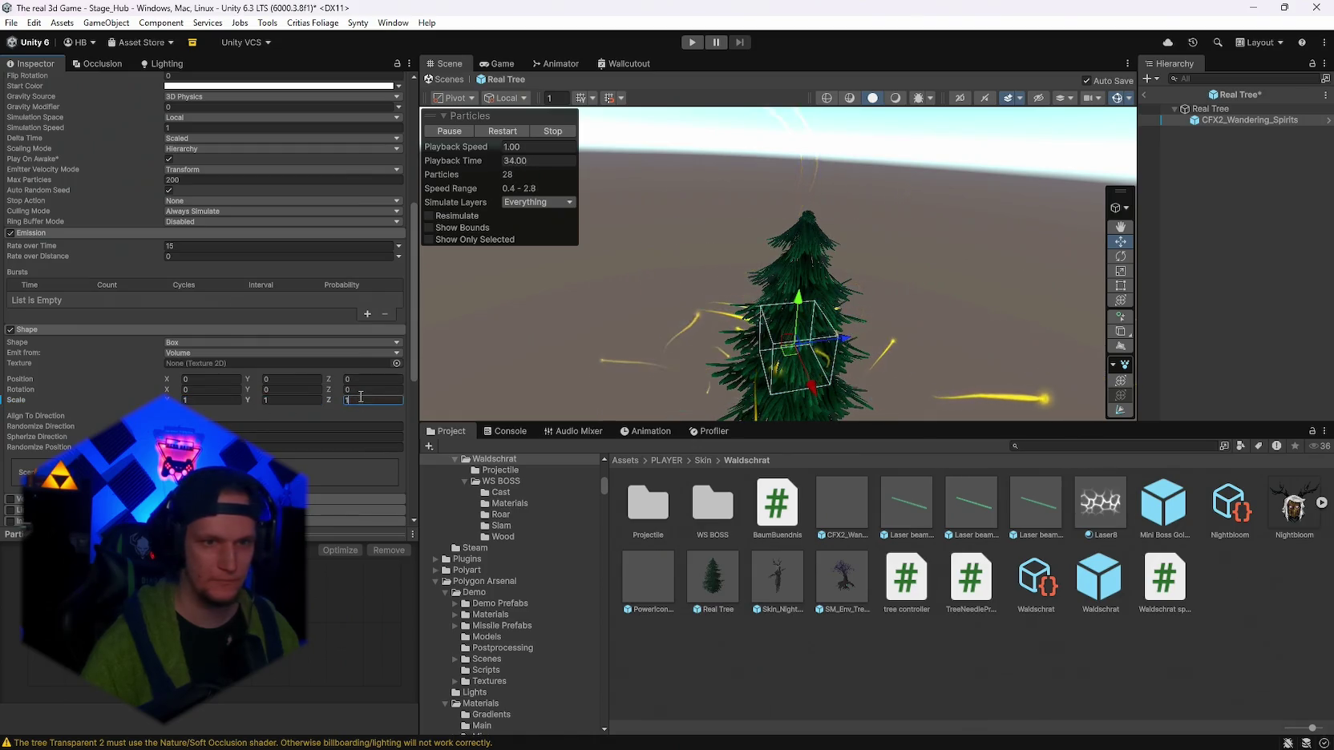
type("1")
mouse_move(798, 373)
left_mouse_down()
mouse_move(817, 352)
mouse_move(945, 343)
left_mouse_up()
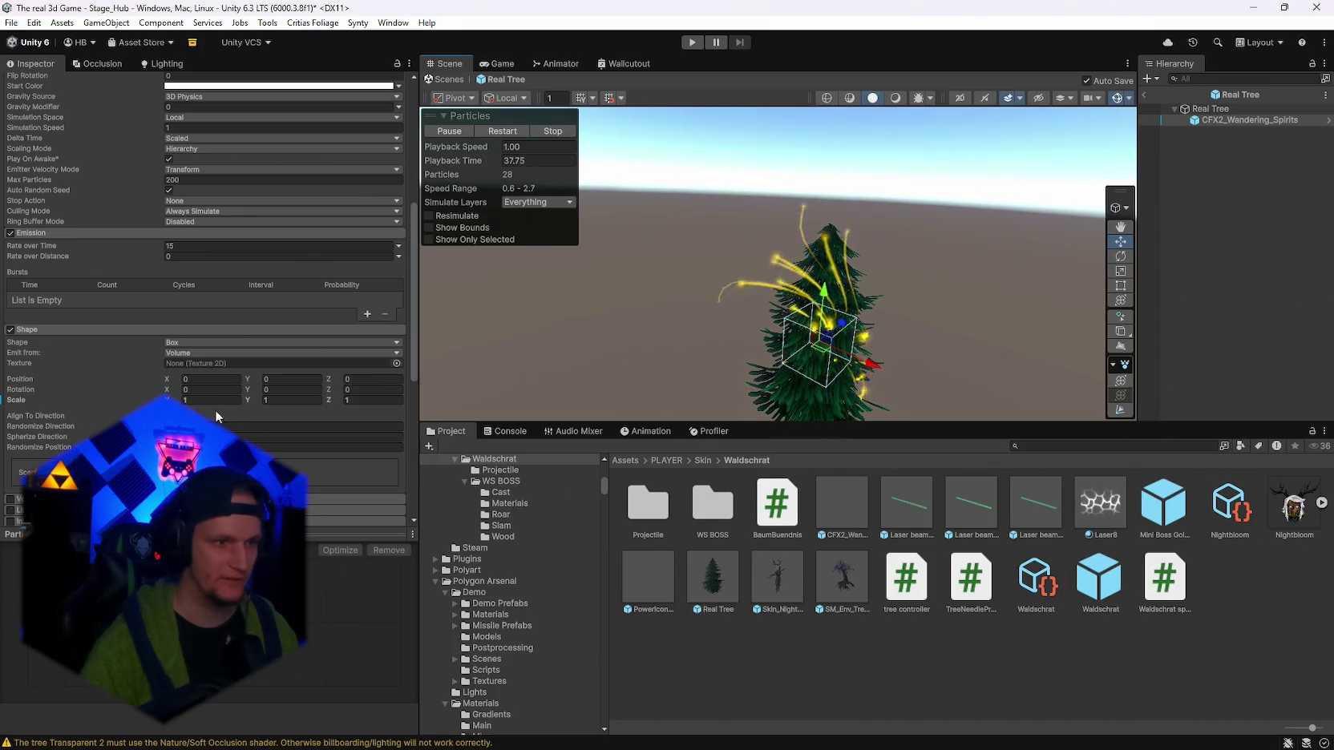
type("2")
key("Tab")
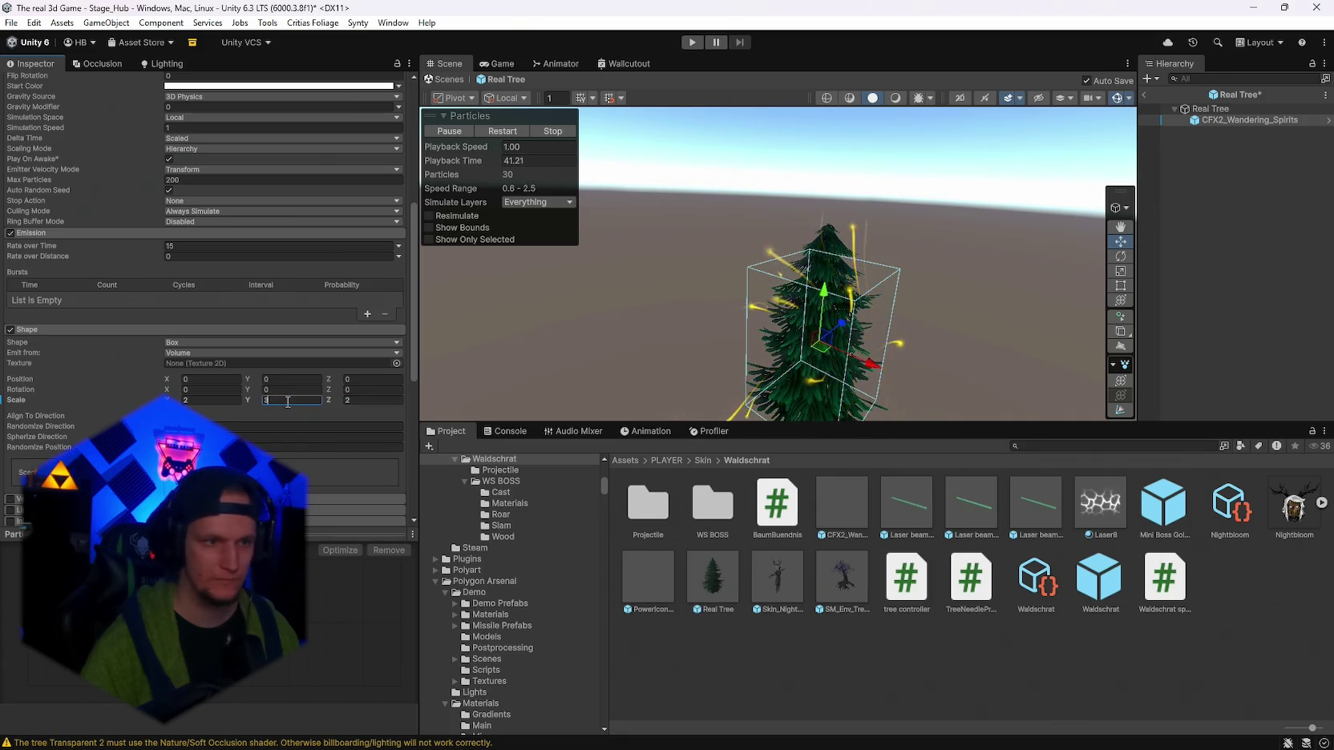
type("4")
mouse_move(889, 368)
left_mouse_down()
mouse_move(941, 385)
mouse_move(1172, 359)
left_mouse_up()
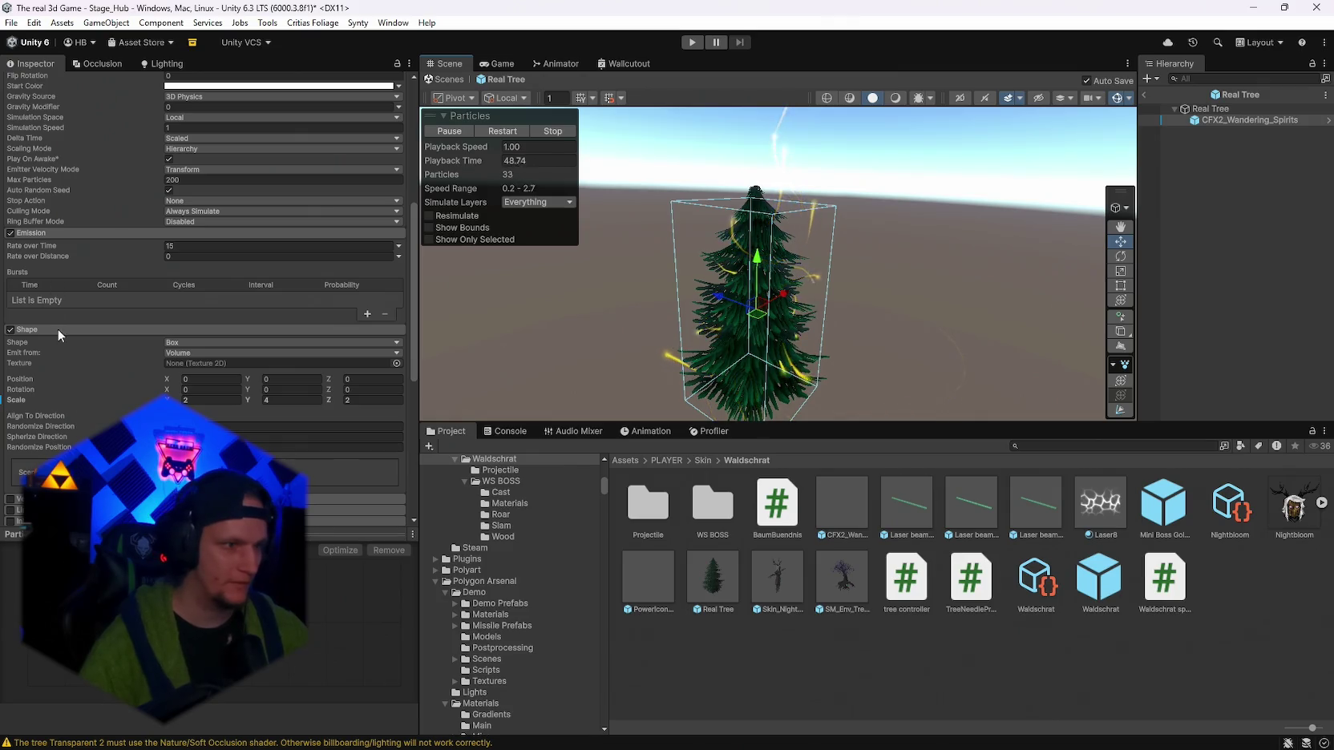
left_click(198, 245)
Set Rate over Time to 5 and reselect CFX2_Wandering_Spirits in the Hierarchy.
type("5")
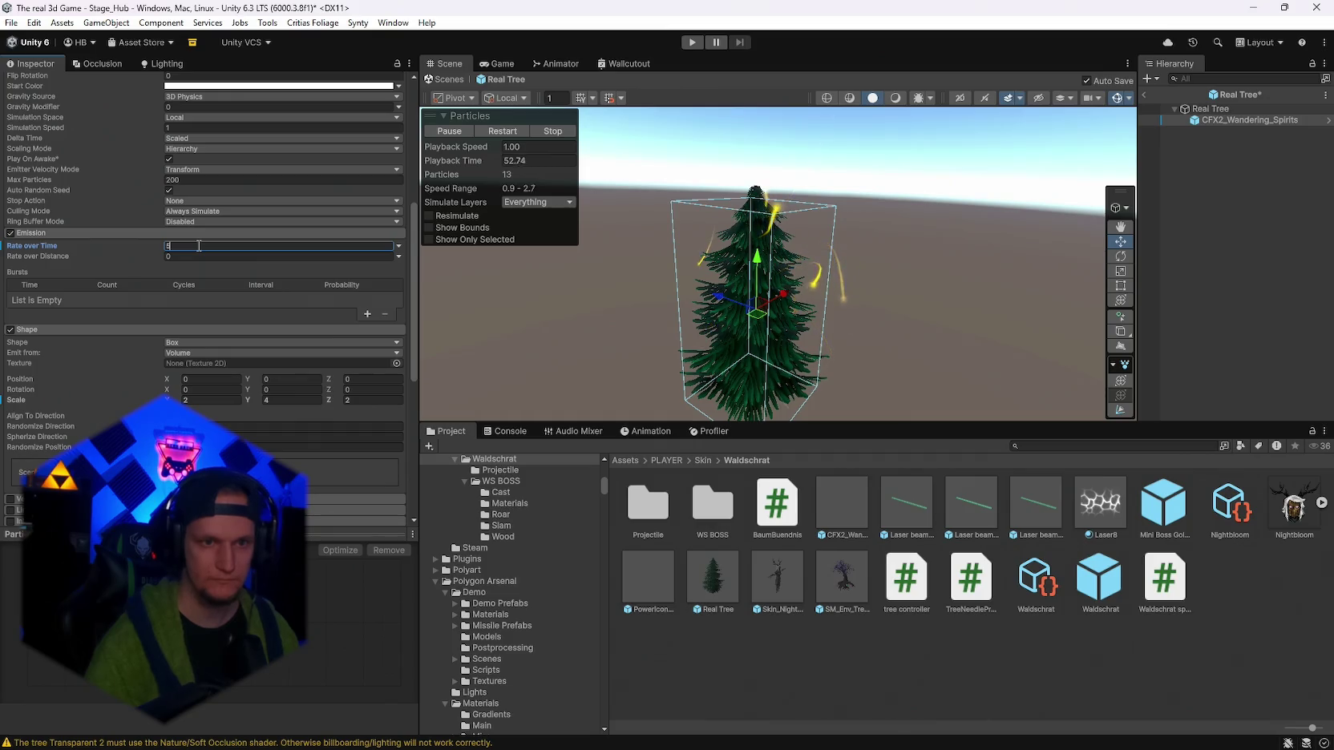
left_click_drag(917, 250, 755, 254)
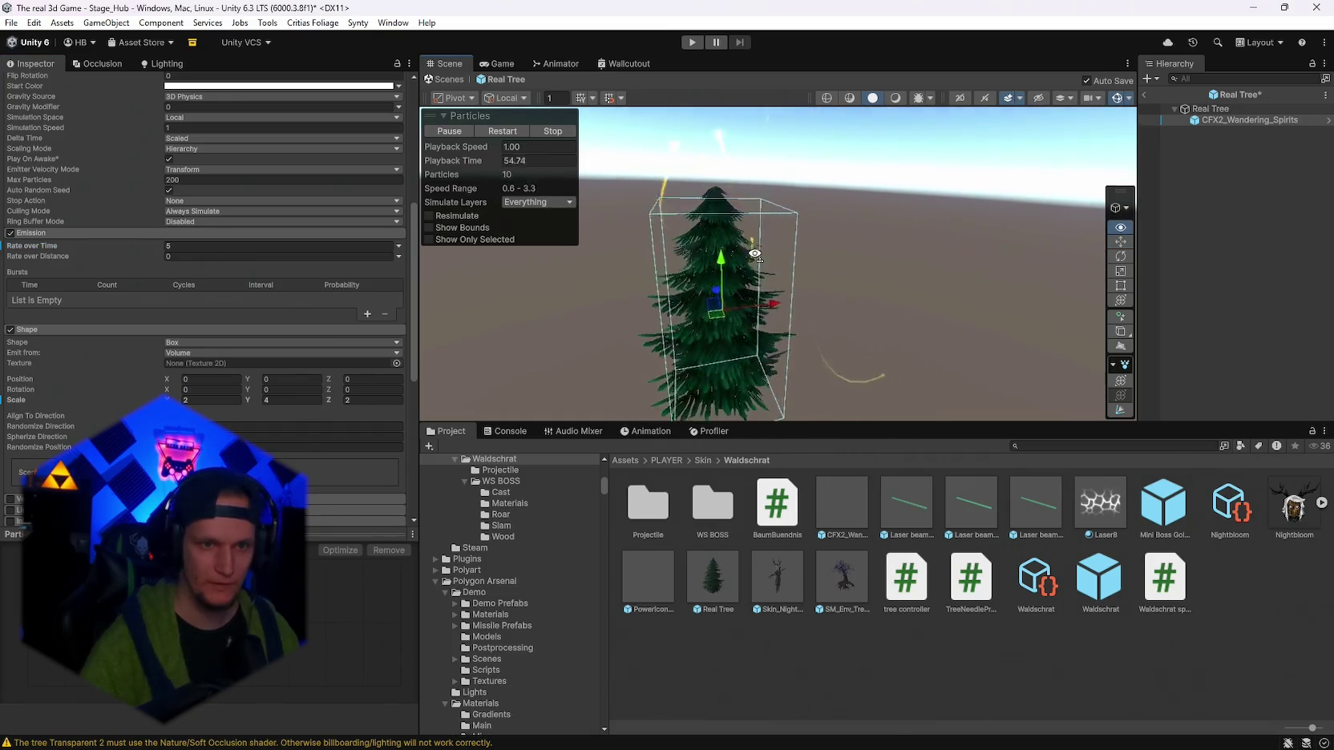
left_click(946, 223)
left_click_drag(946, 223, 742, 213)
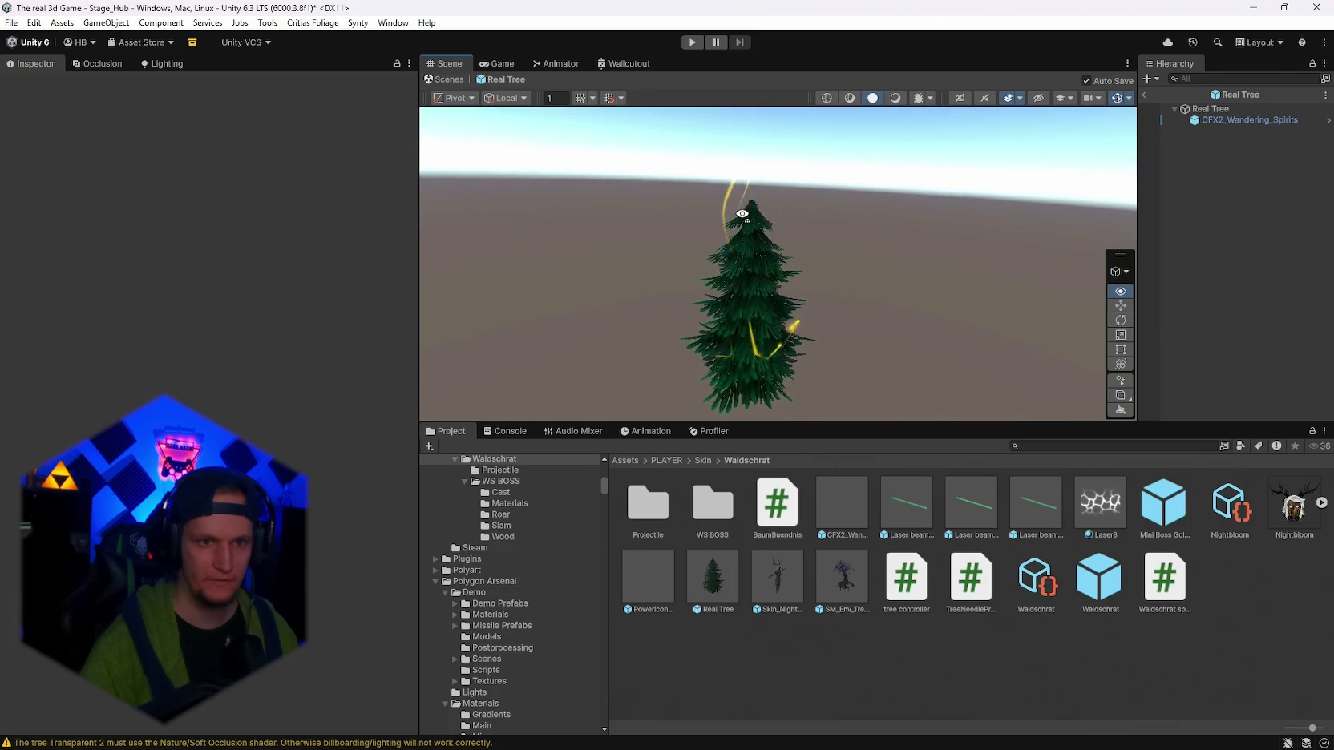
left_click(1223, 121)
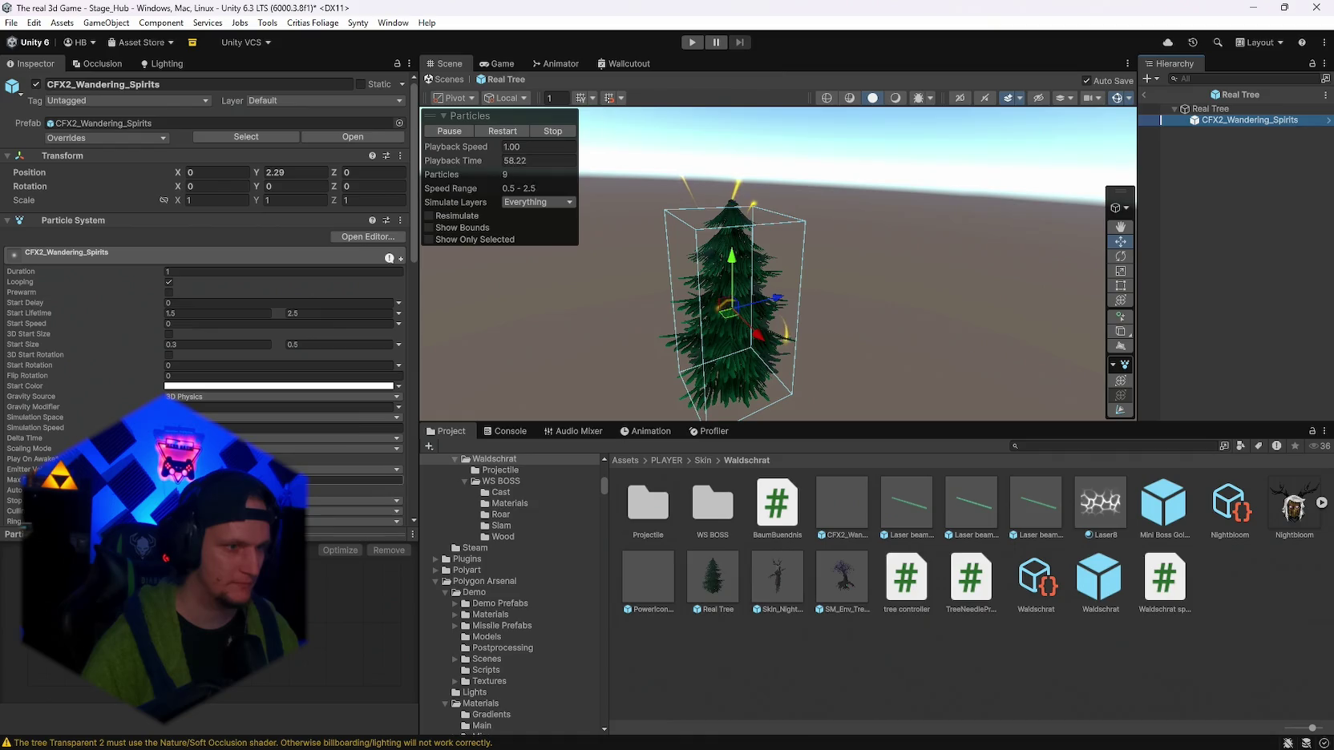
left_click(243, 427)
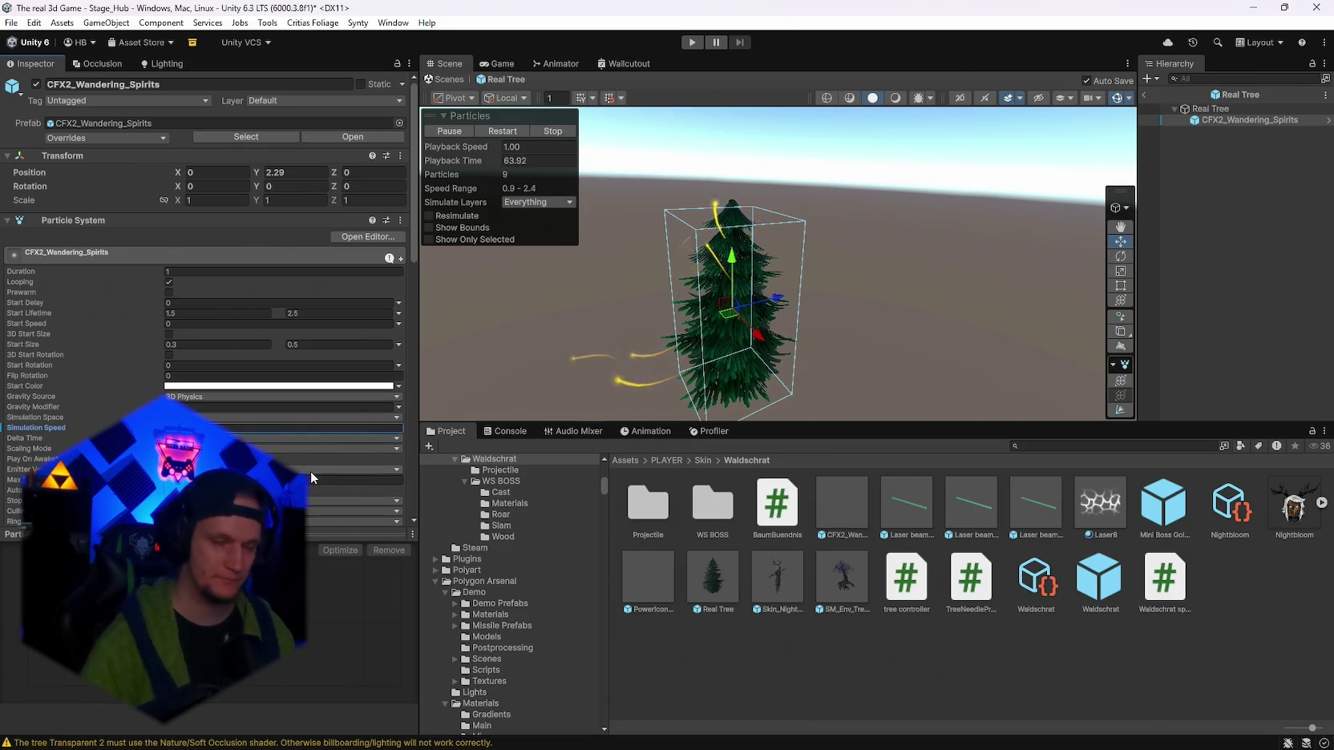
scroll(284, 444, "down", 10)
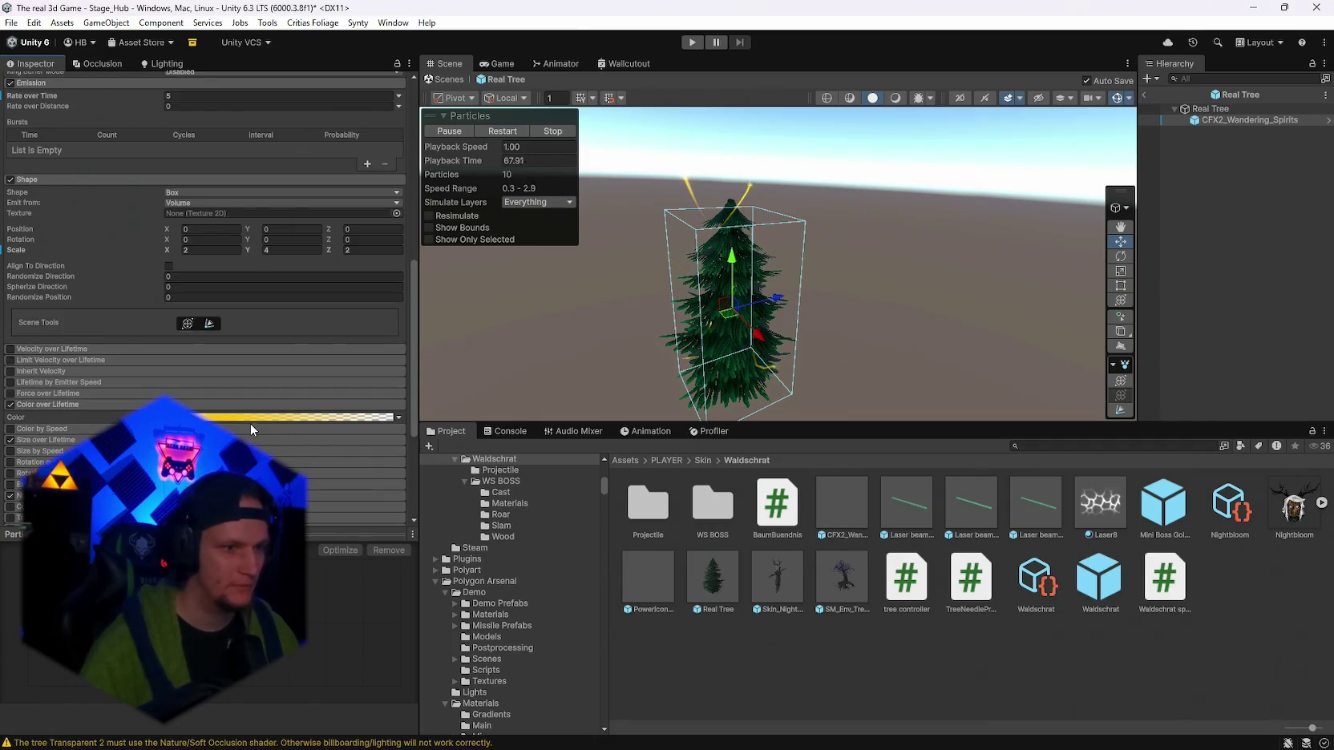
Apply the cyan-green Color over Lifetime gradient preset to the spirits, then exit prefab mode.
left_click(245, 418)
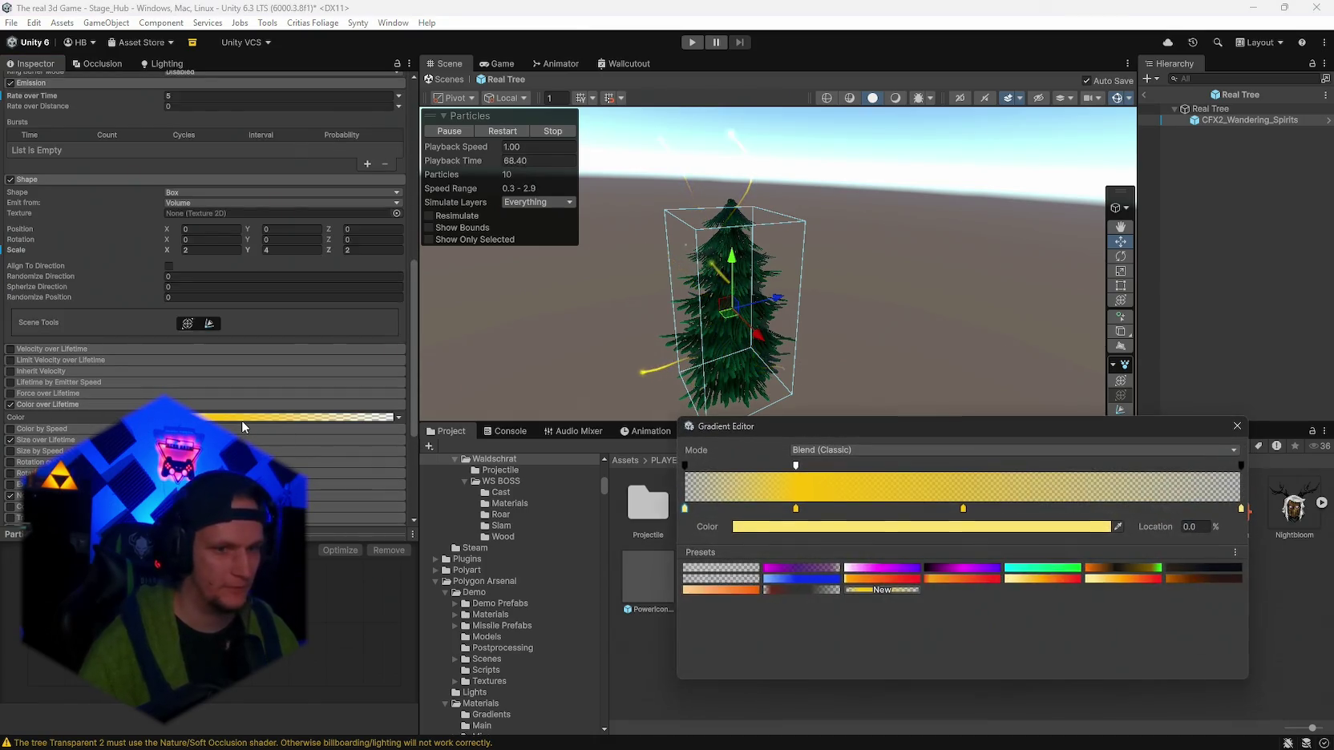
left_click(1042, 568)
left_click(1235, 425)
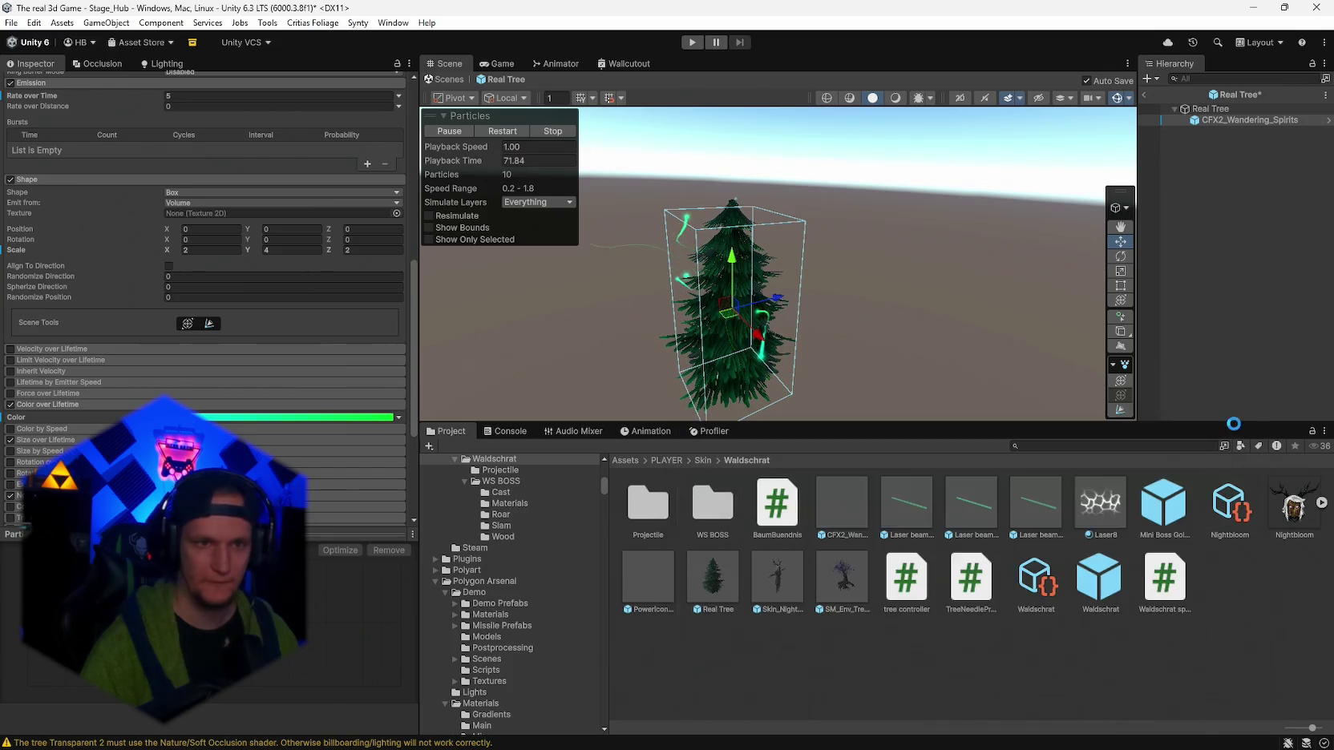
mouse_move(577, 320)
left_mouse_down()
mouse_move(530, 318)
mouse_move(774, 313)
left_mouse_up()
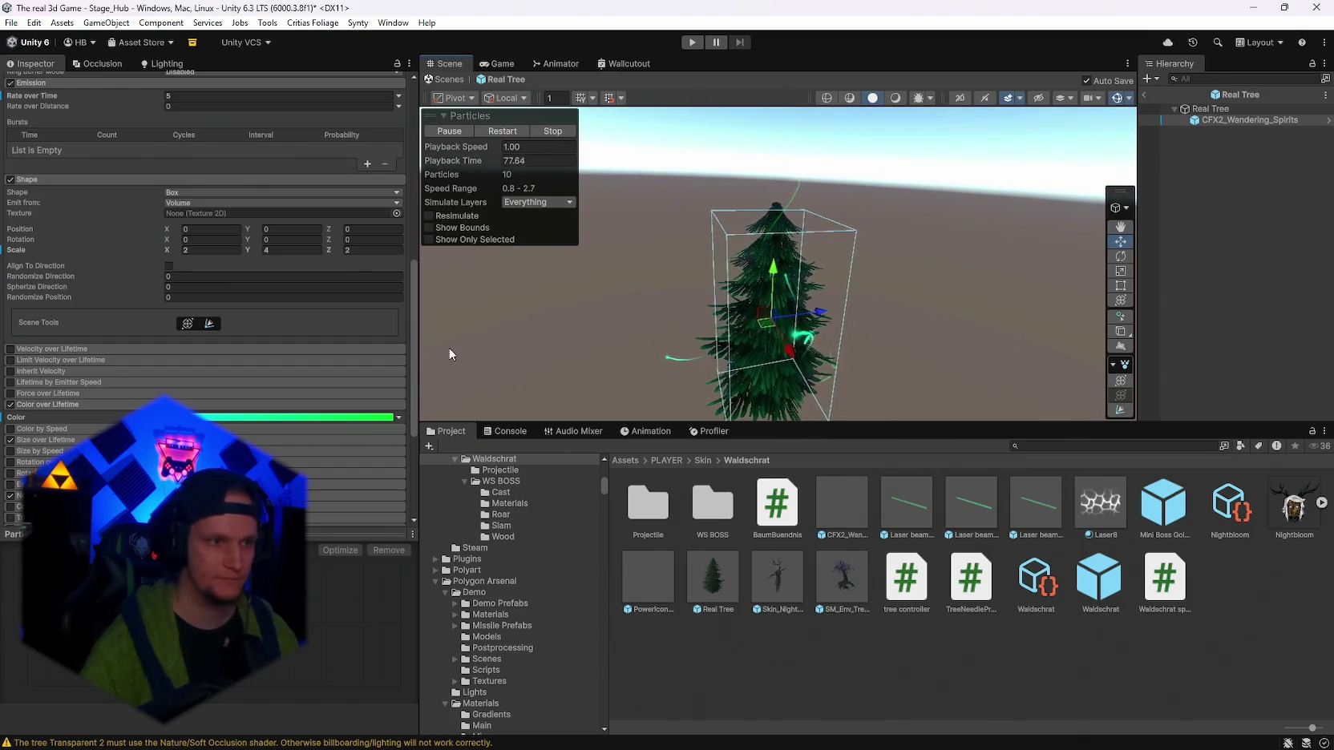
scroll(264, 375, "down", 2)
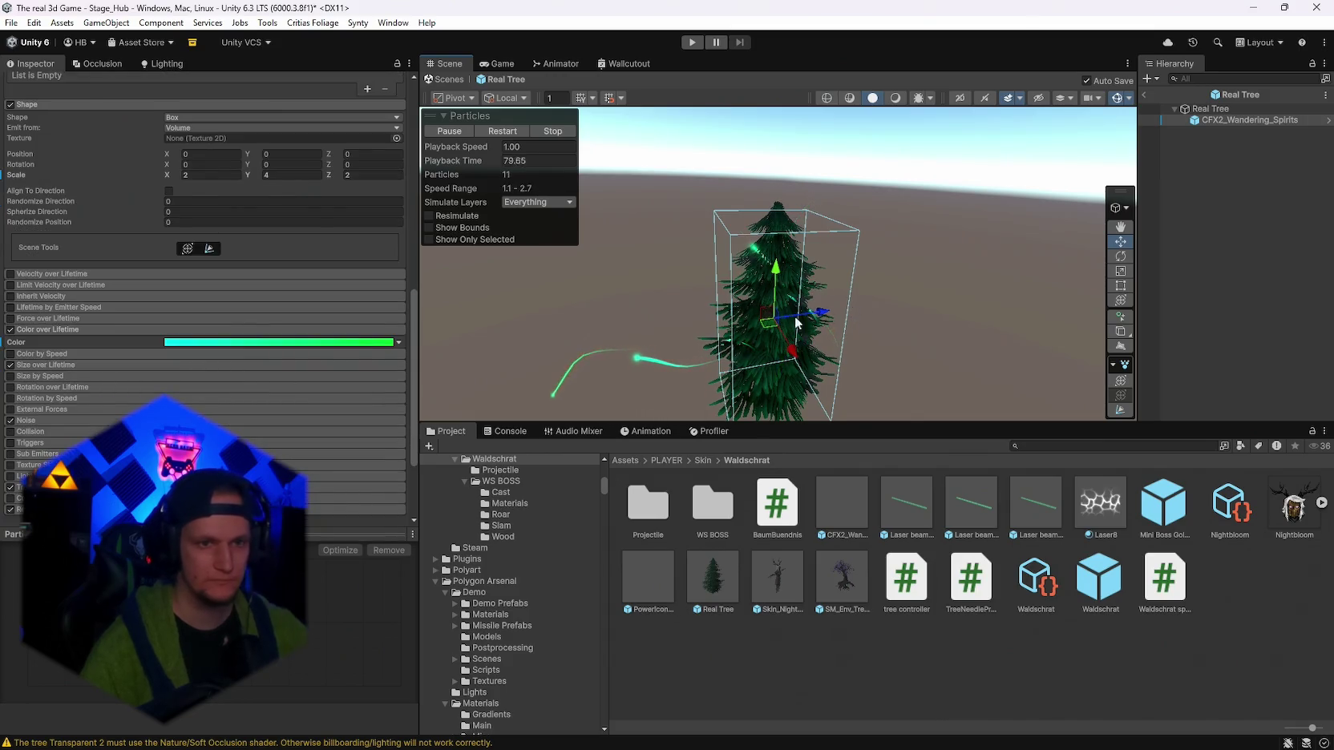
left_click(1146, 96)
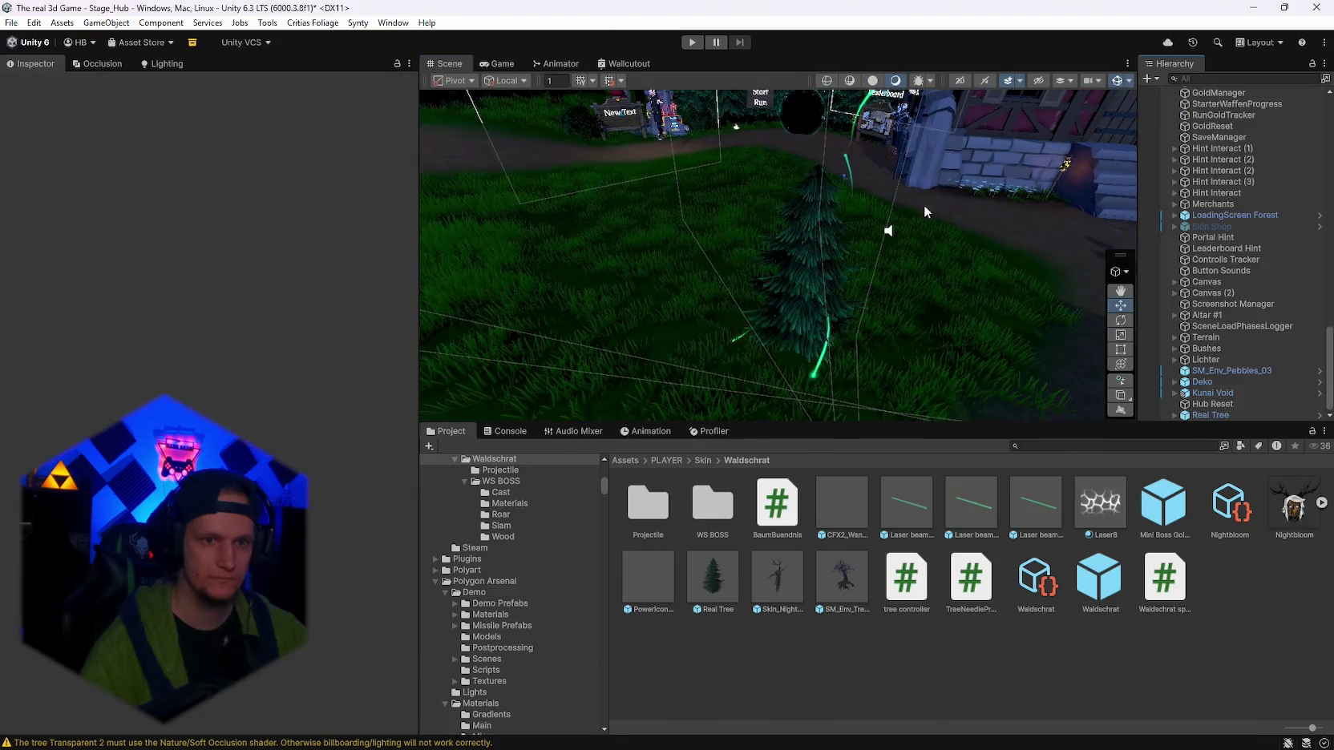
Select Real Tree in the Hierarchy and enter Play mode.
left_click(1201, 415)
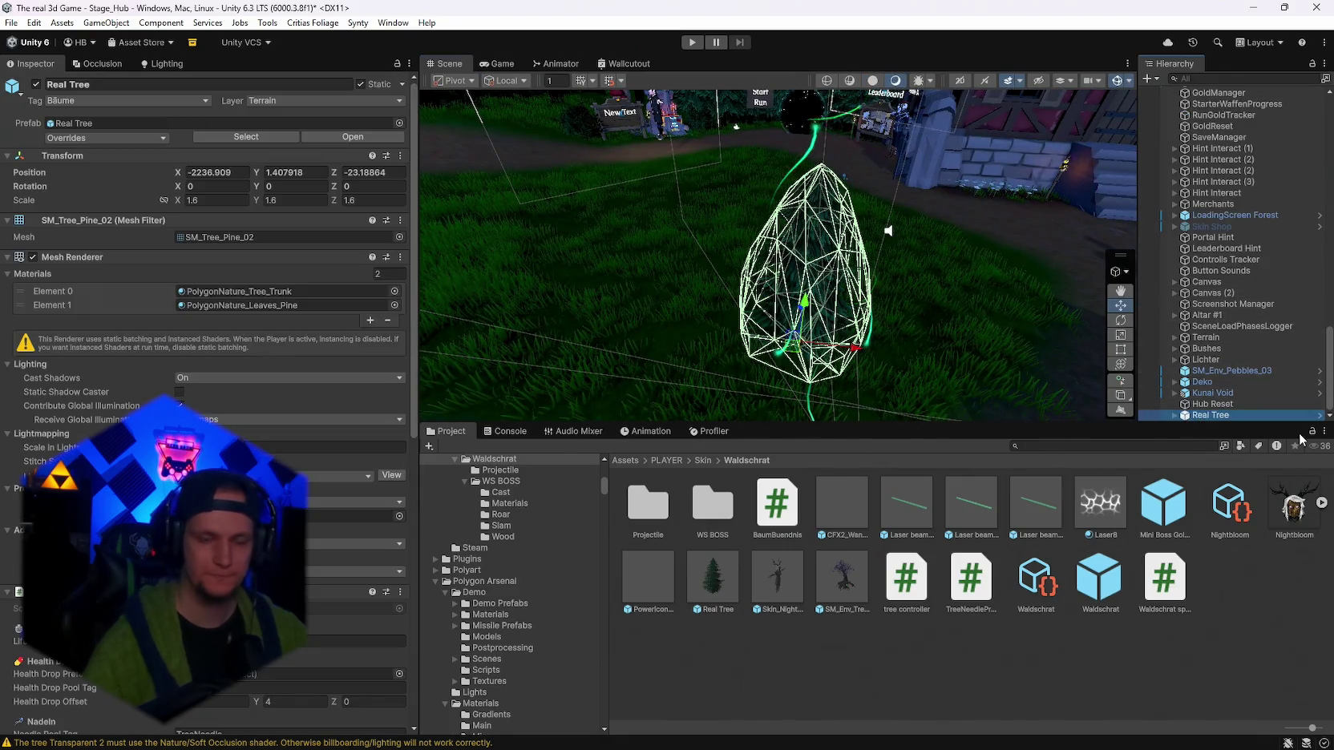
left_click(691, 42)
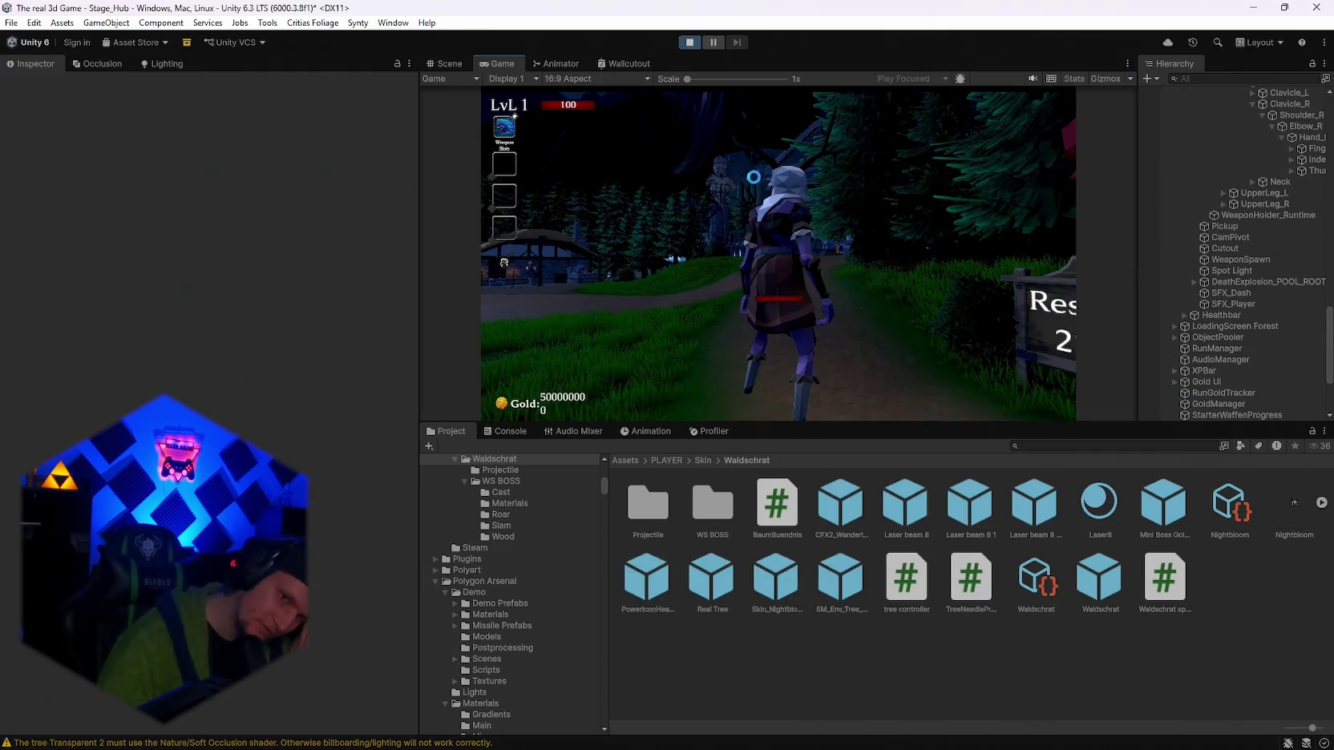
Run the character to the Get a Weapon spot and pick the Ice Ball card.
key("w")
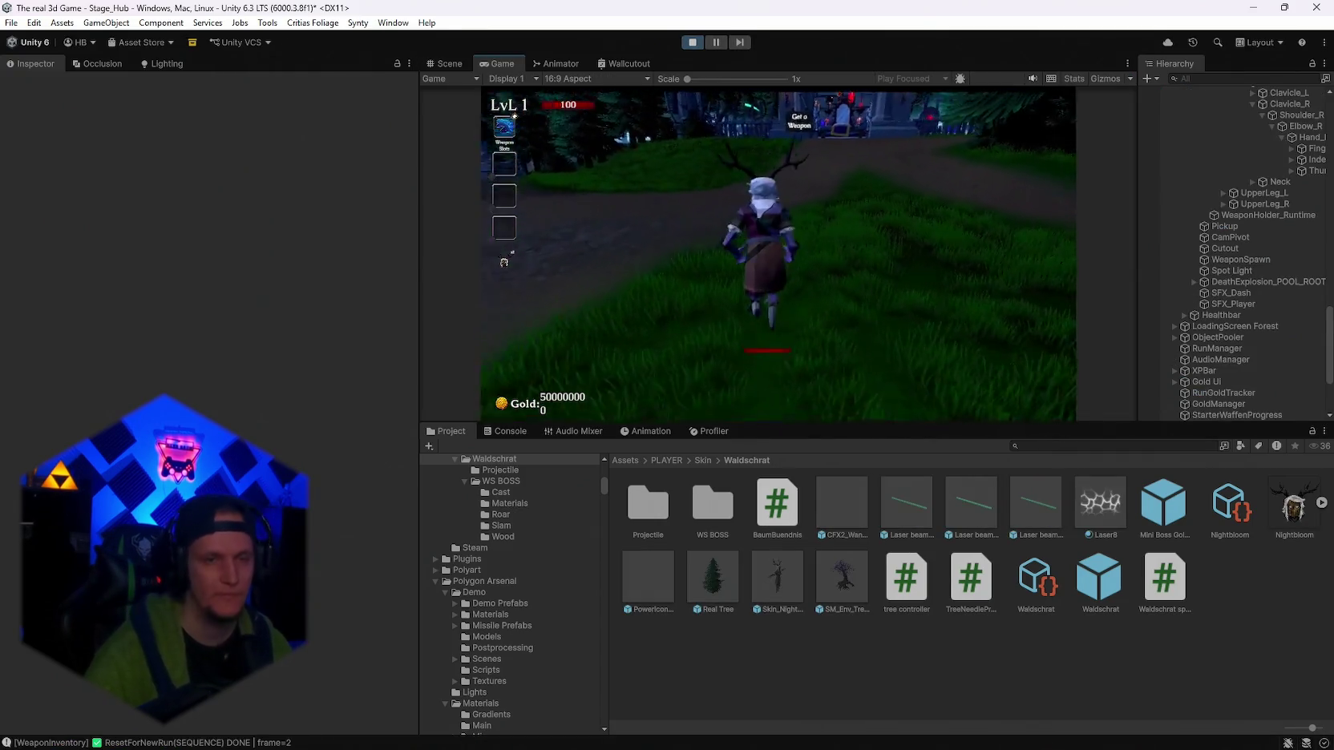
key("w")
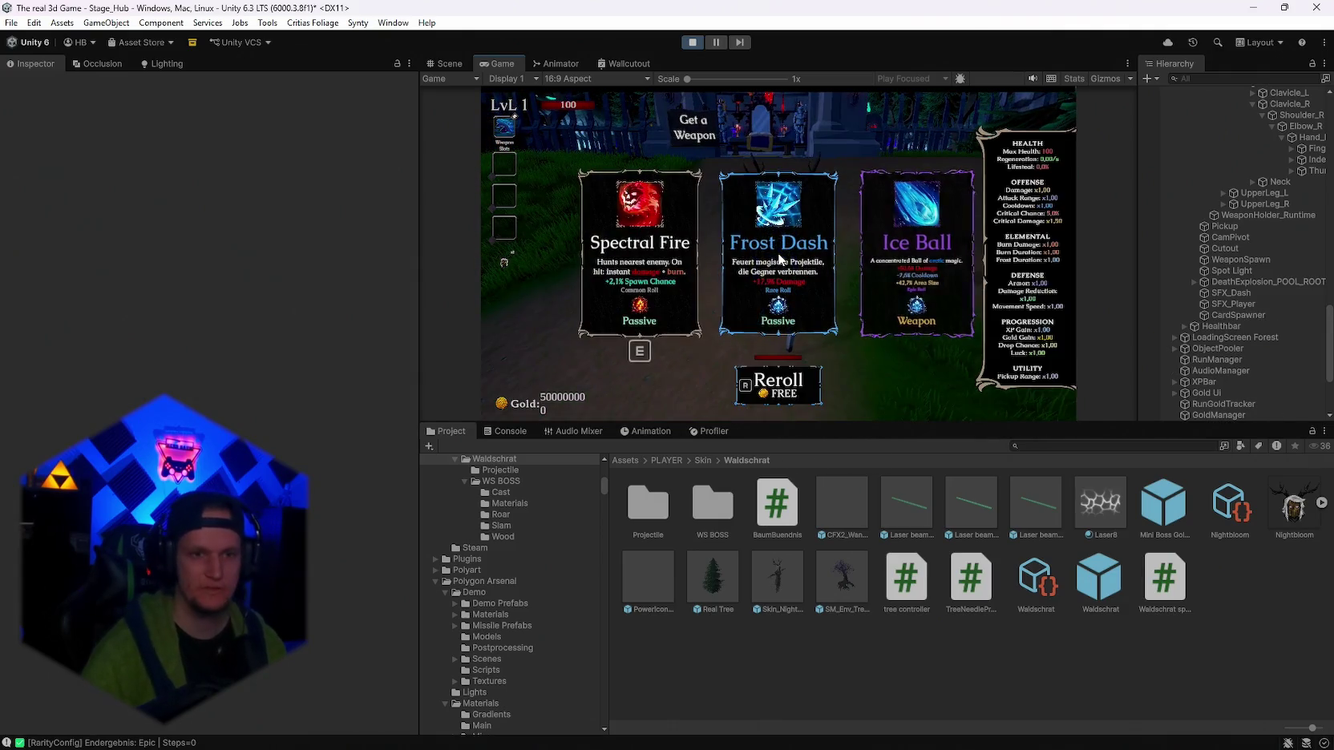
key("e")
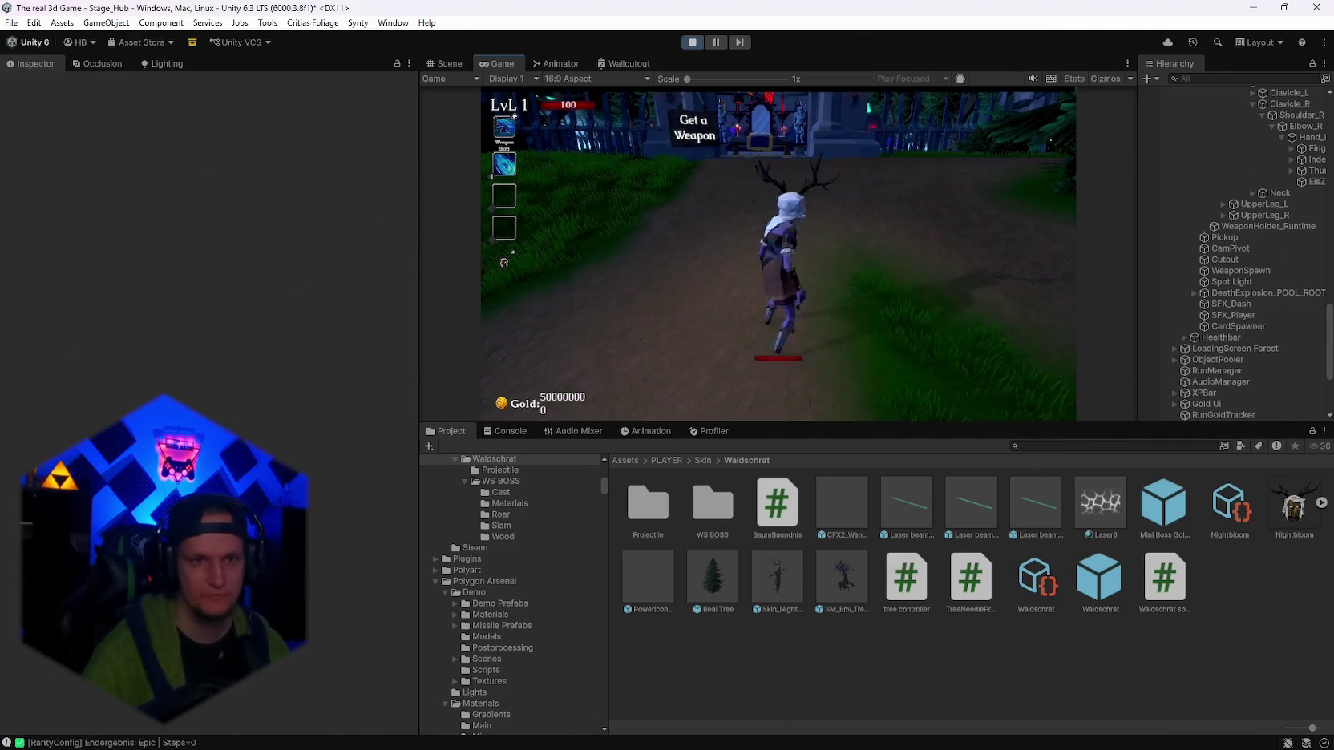
key("w")
Pause, set EisZapfen(Clone)'s Runtime Level to 10, and resume the game.
key("Escape")
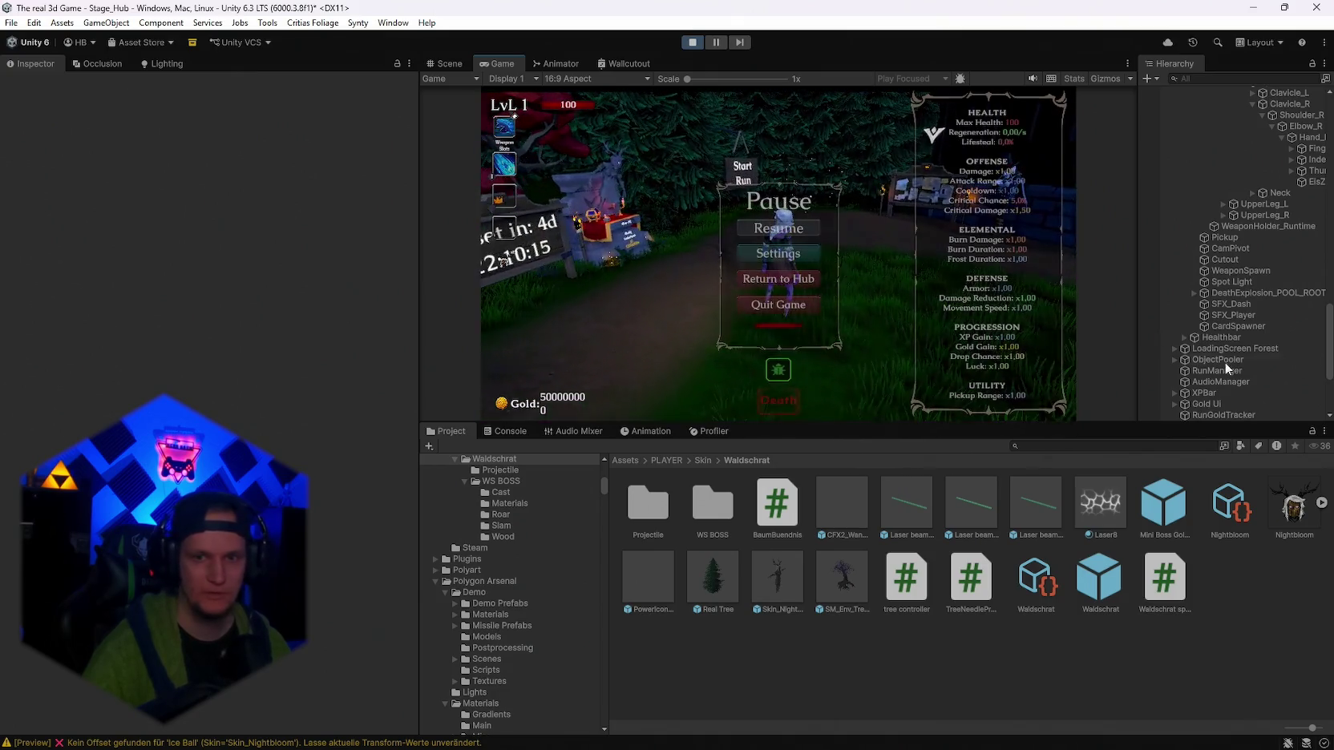
scroll(1255, 280, "down", 2)
scroll(1255, 281, "up", 2)
left_click(1315, 182)
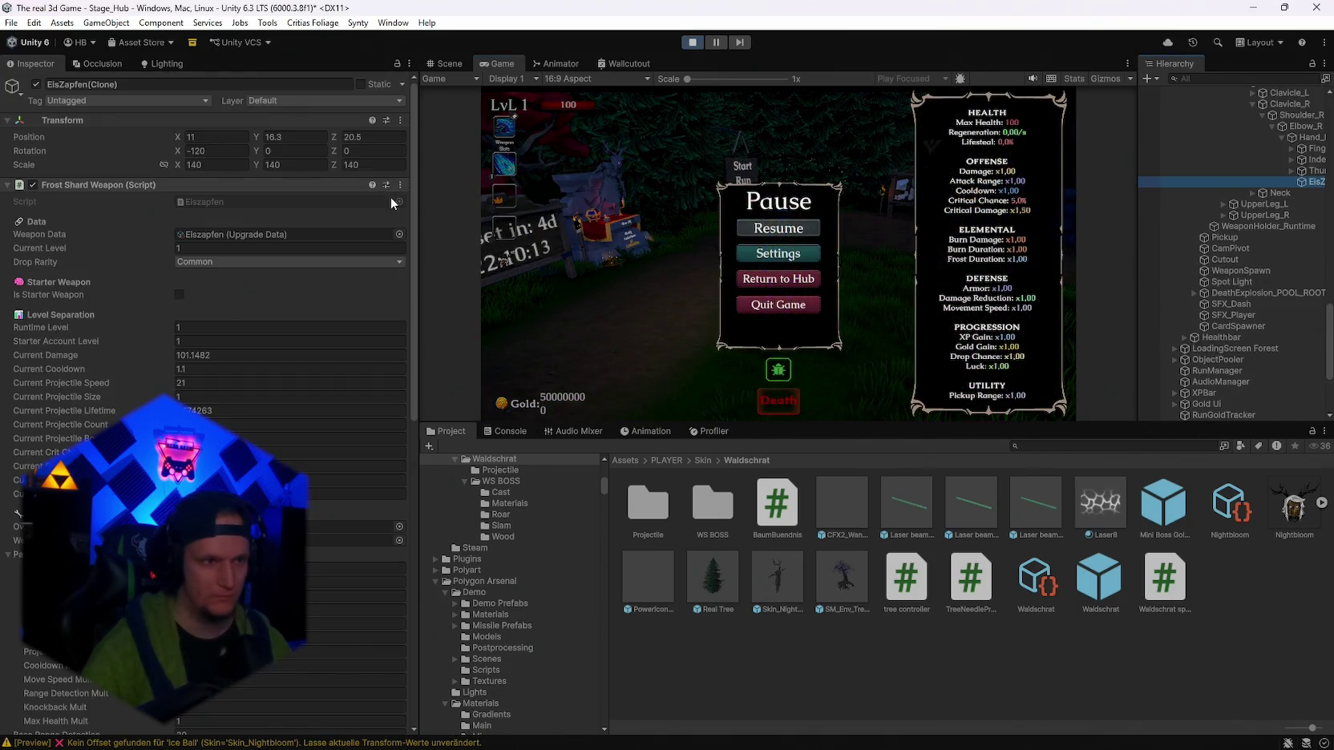
left_click(195, 328)
type("0")
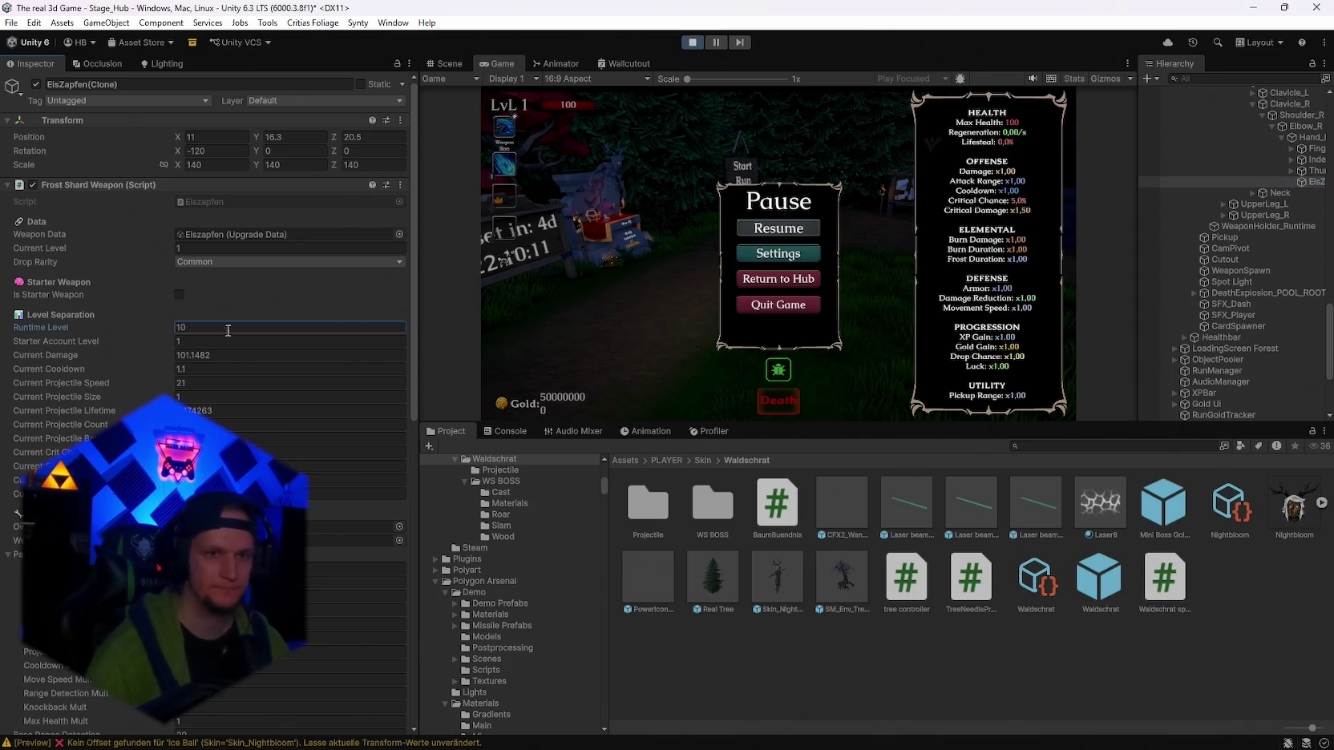
left_click(791, 232)
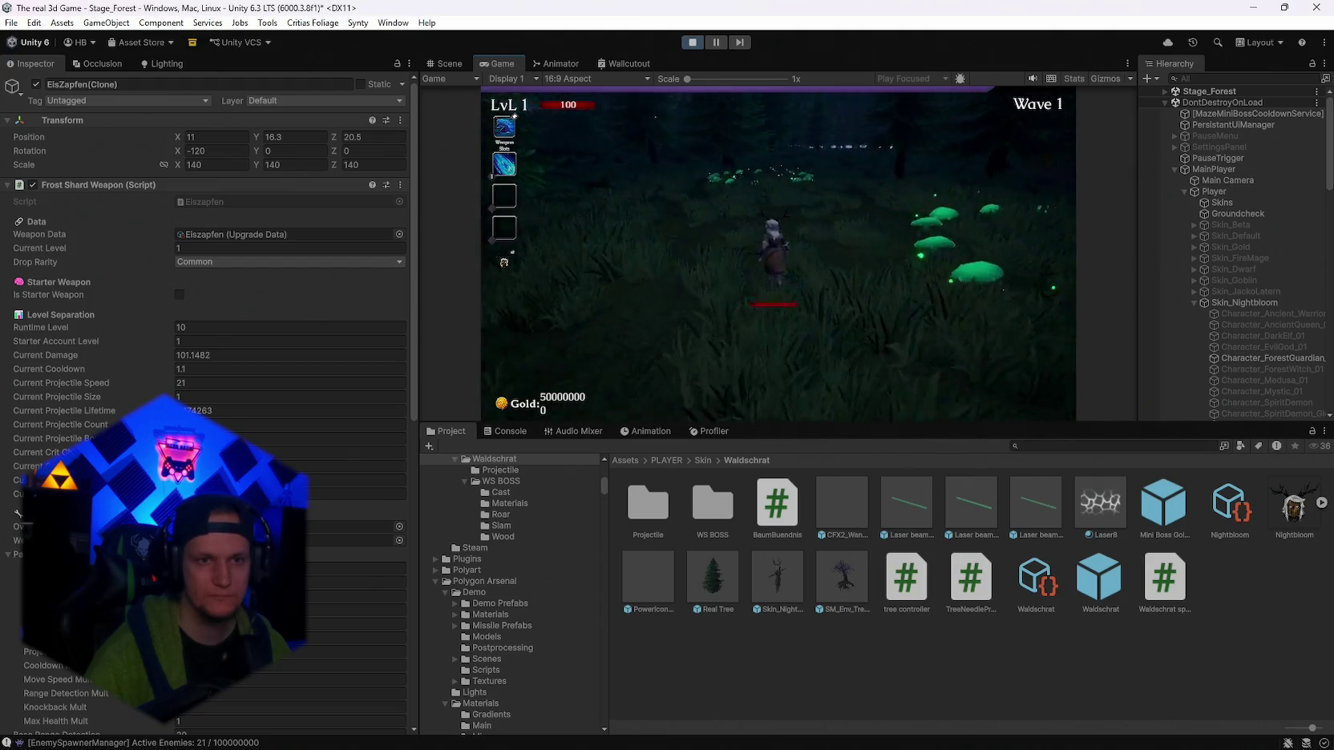
Maximize the Game view, resume, take a level-up card, and dodge enemies with WASD.
key("Escape")
key("shift+space")
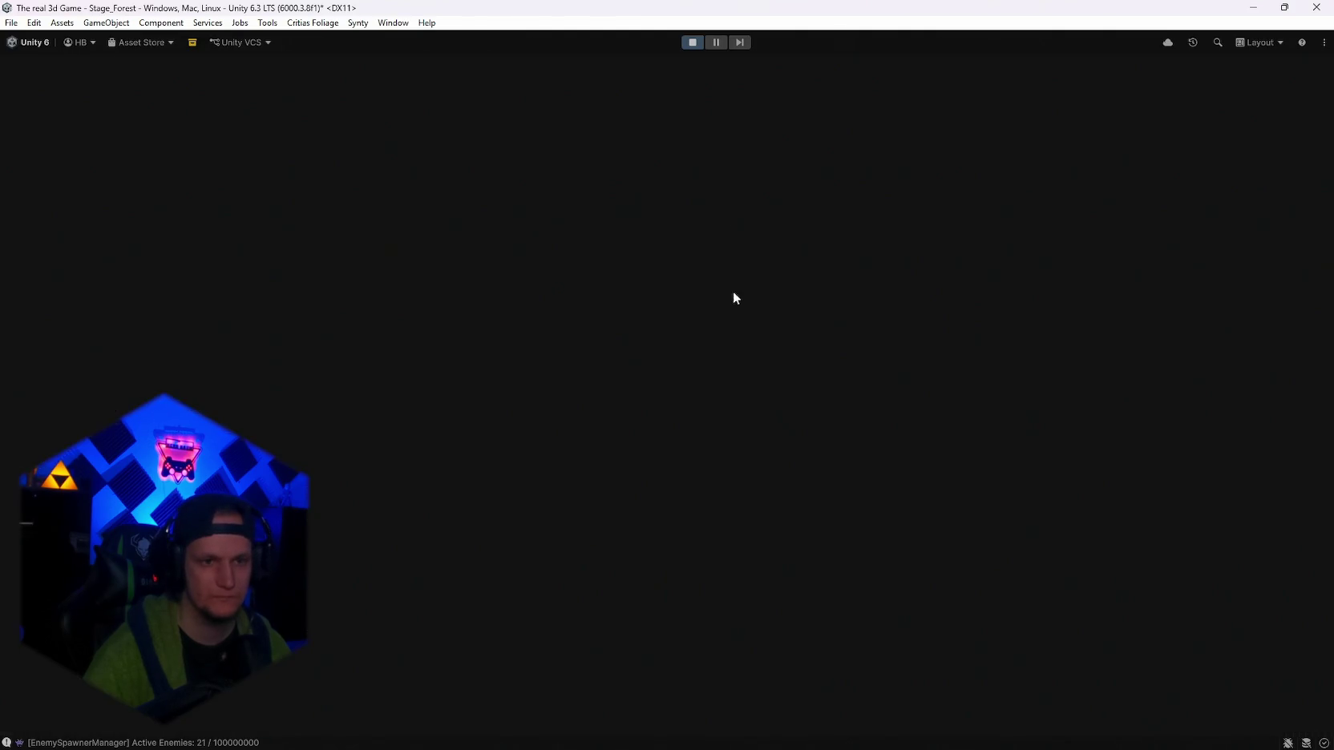
left_click(696, 364)
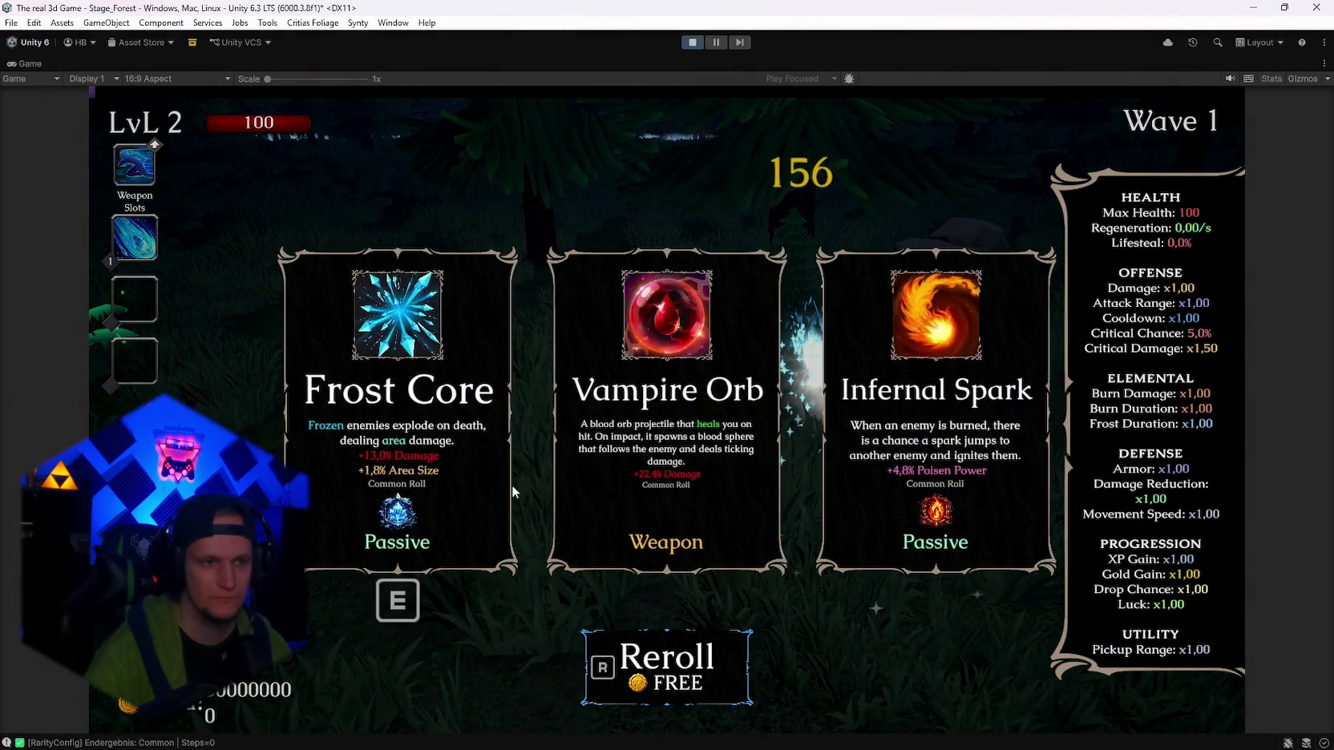
left_click(511, 484)
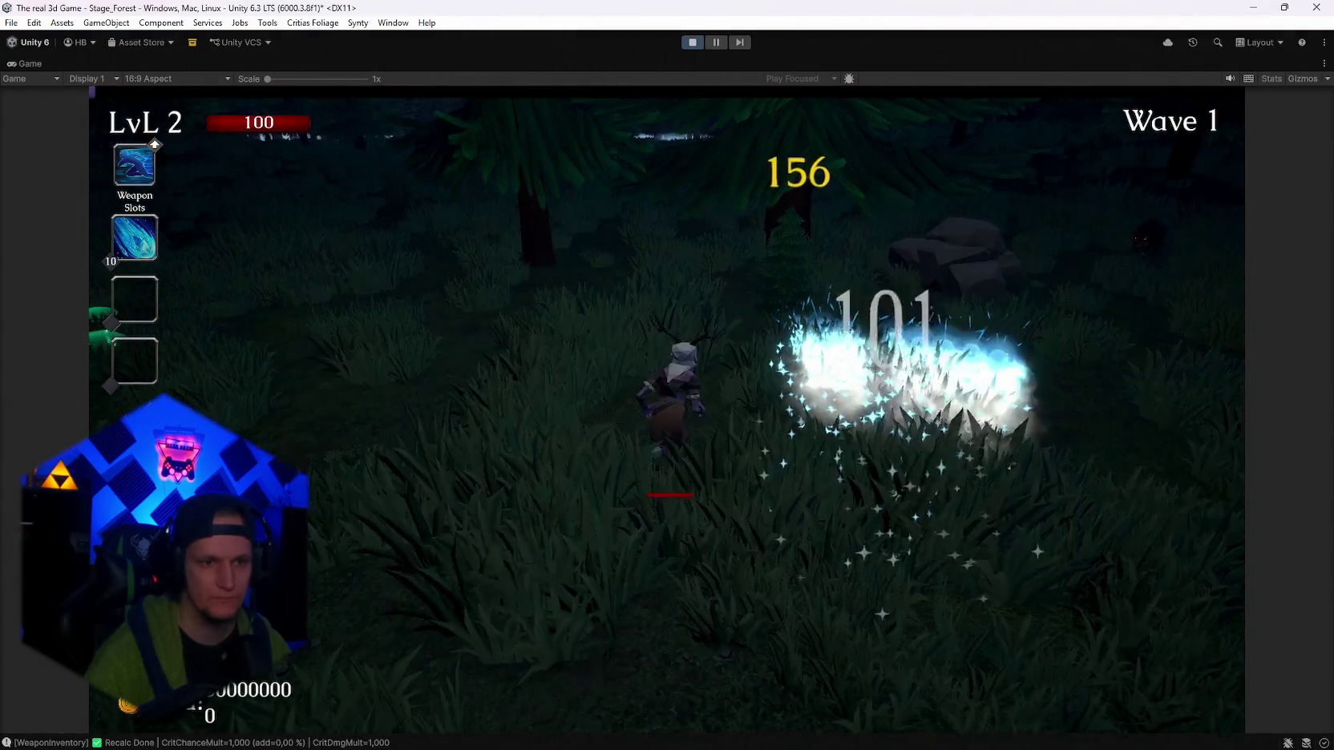
key("w")
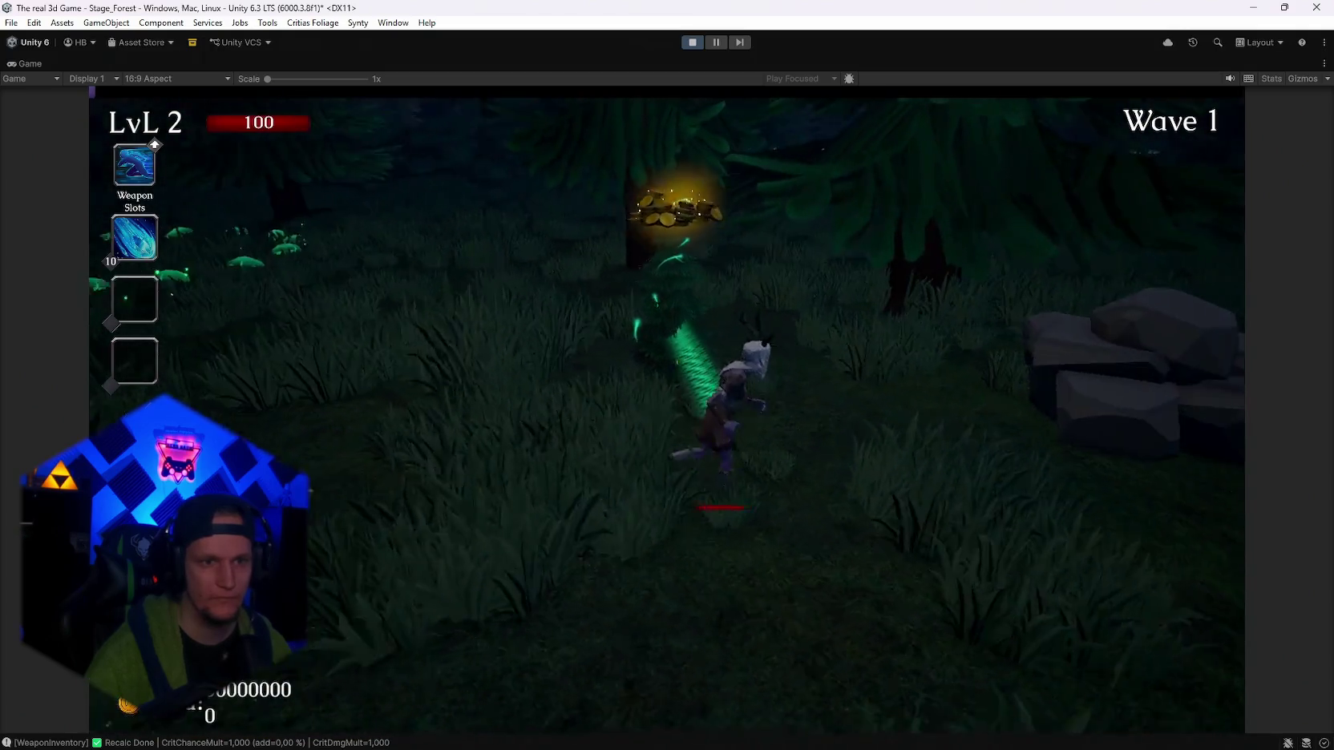
key("w")
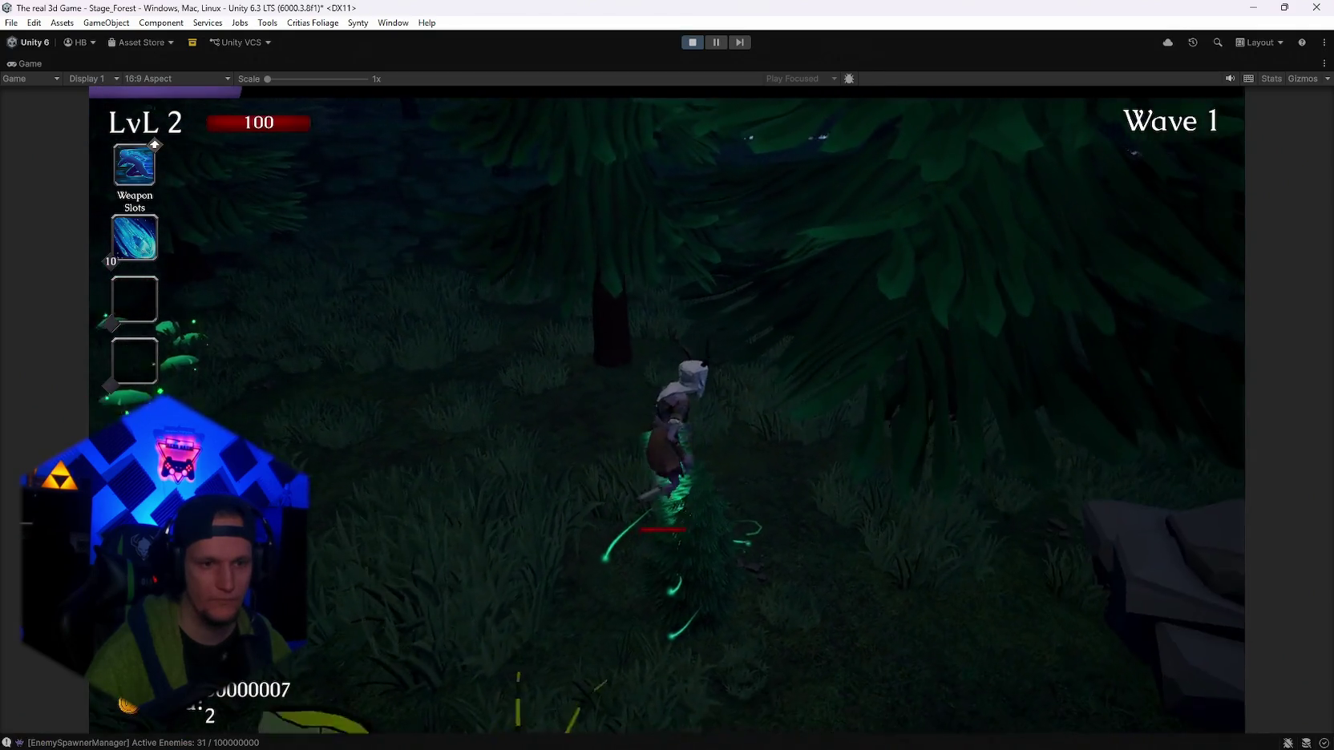
key("s")
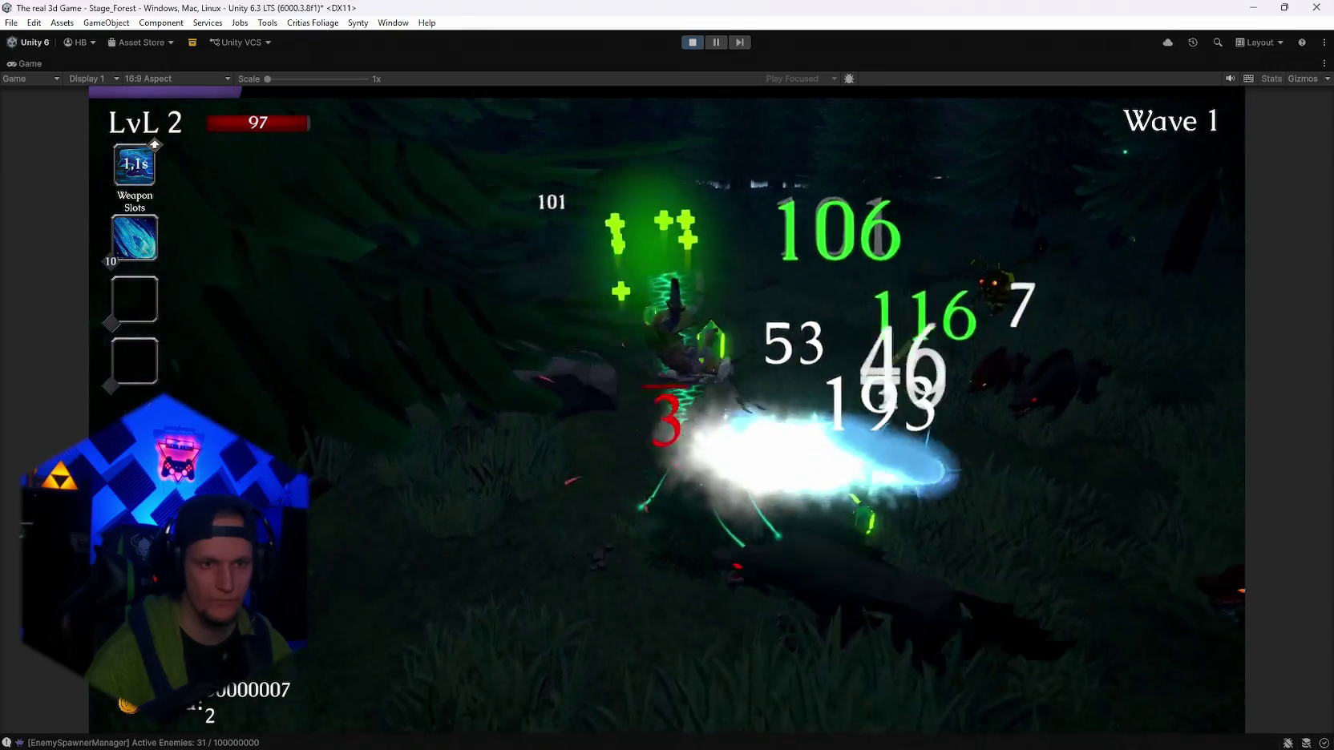
key("s")
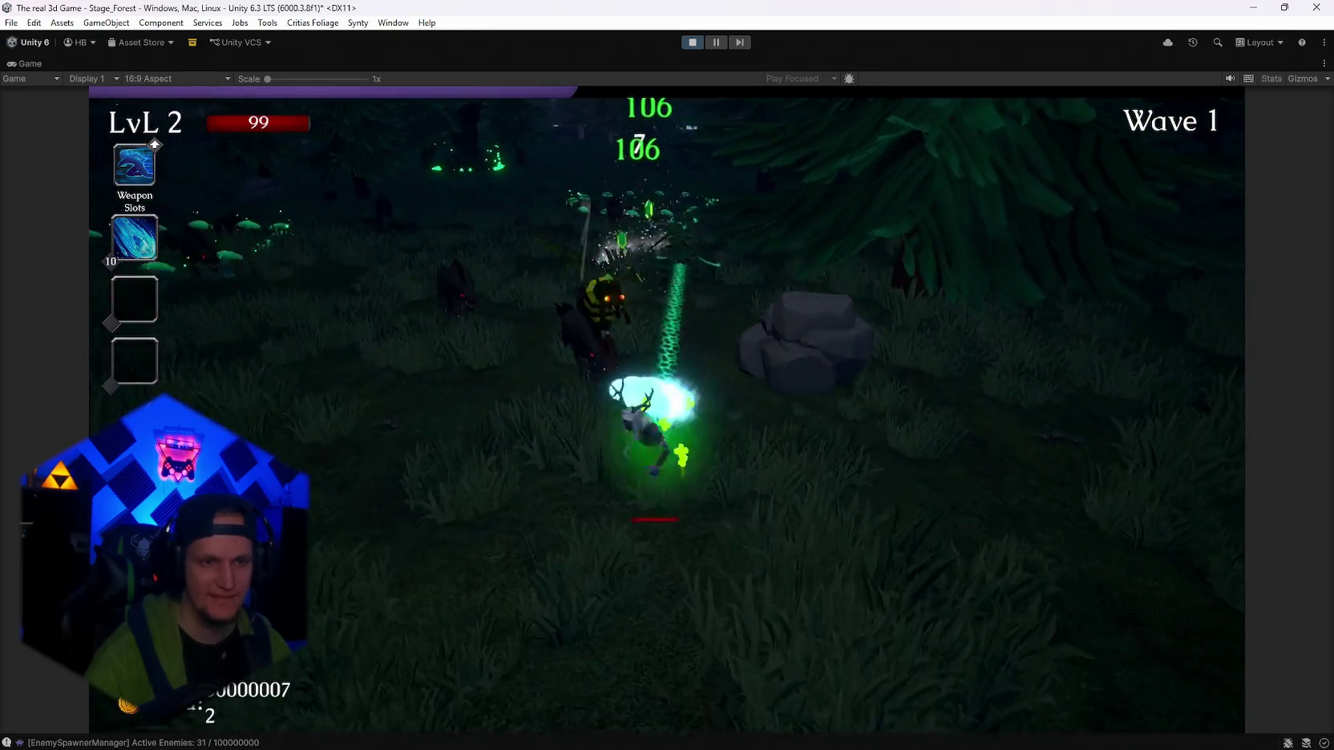
key("a")
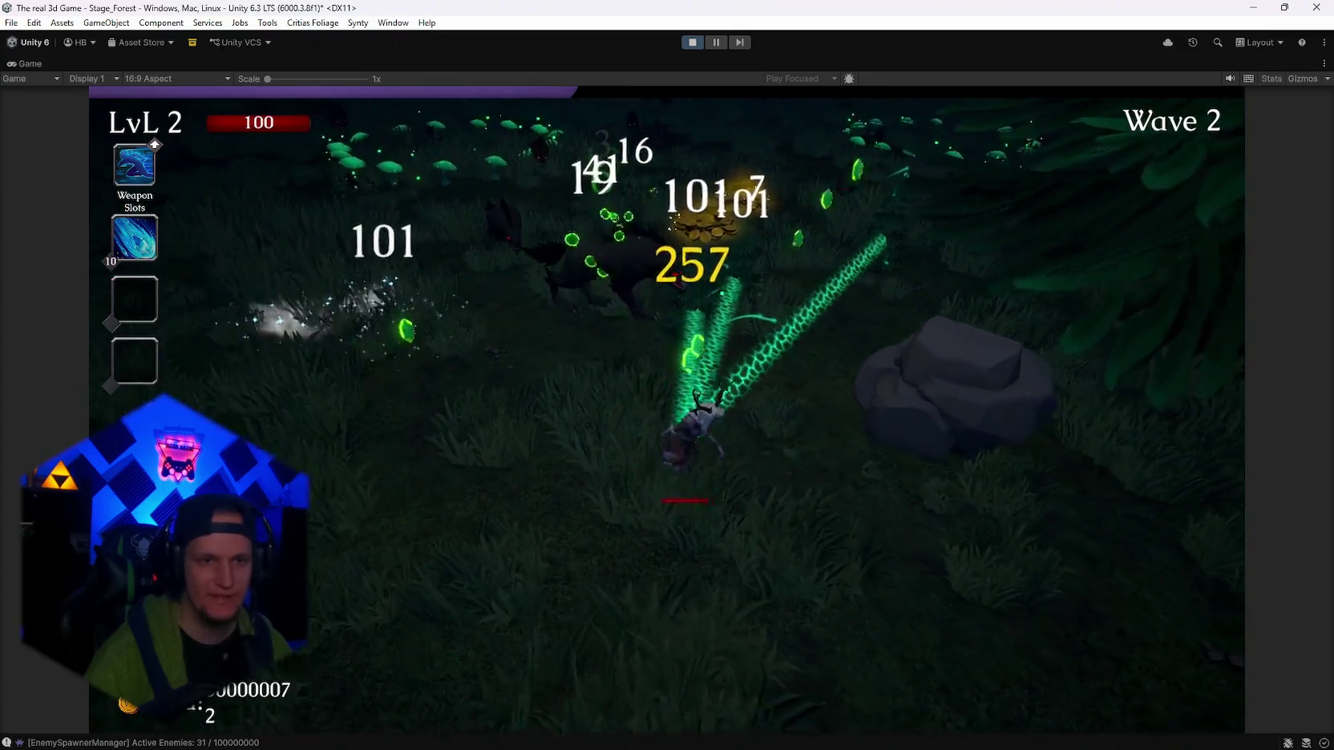
key("d")
key("w")
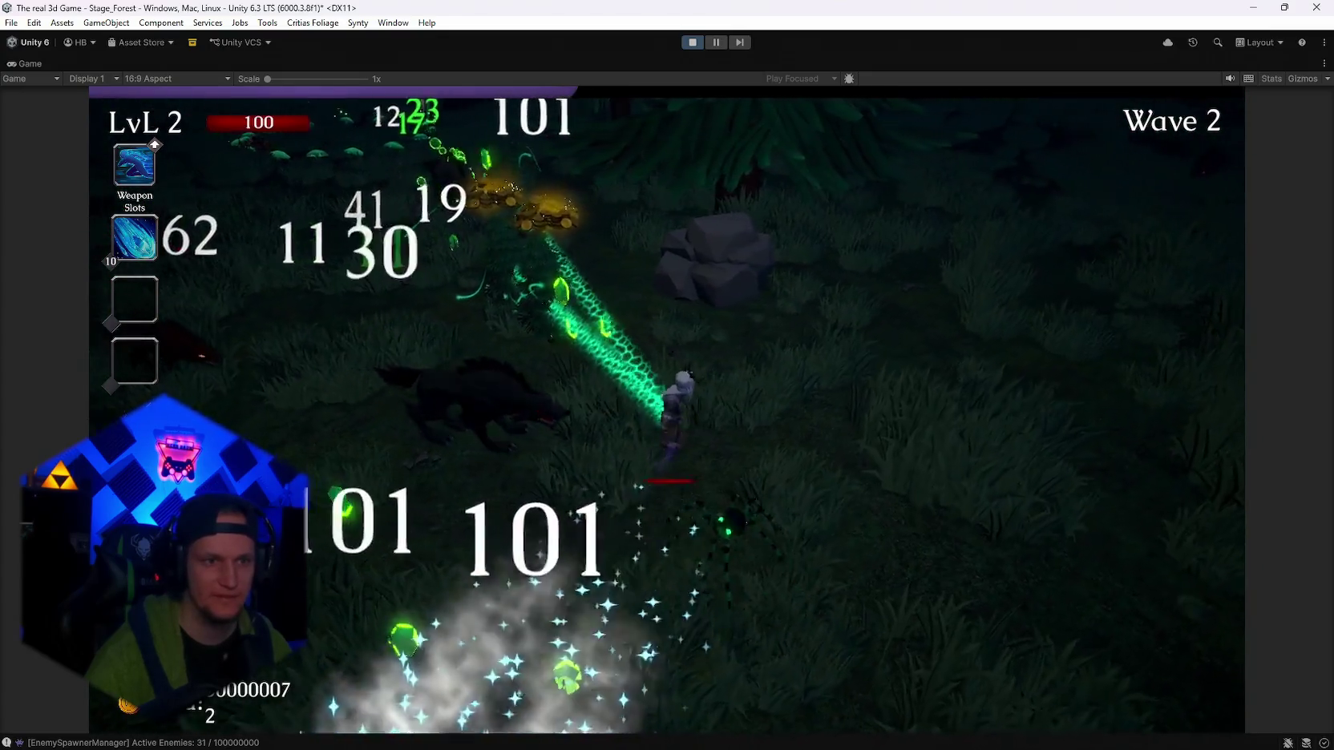
key("d")
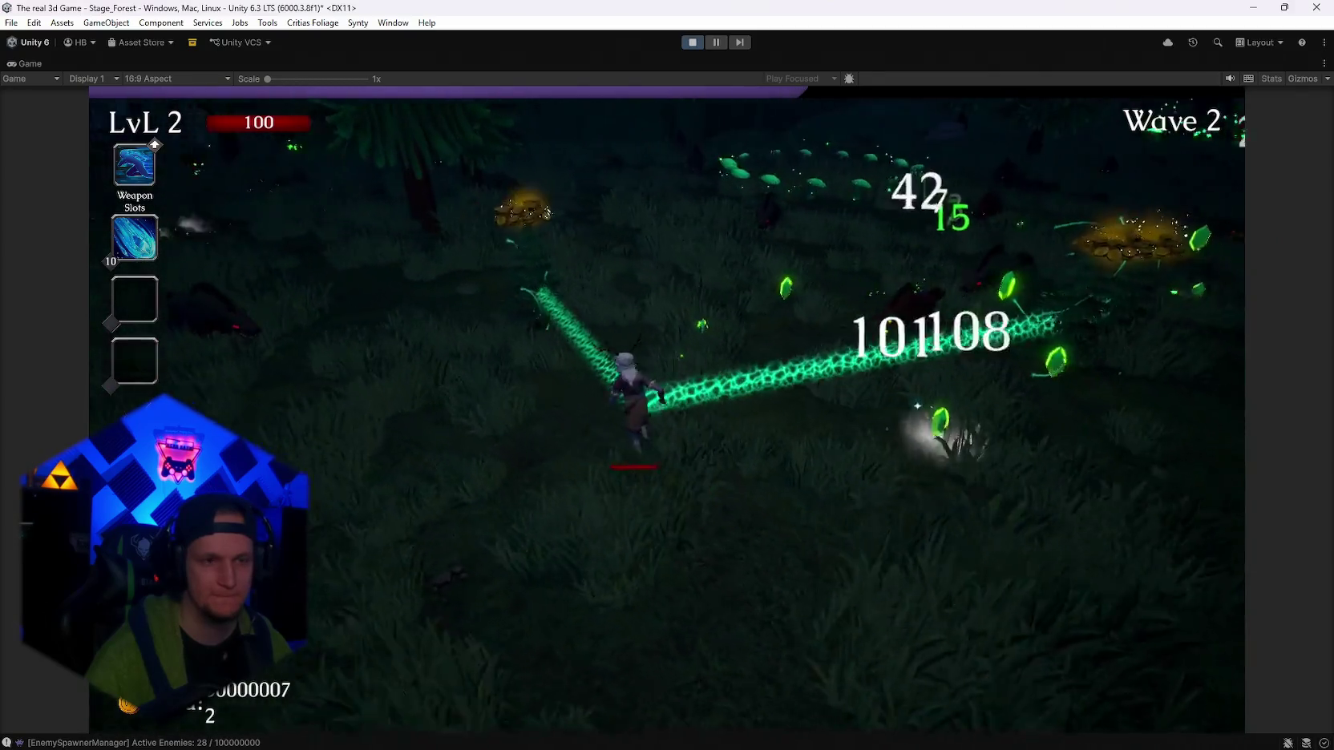
key("w")
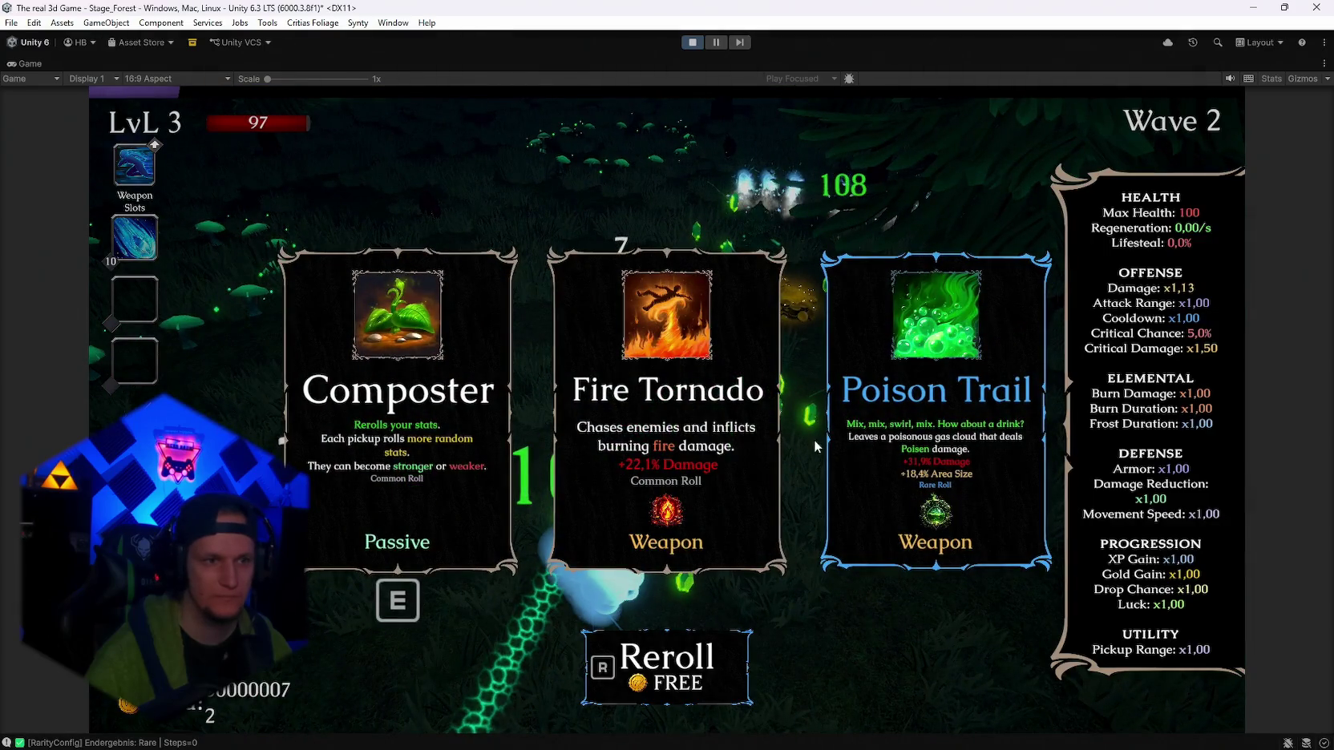
Take the Composter, Soul Magnet, Ice Tornado and Meteor upgrades, then cards at levels 7 and 8.
left_click(433, 433)
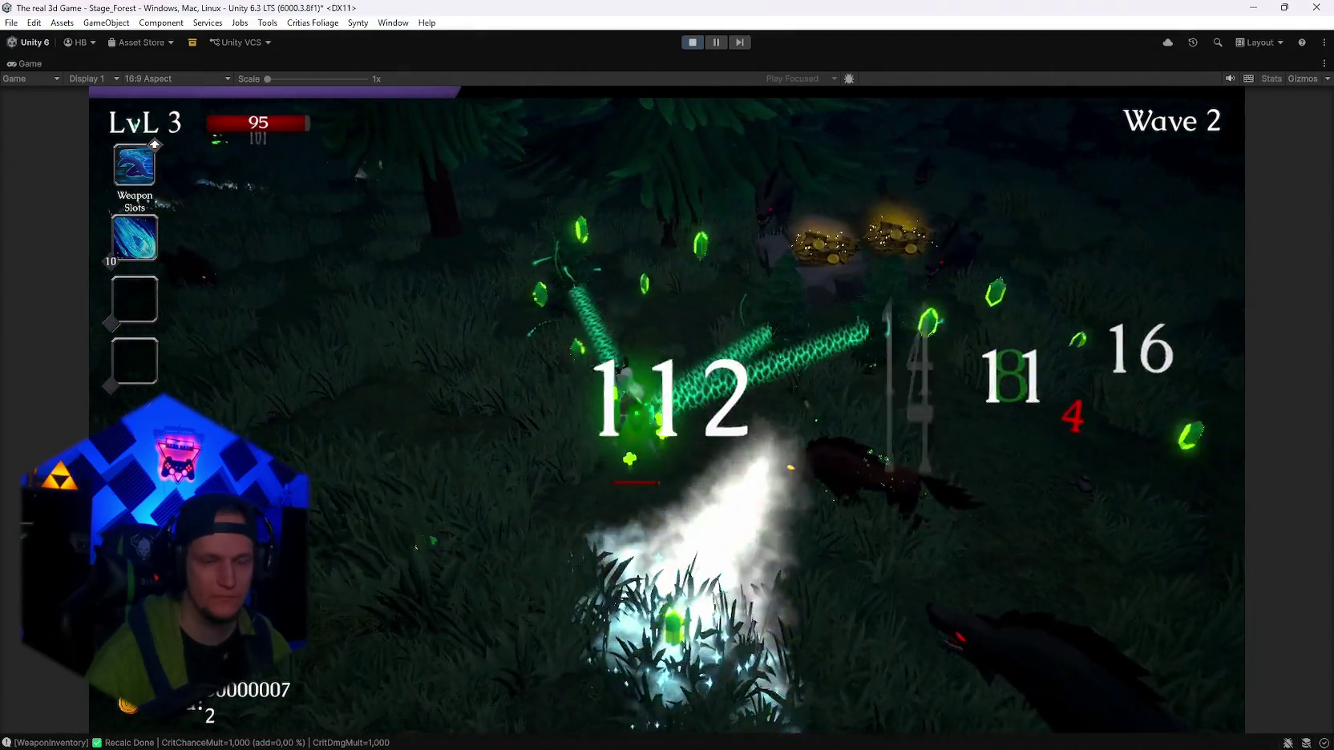
key("Escape")
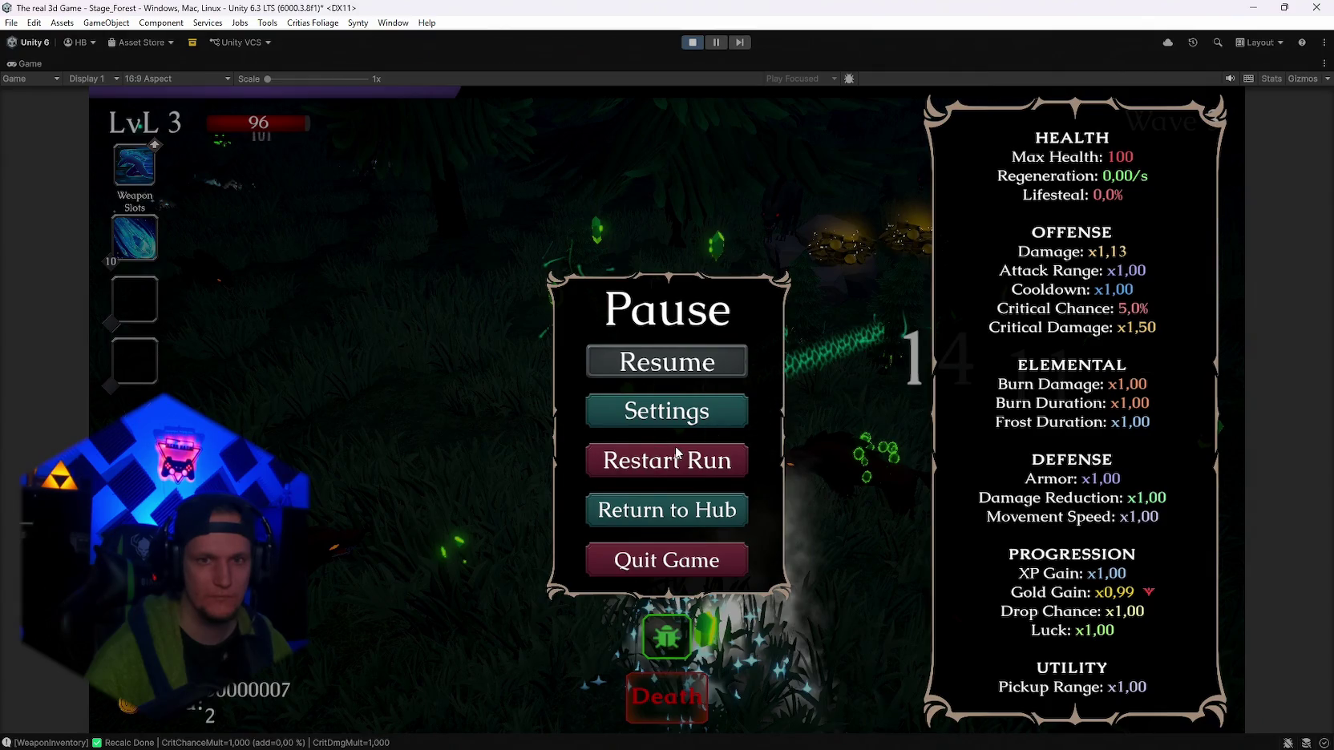
key("Escape")
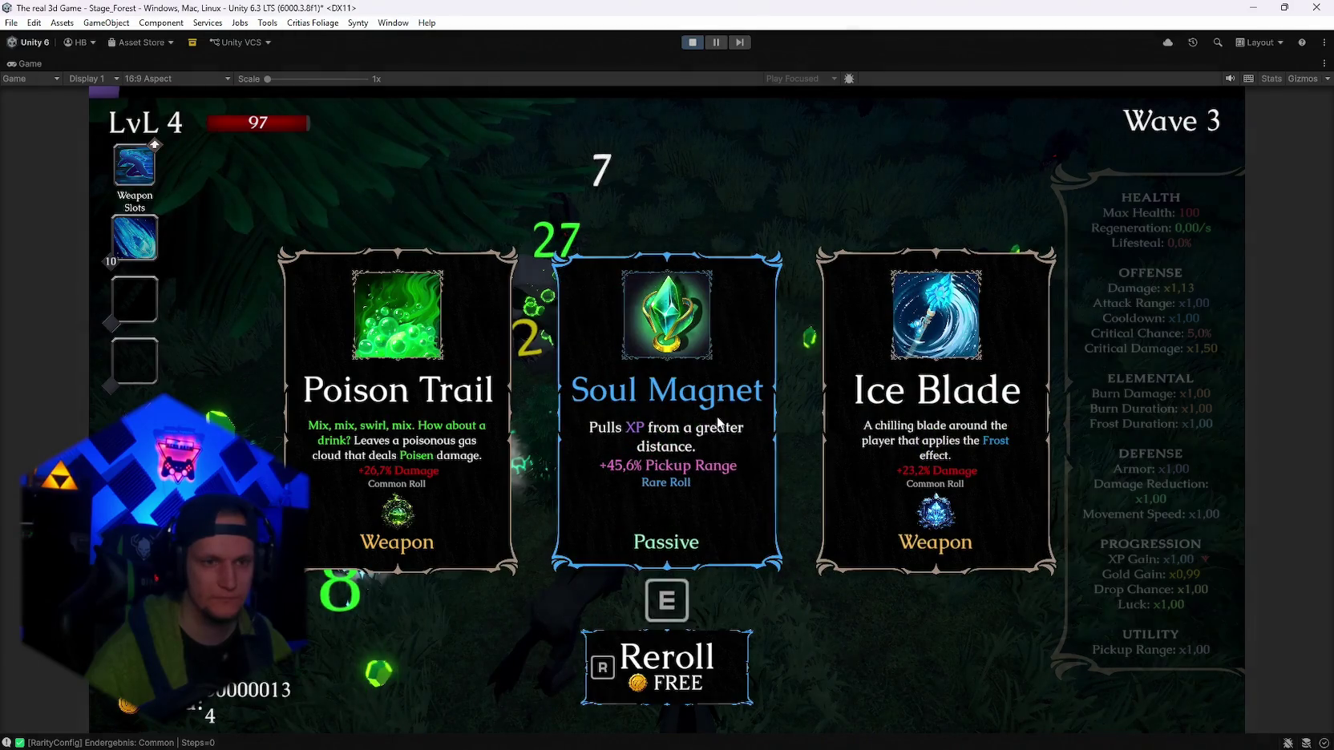
left_click(718, 422)
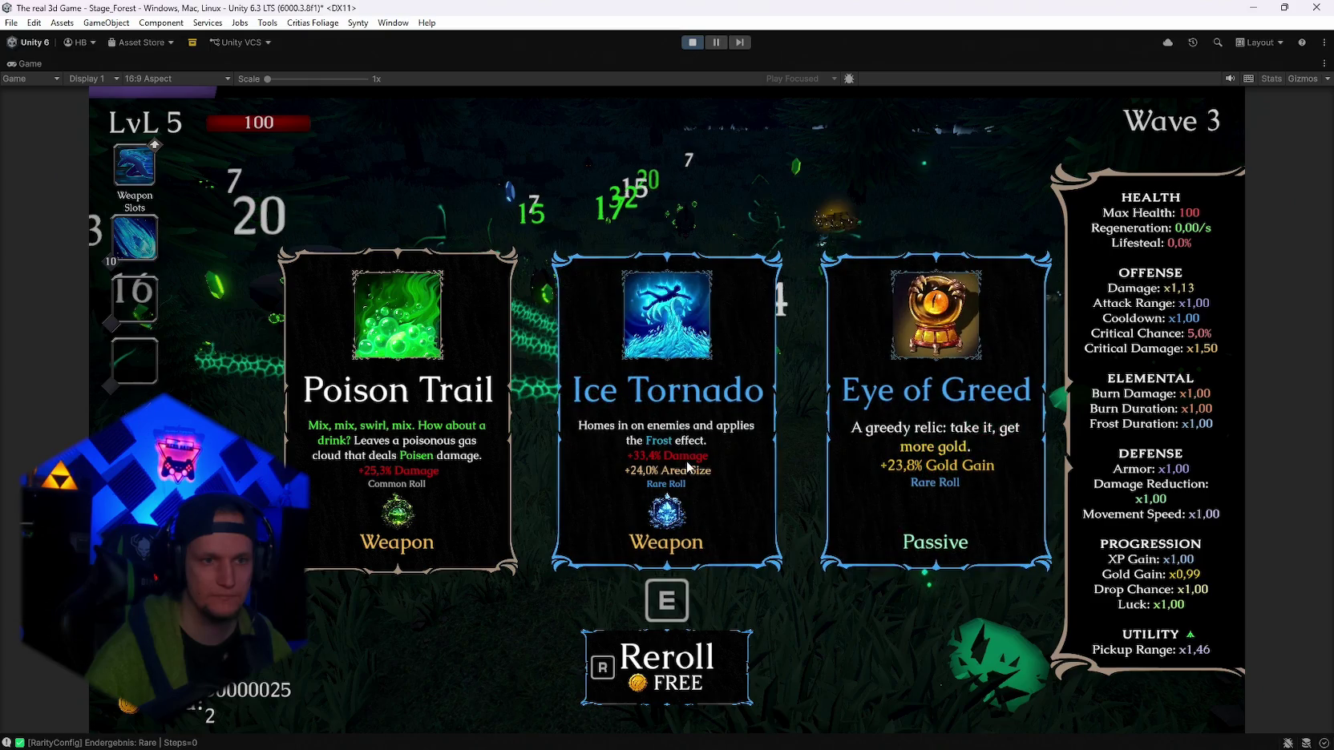
left_click(718, 423)
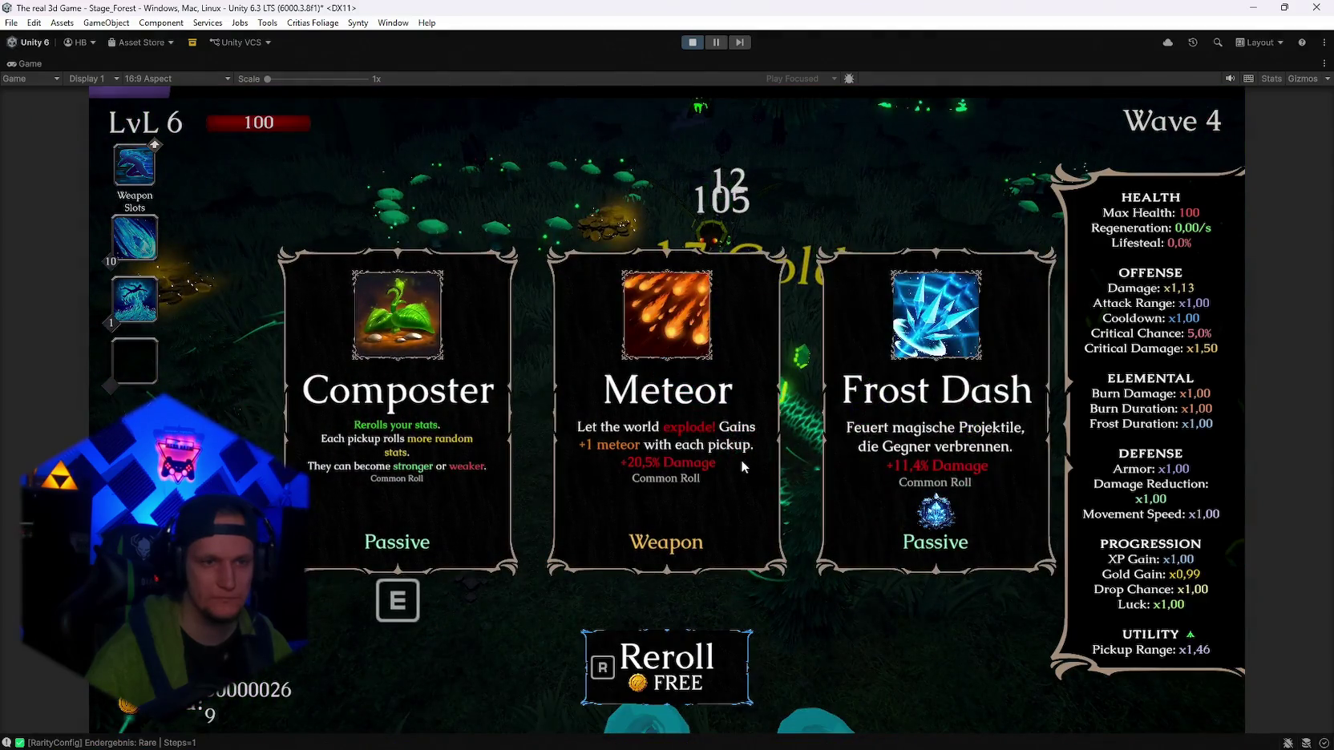
left_click(740, 460)
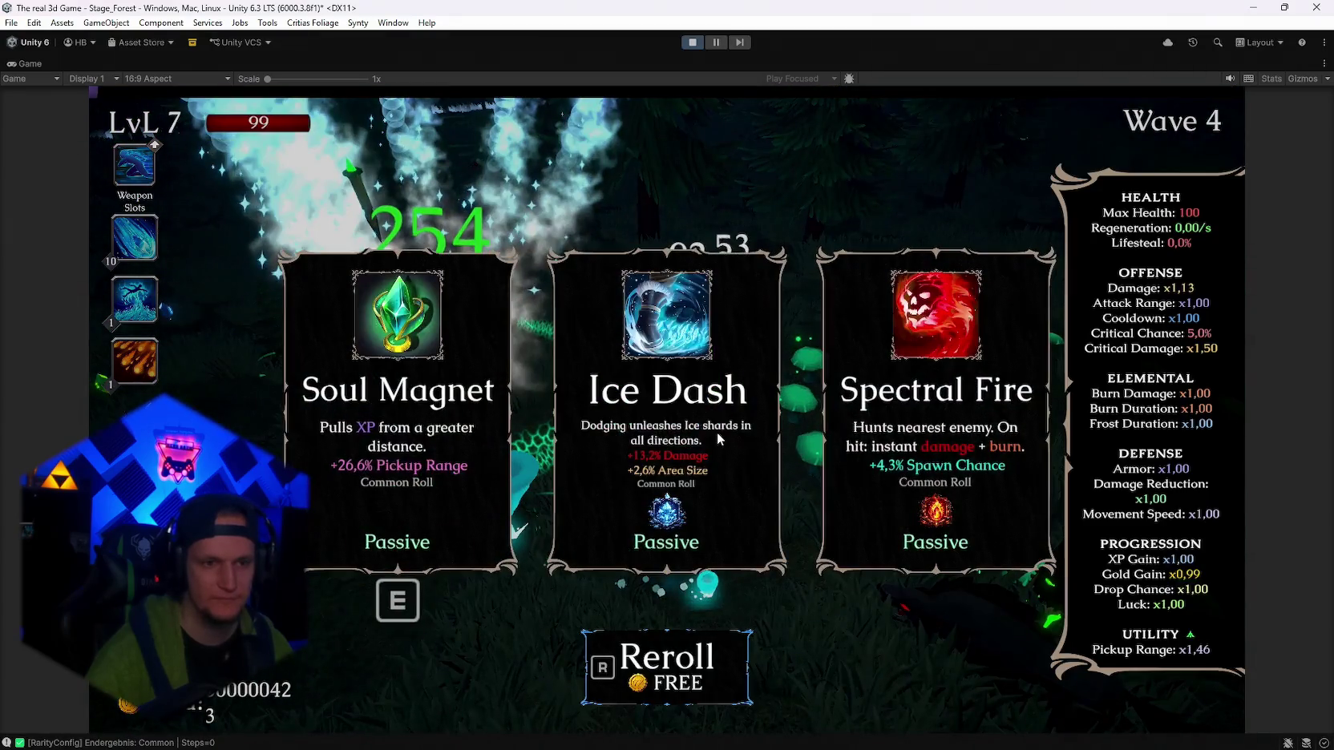
left_click(717, 433)
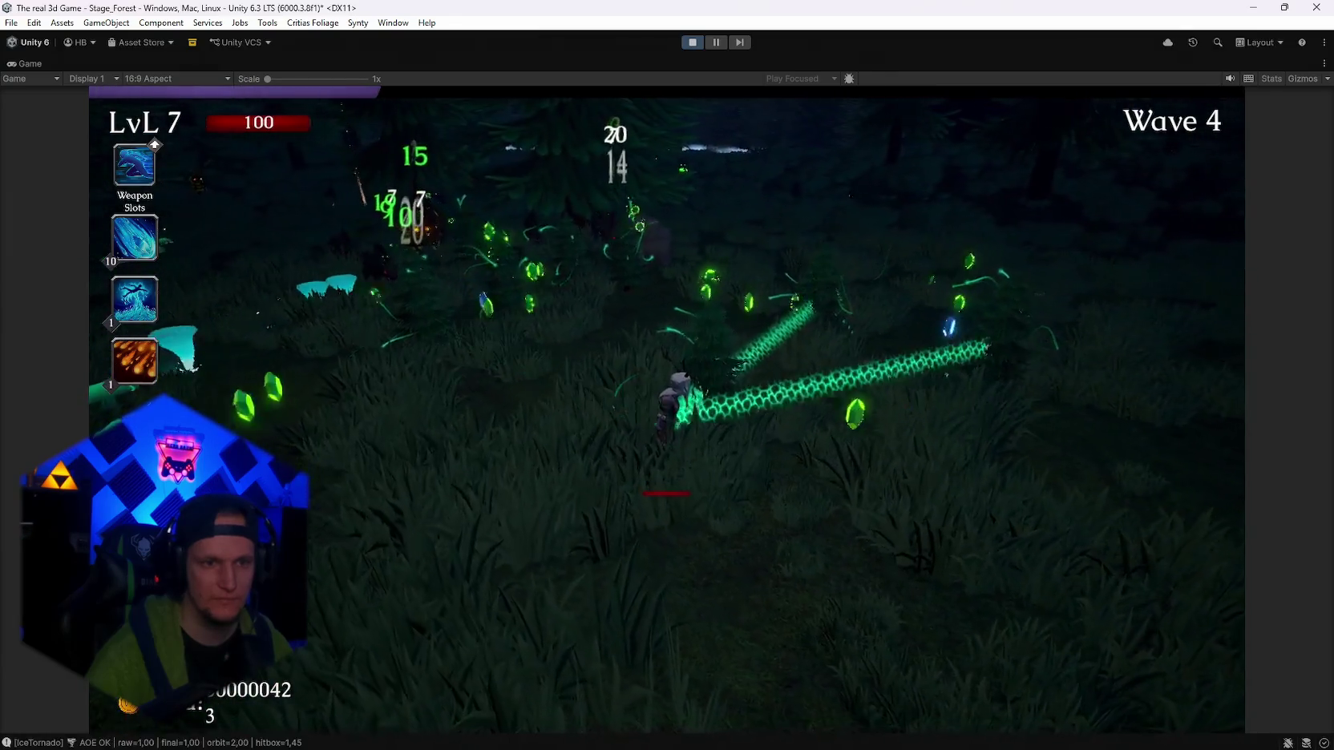
key("e")
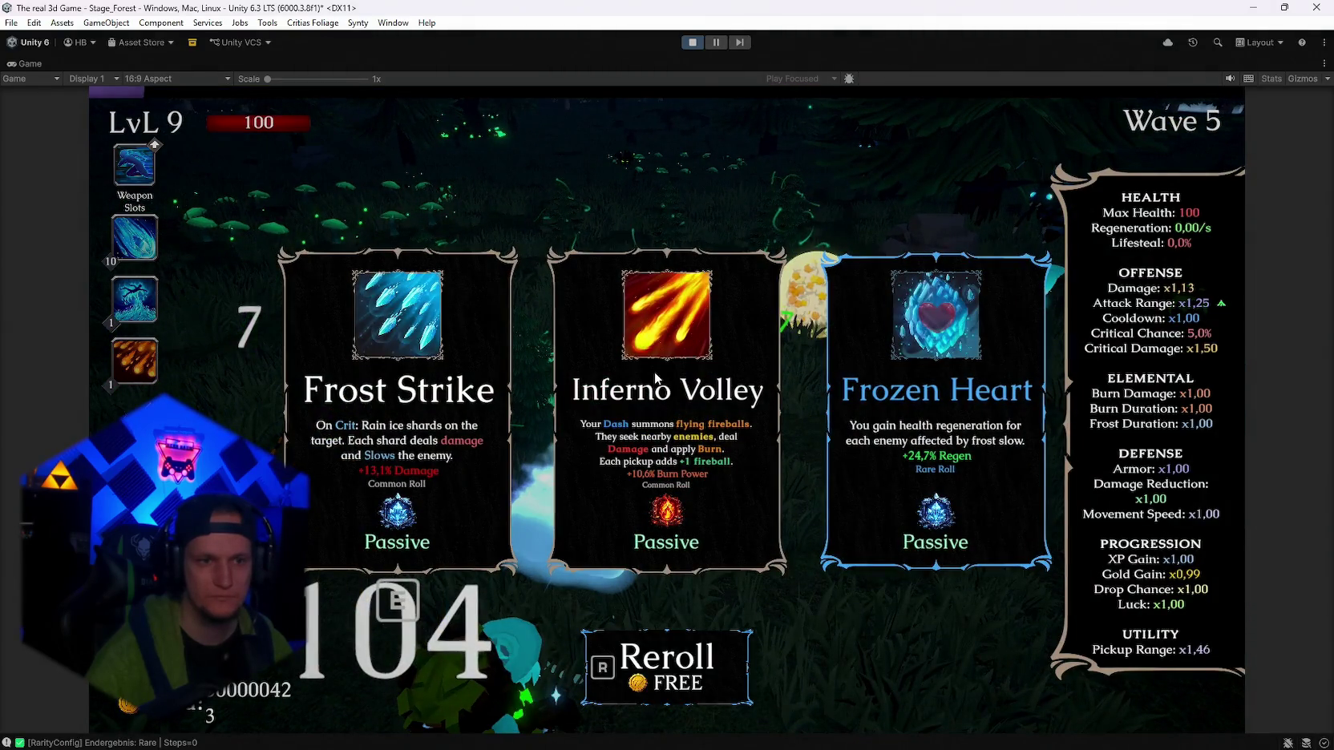
Choose the level-9 upgrade and Silver Blade, play to wave 7, then pause and stop Play mode.
left_click(653, 376)
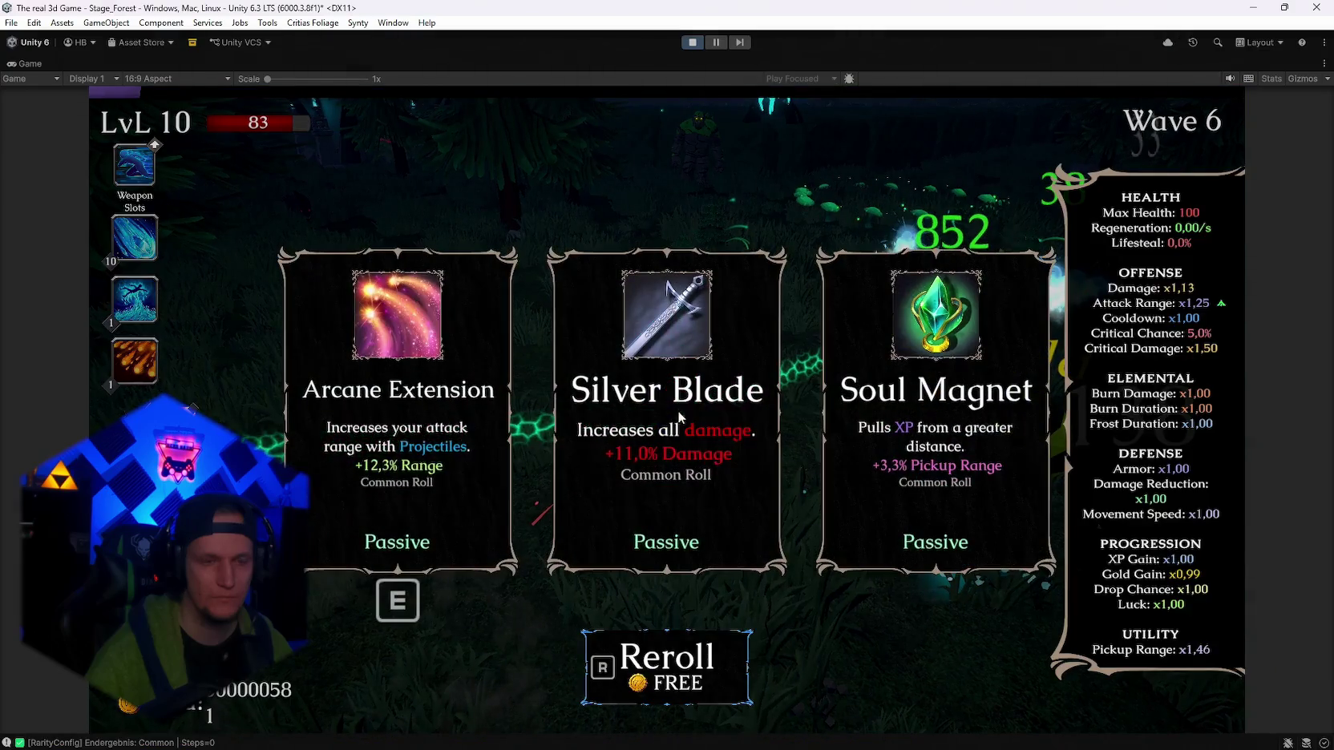
left_click(710, 411)
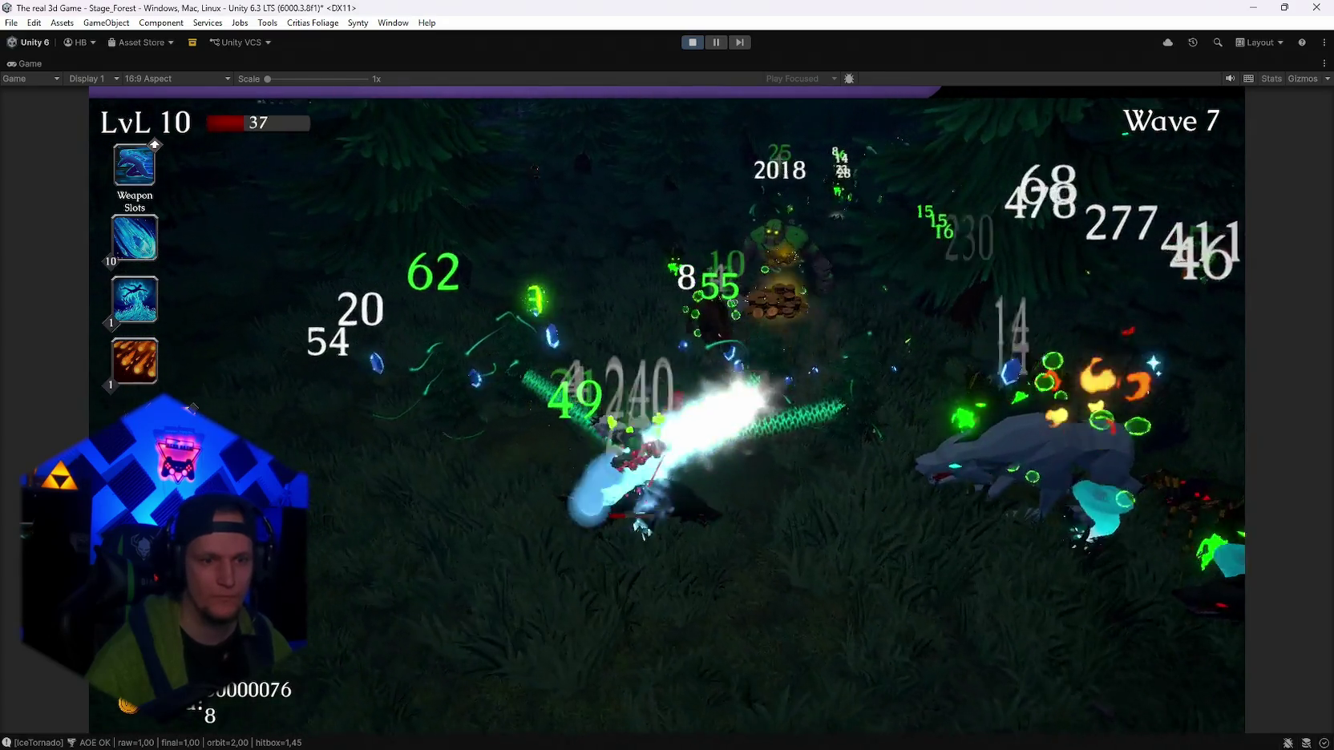
key("Escape")
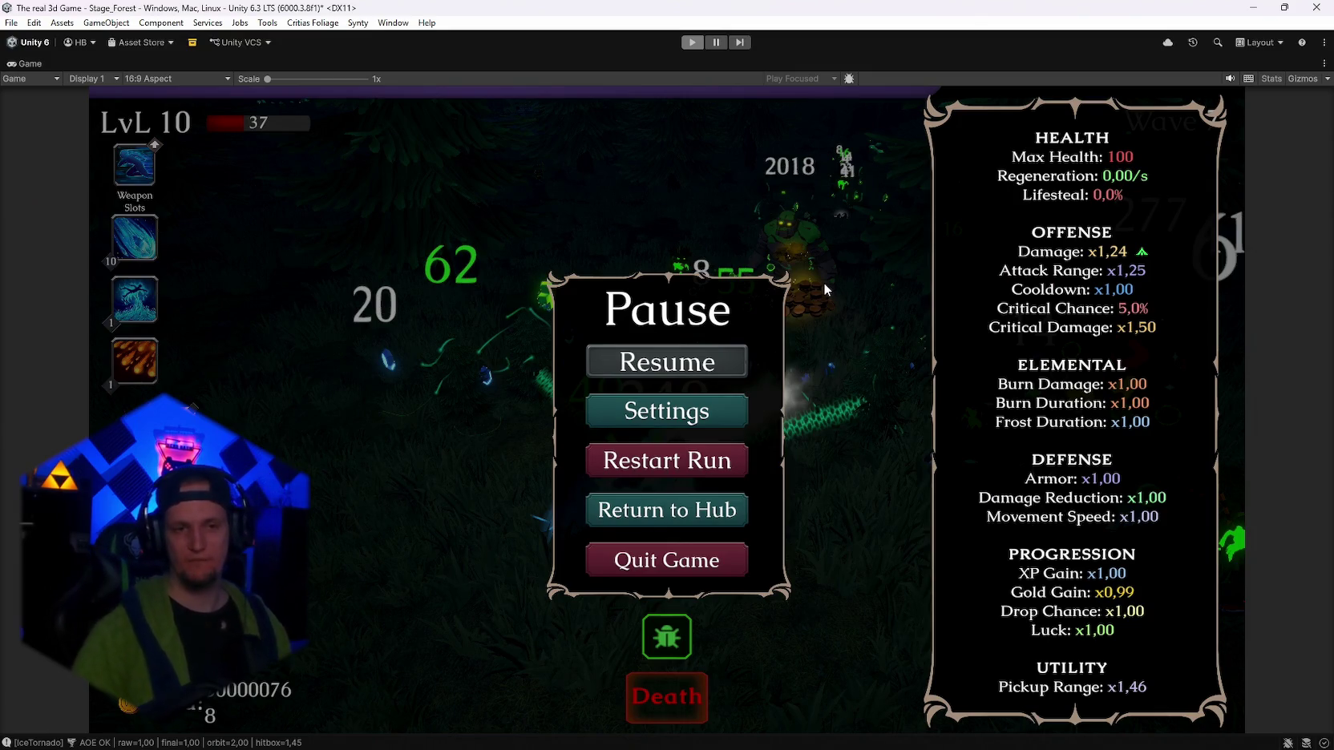
key("ctrl+p")
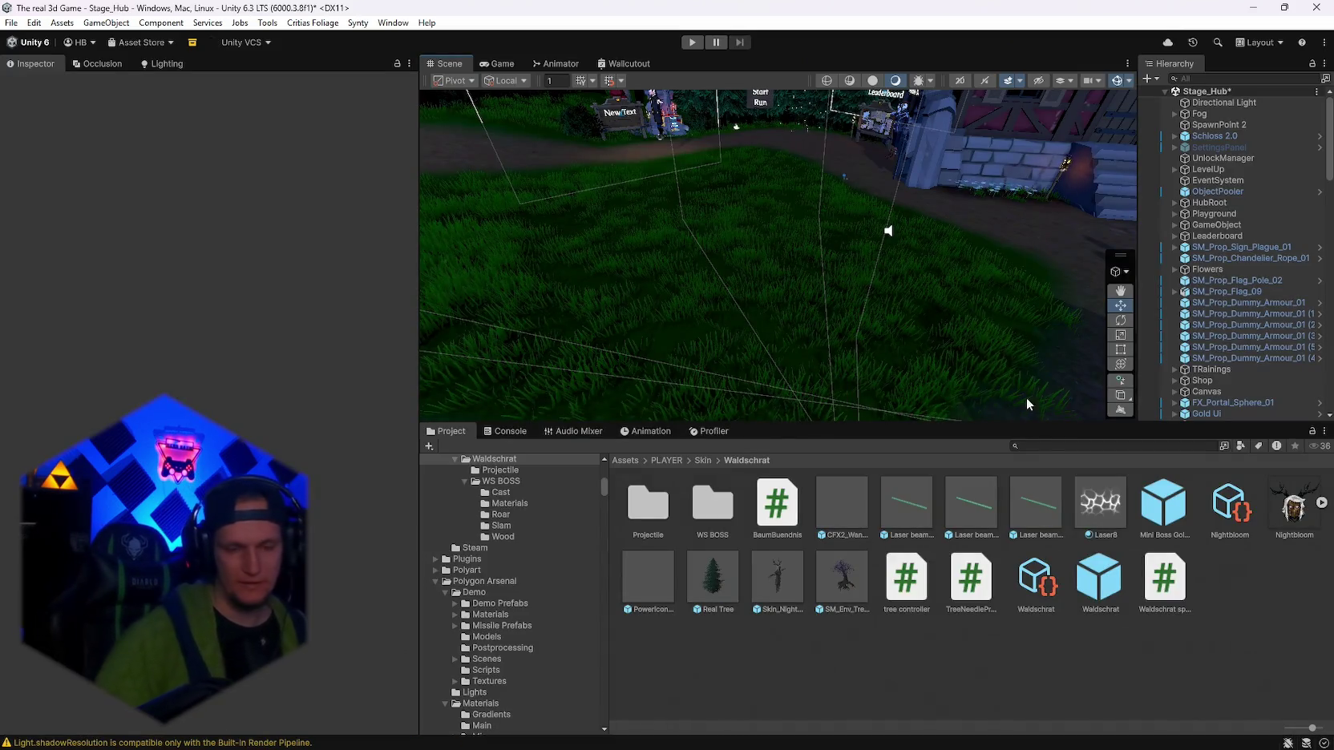
Inspect the Mini Boss Golddrop prefab's Gold Drop Spawner and enter 50 for Max Gold.
left_click(1170, 525)
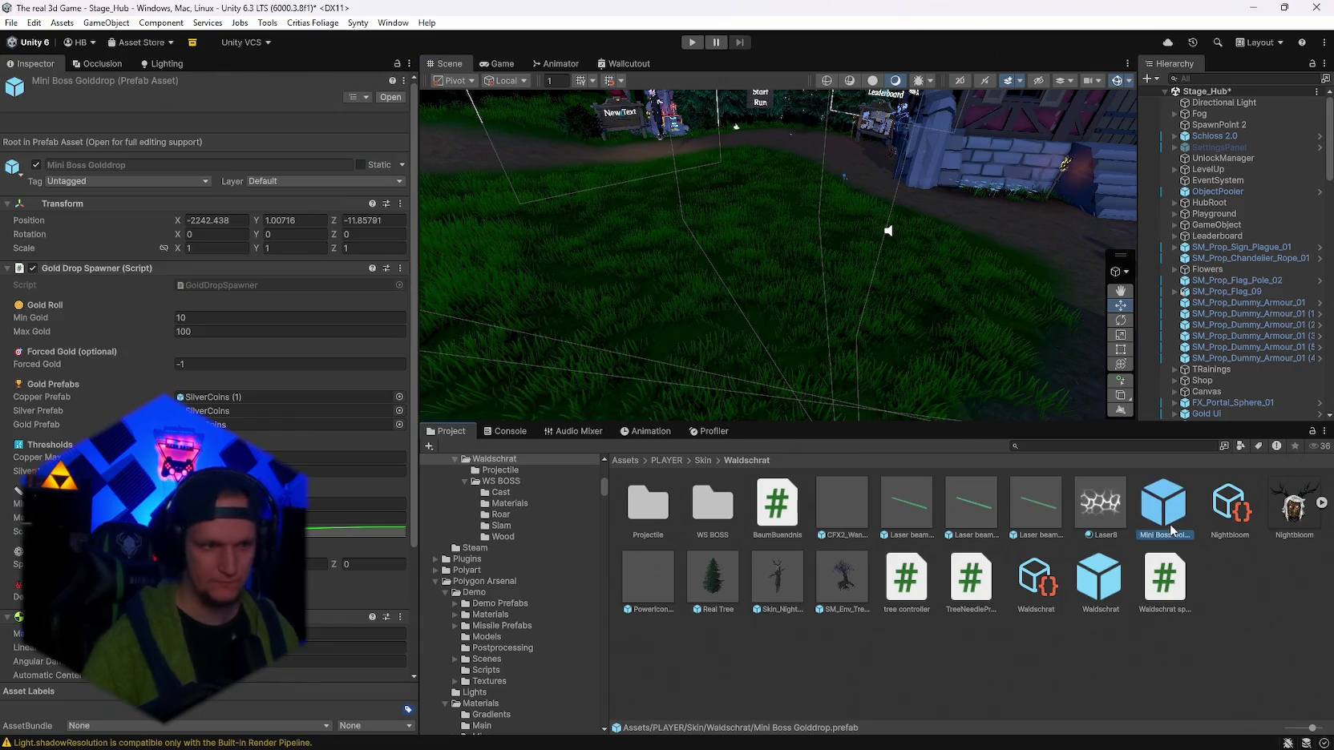
scroll(208, 369, "down", 5)
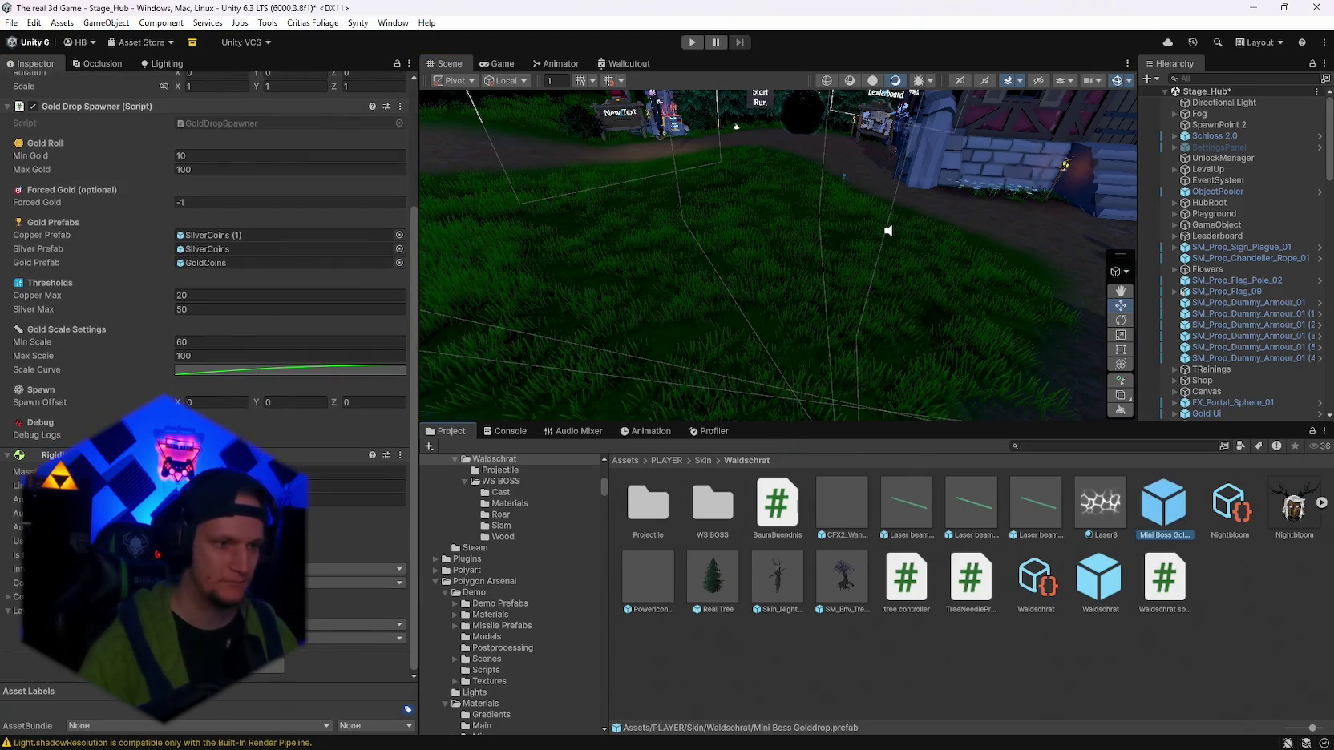
scroll(209, 369, "up", 1)
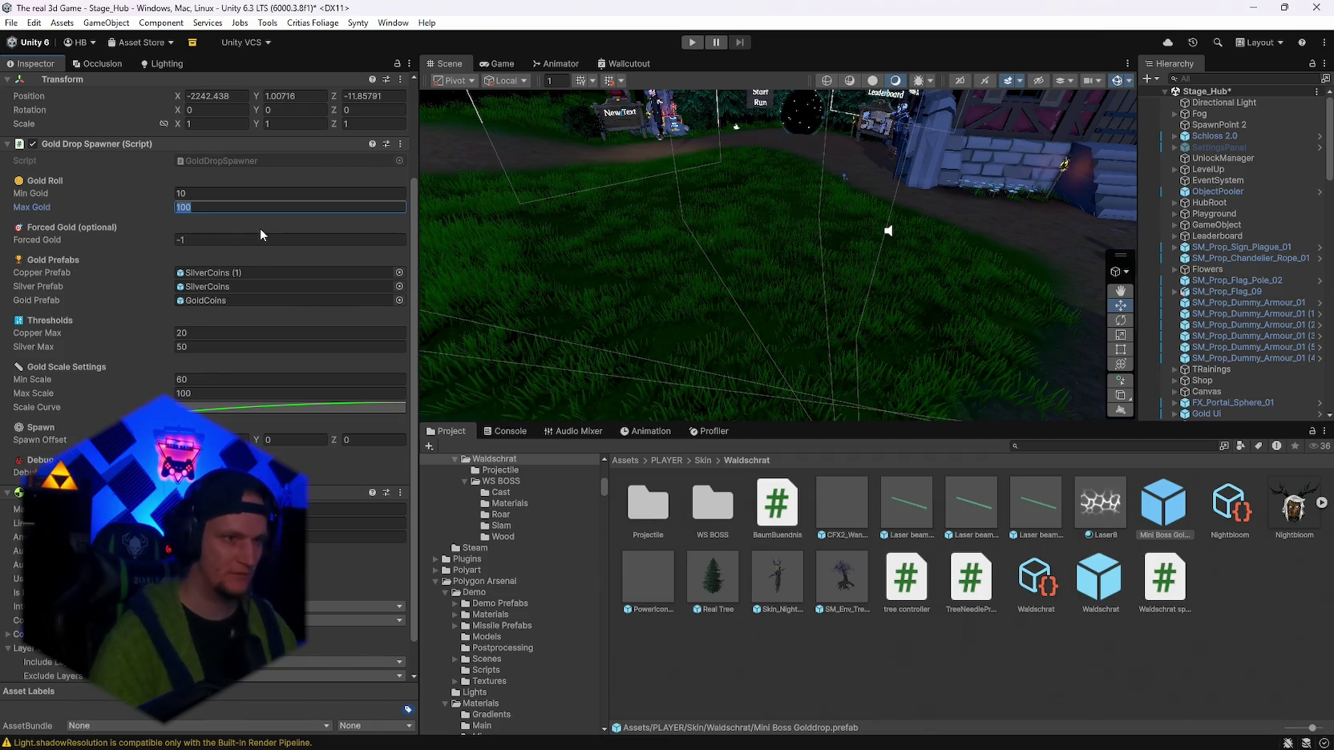
type("50")
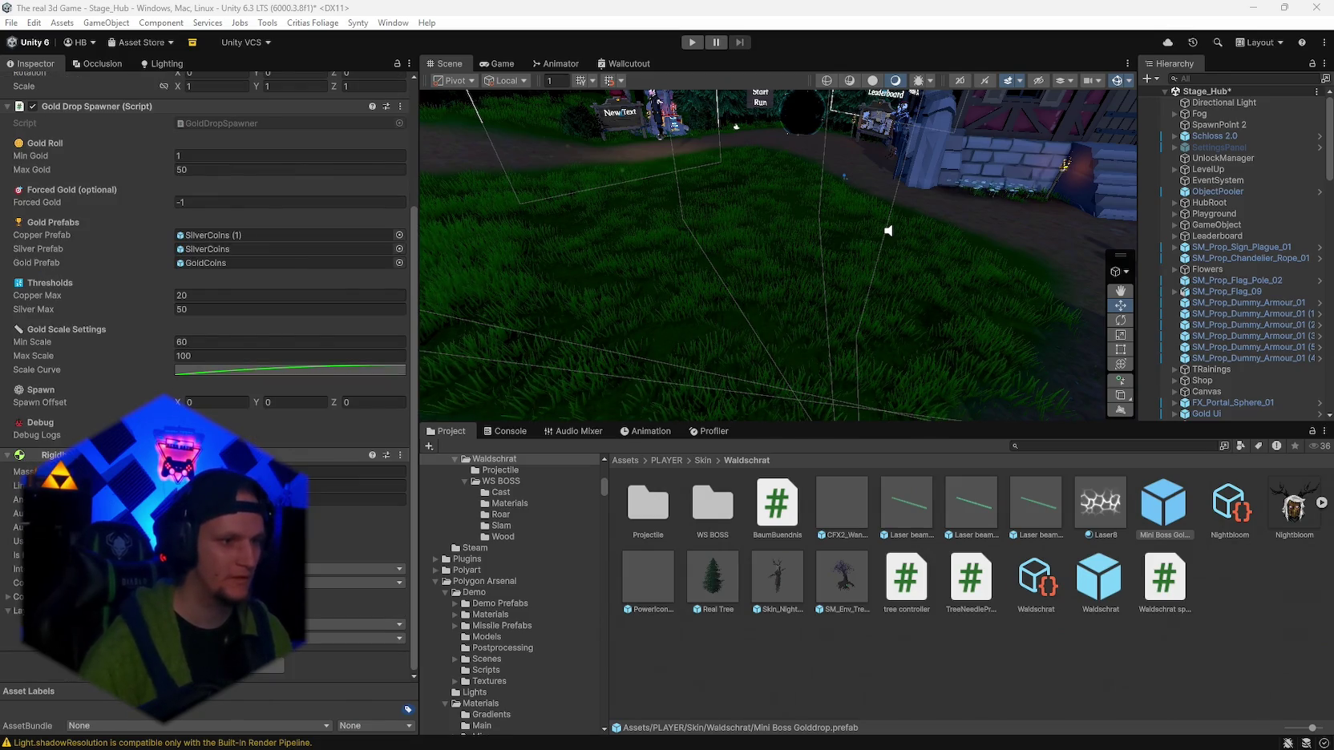
Review the Waldschrat prefab and its variant, then show the Nightbloom skin definition.
left_click(1092, 606)
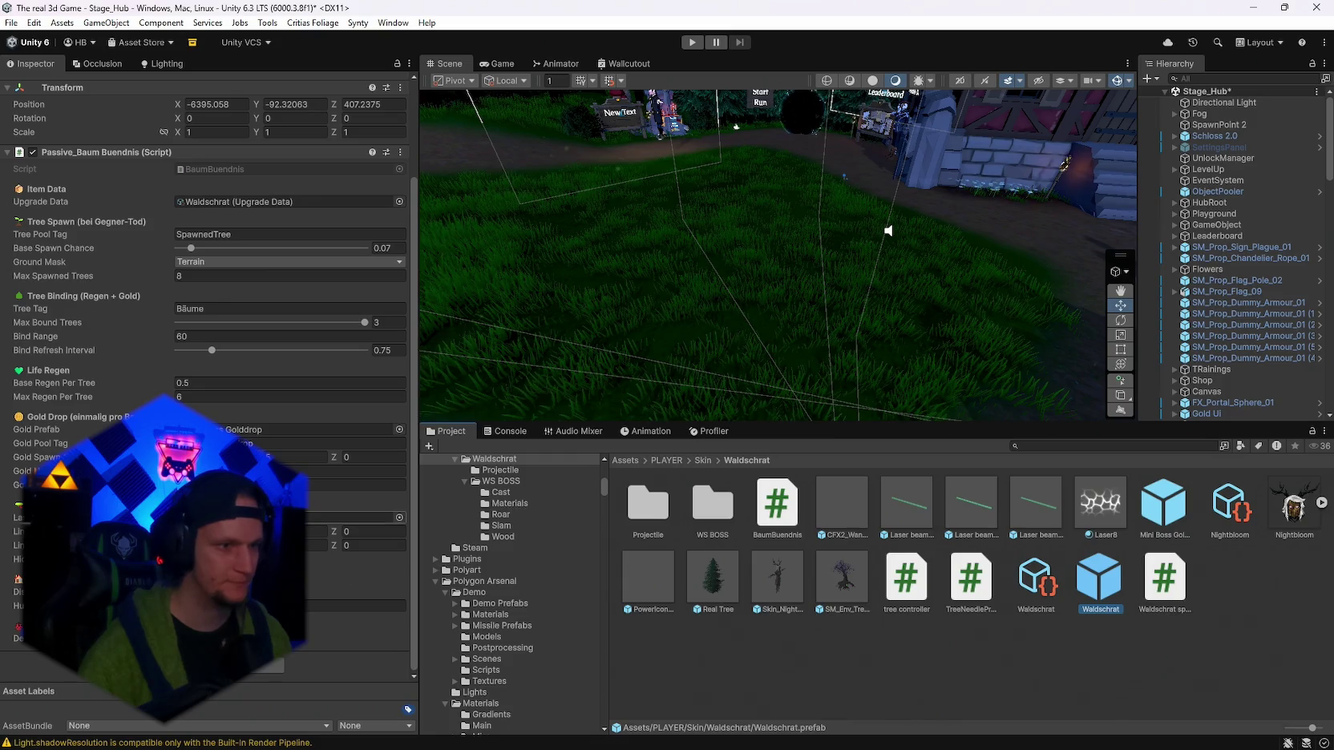
mouse_move(63, 380)
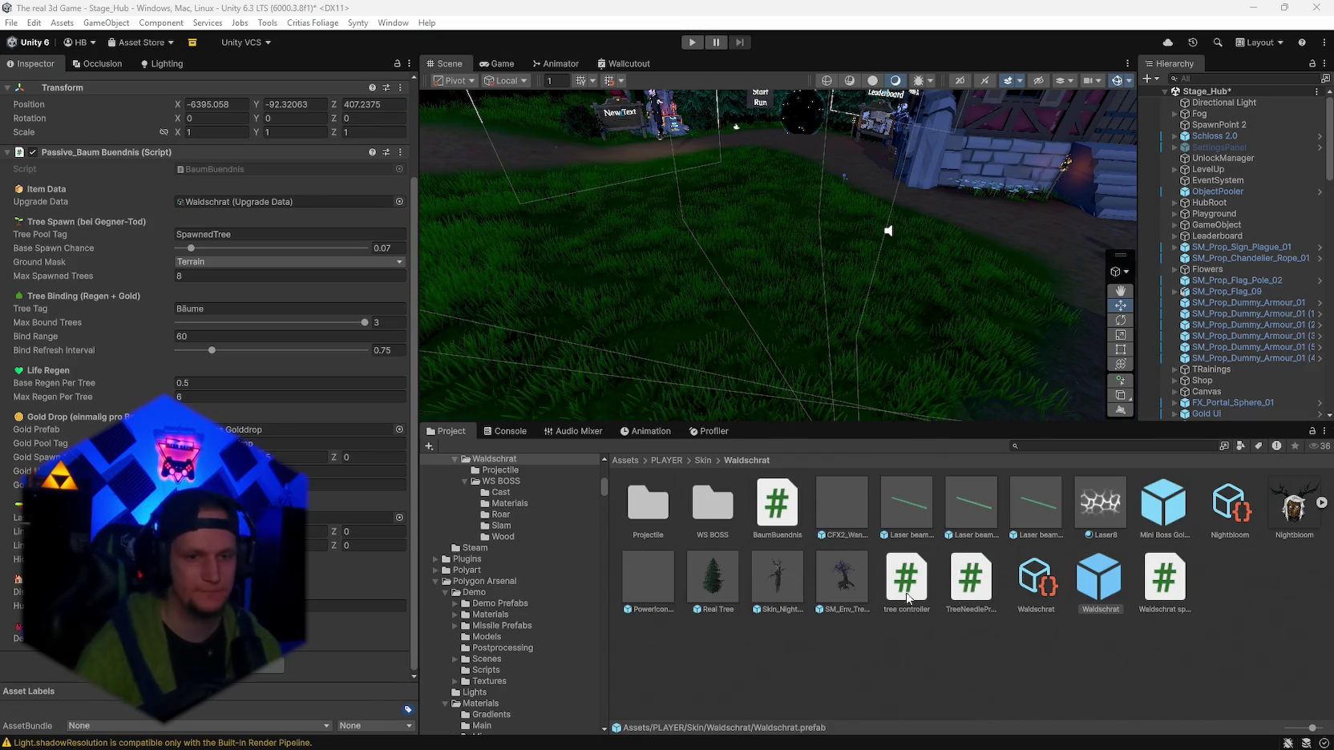
left_click(1032, 599)
left_click(1228, 507)
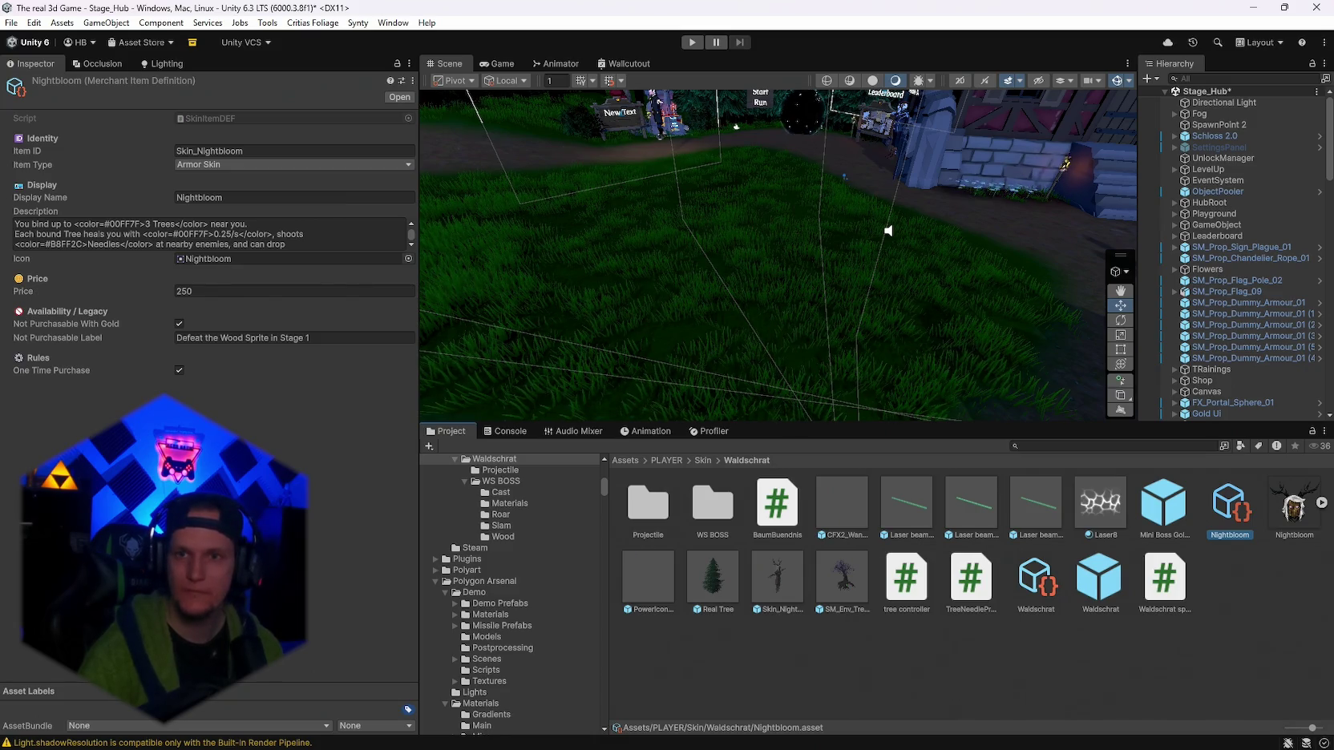
Paste the new kill-chance Spirit Tree text over Nightbloom's Description and enter play mode.
key("alt+Tab")
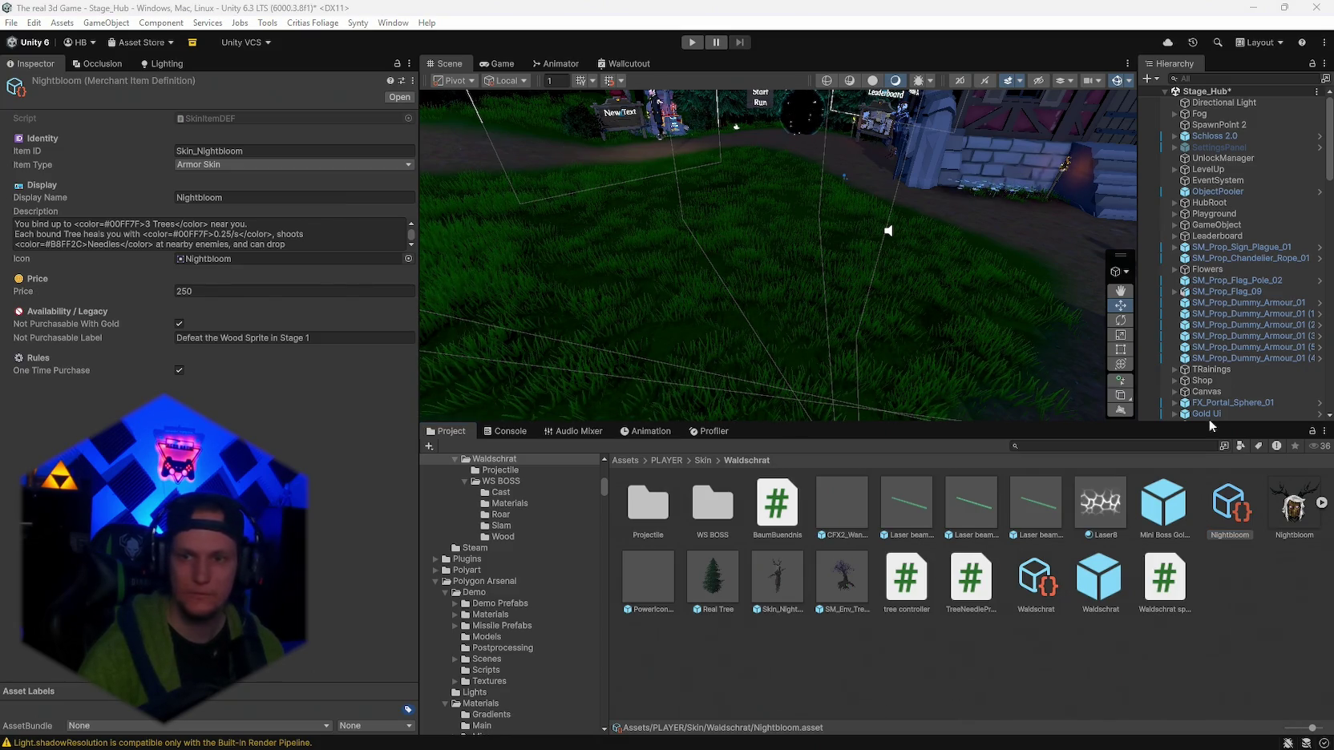
left_click(144, 247)
key("ctrl+a")
type("On <color=#FF6B6B>Kill</color>: <color=#7FD06A>5% chance</color> to grow a <color=#7FD06A>Spirit Tree</color> (max <color=#FFD700>8</color> at once). Bonds with up to <color=#FFD700>3</color> nearby trees. Each bond drops <color=#FFD700>Gold</color> once and grants <color=#FF9EAA>+0.5 HP/s</color> regen. All trees continuously fire <color=#A8FF78>Poison Needles</color> at enemies.")
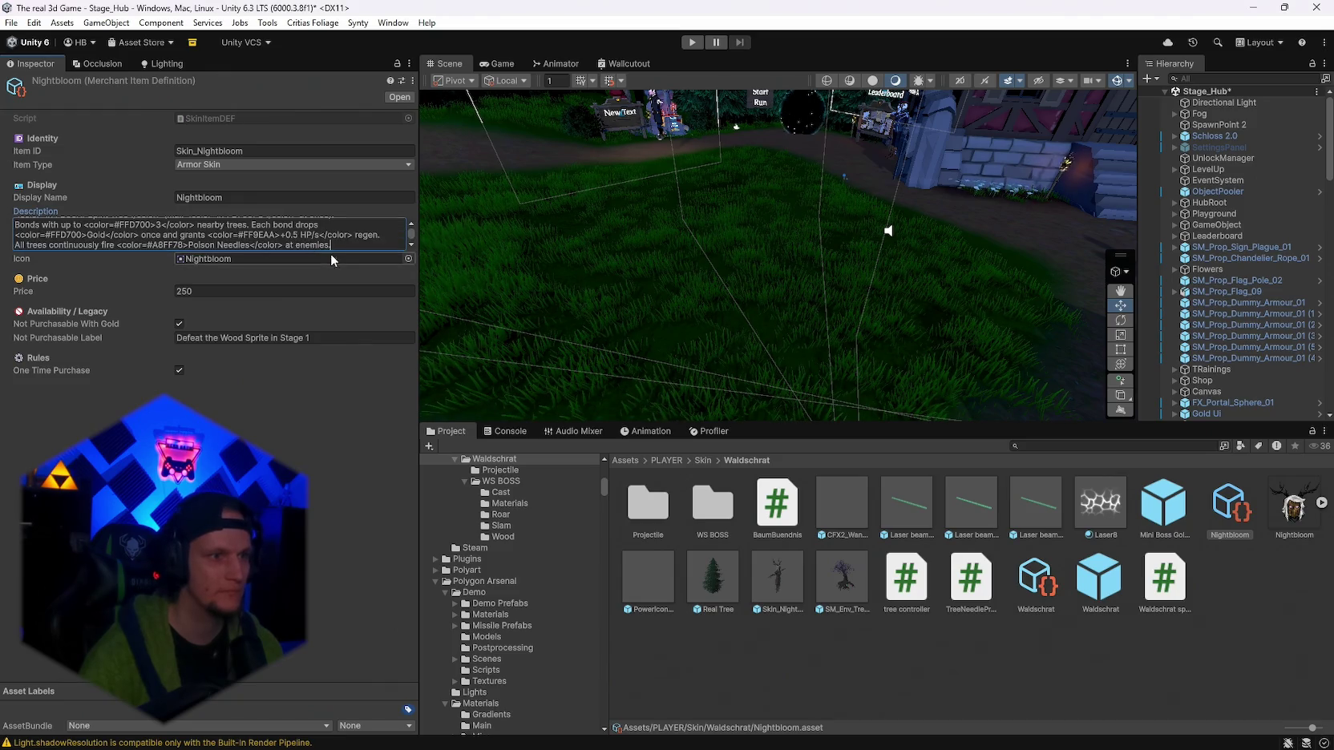
left_click(258, 315)
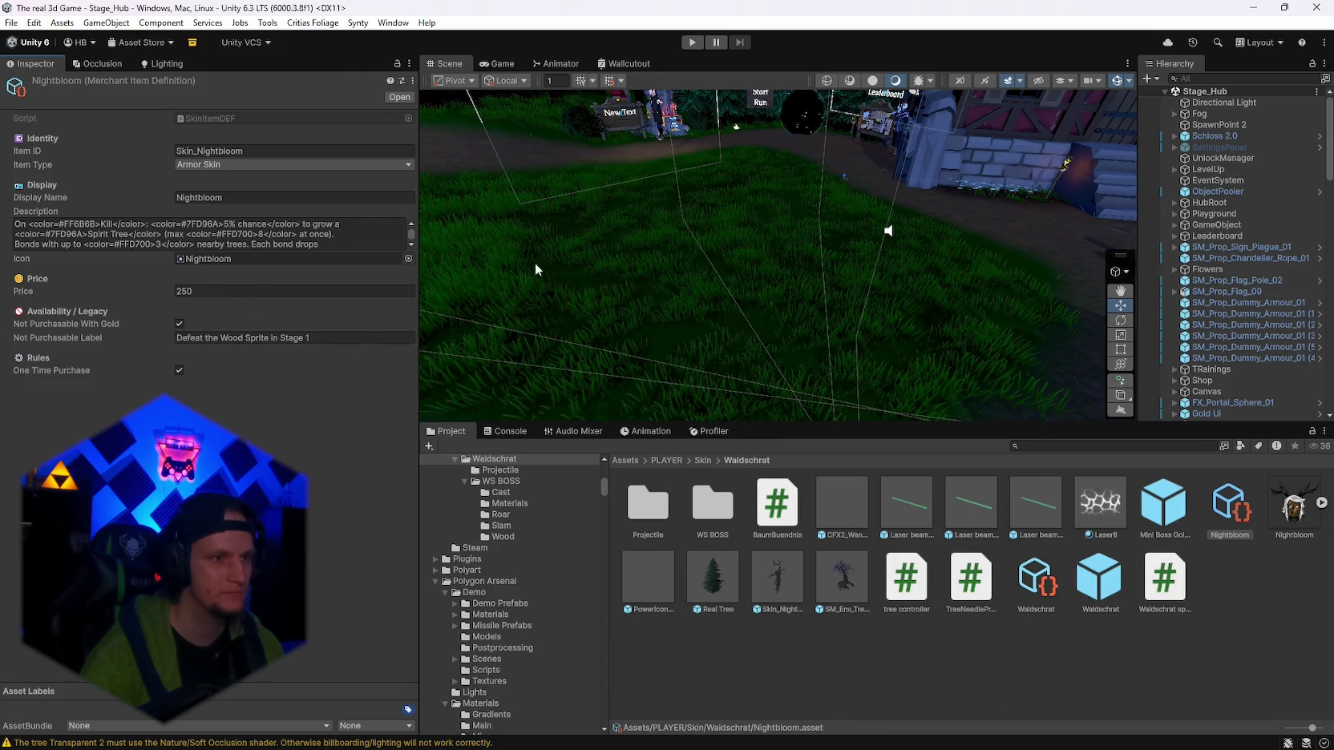
left_click(692, 42)
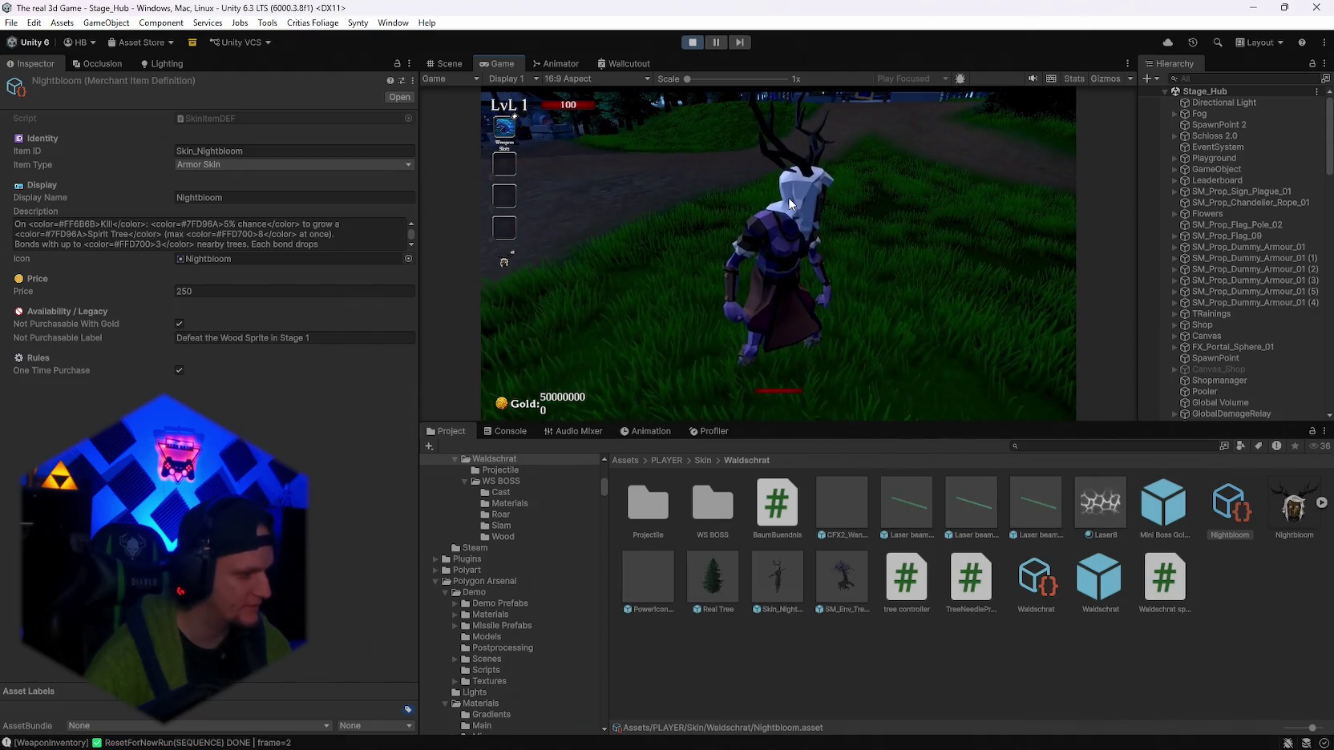
Walk the level 1 character toward the hub village.
key("w")
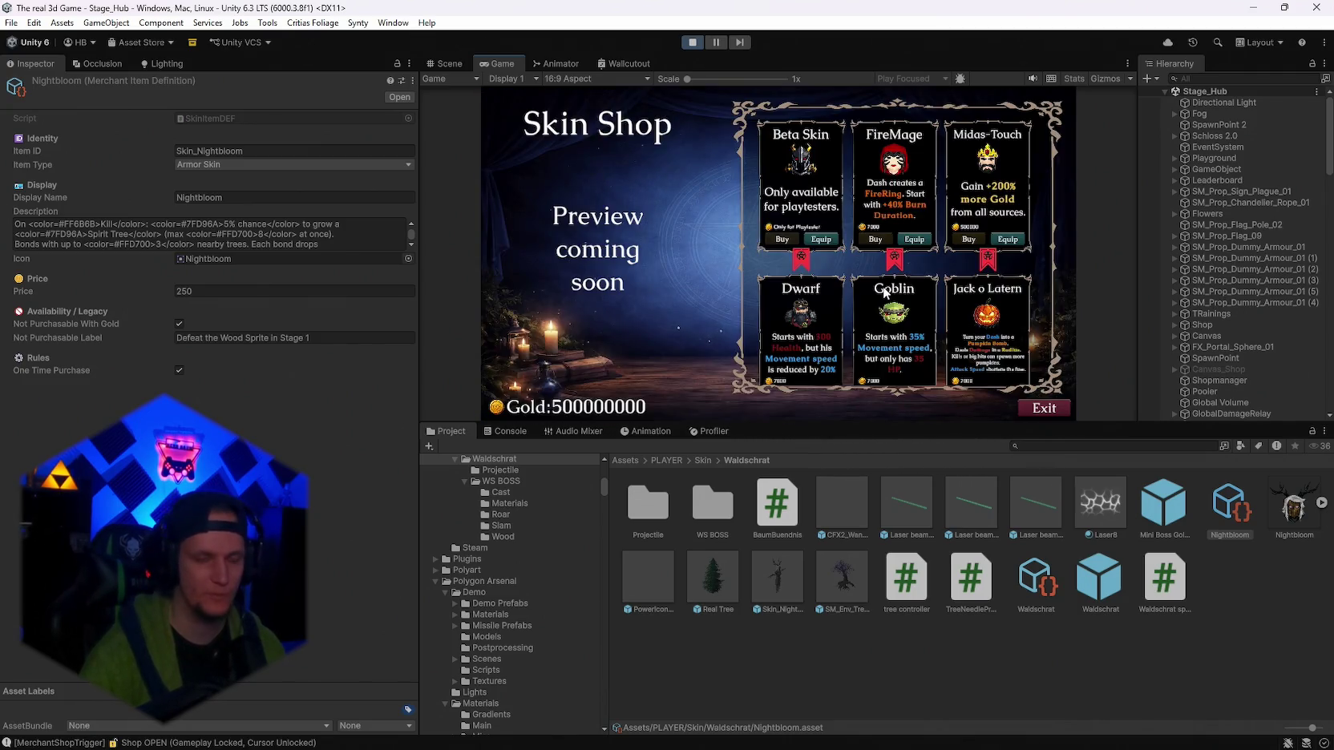
Equip the Nightbloom skin in the Skin Shop and close the shop.
scroll(893, 288, "up", 3)
scroll(906, 273, "down", 3)
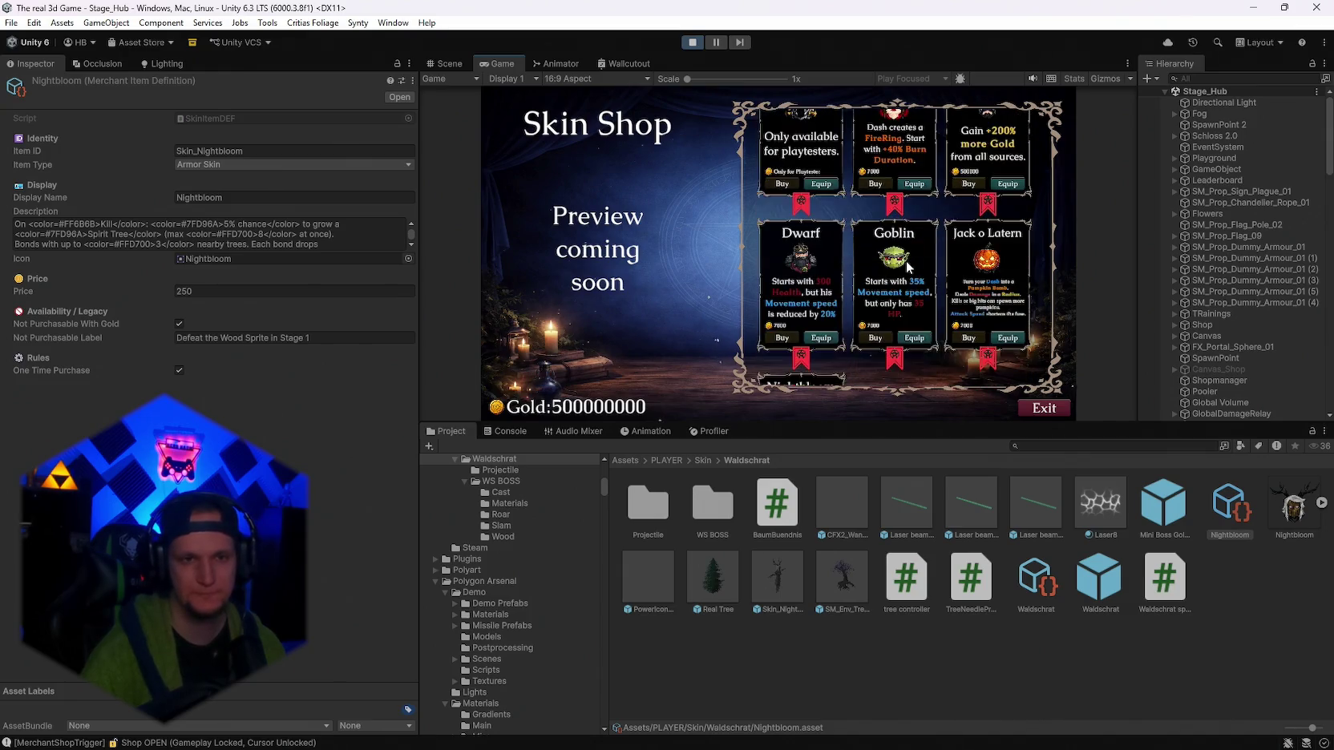
left_click(822, 340)
key("Escape")
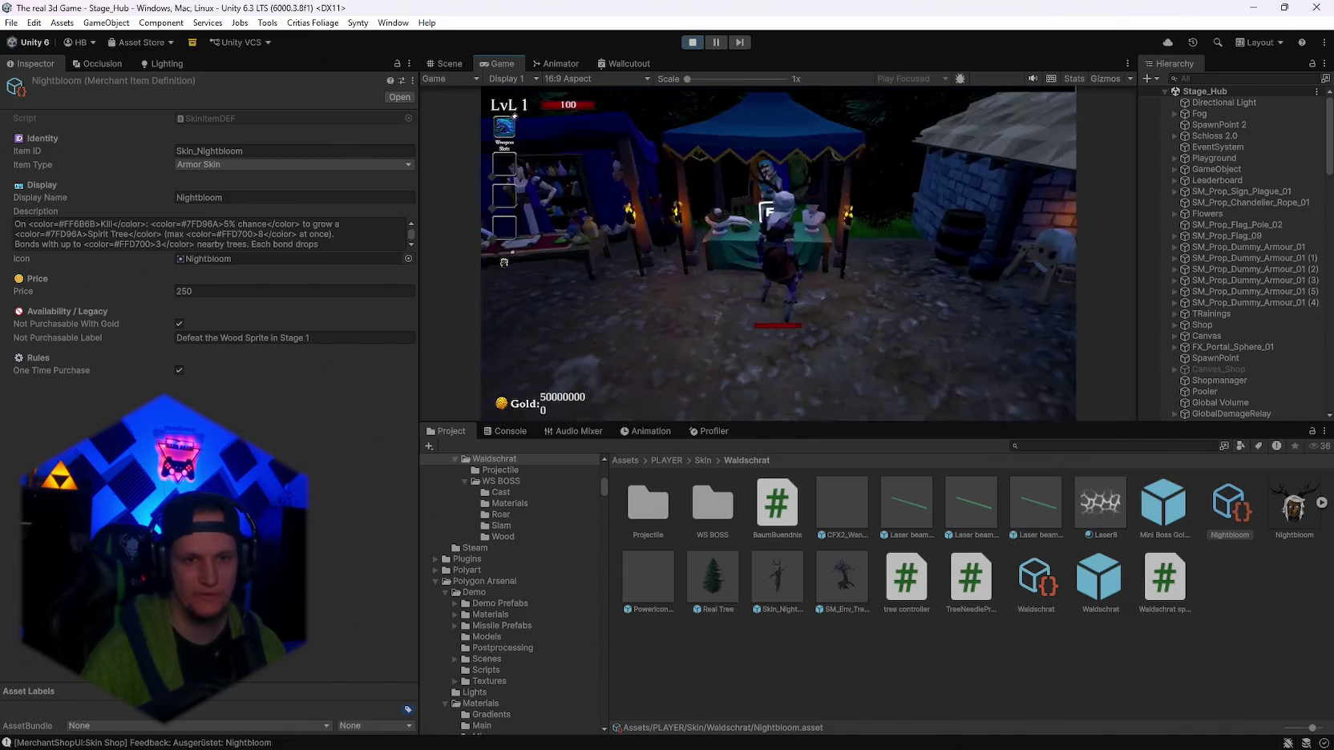
Walk out of the town square and maximize the Game view.
key("w")
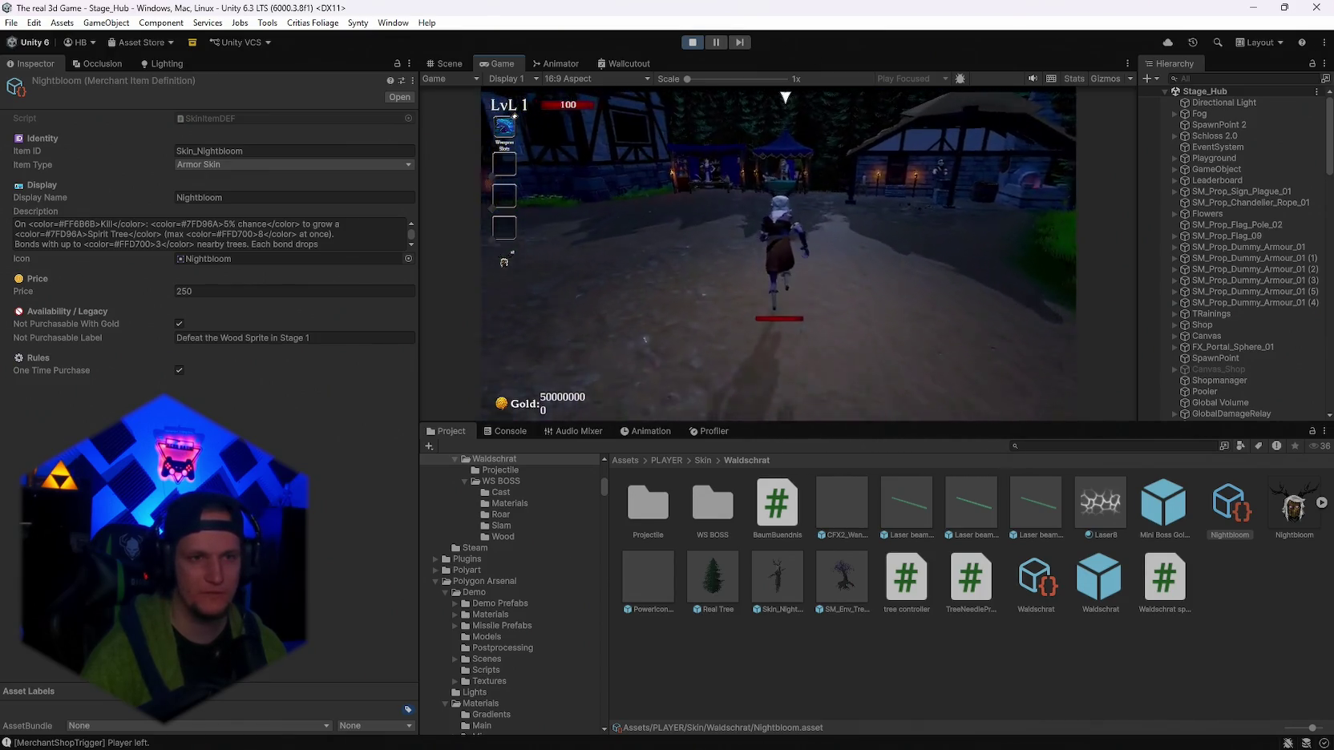
key("Escape")
double_click(503, 63)
key("Escape")
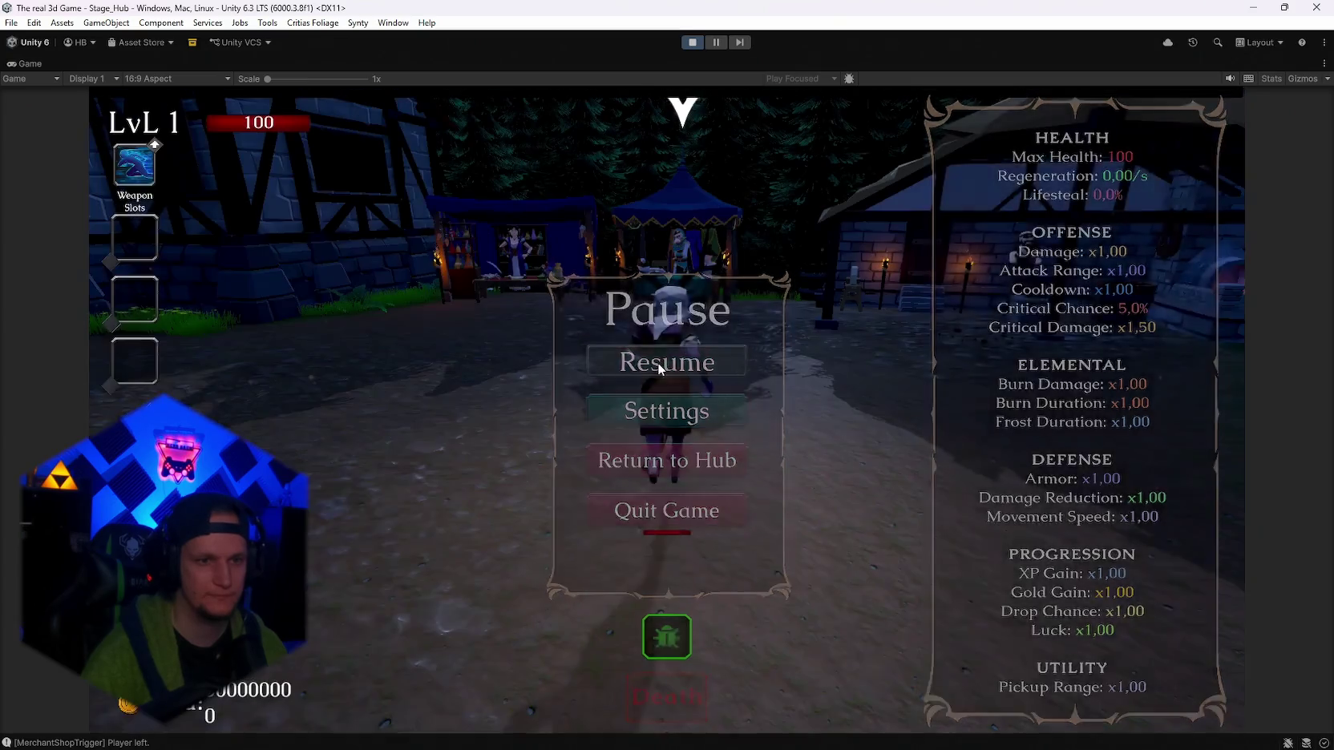
Walk to the Skin Shop, scroll through all its skin cards, then close it and pause.
key("w")
key("w")
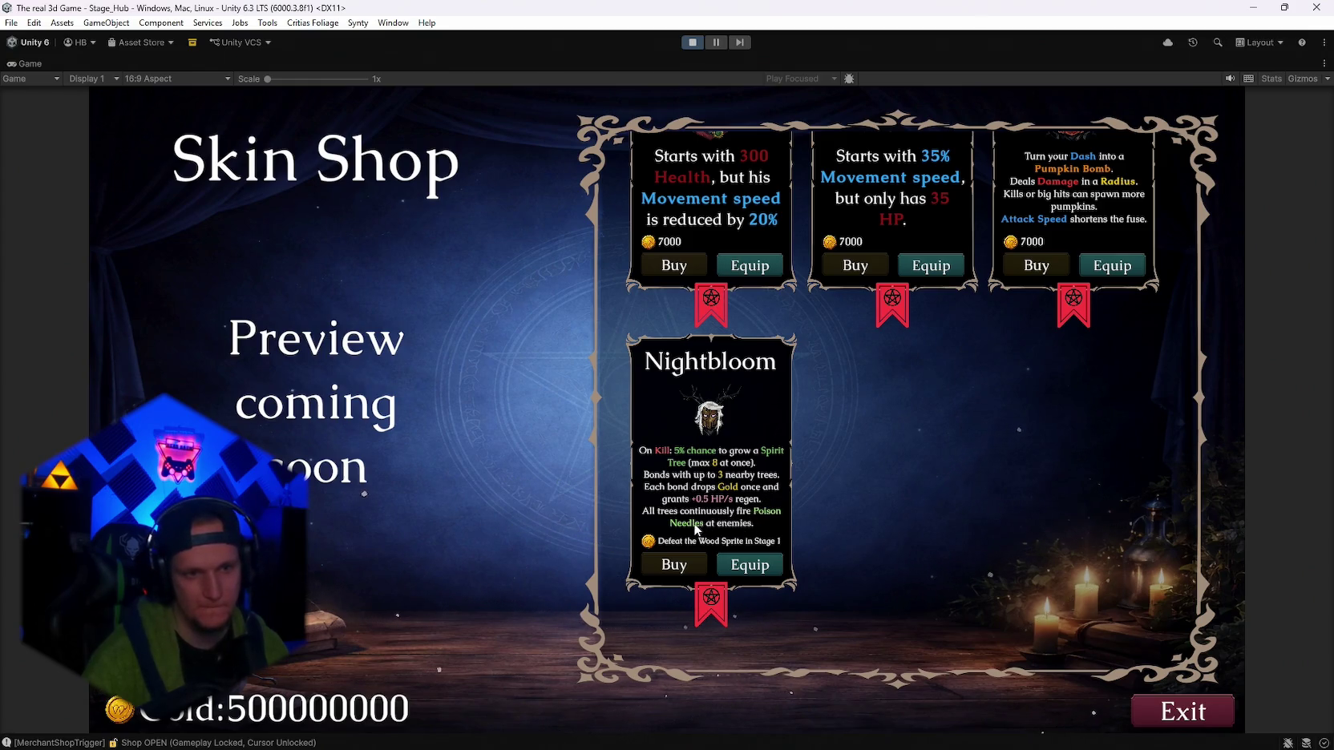
scroll(689, 533, "up", 2)
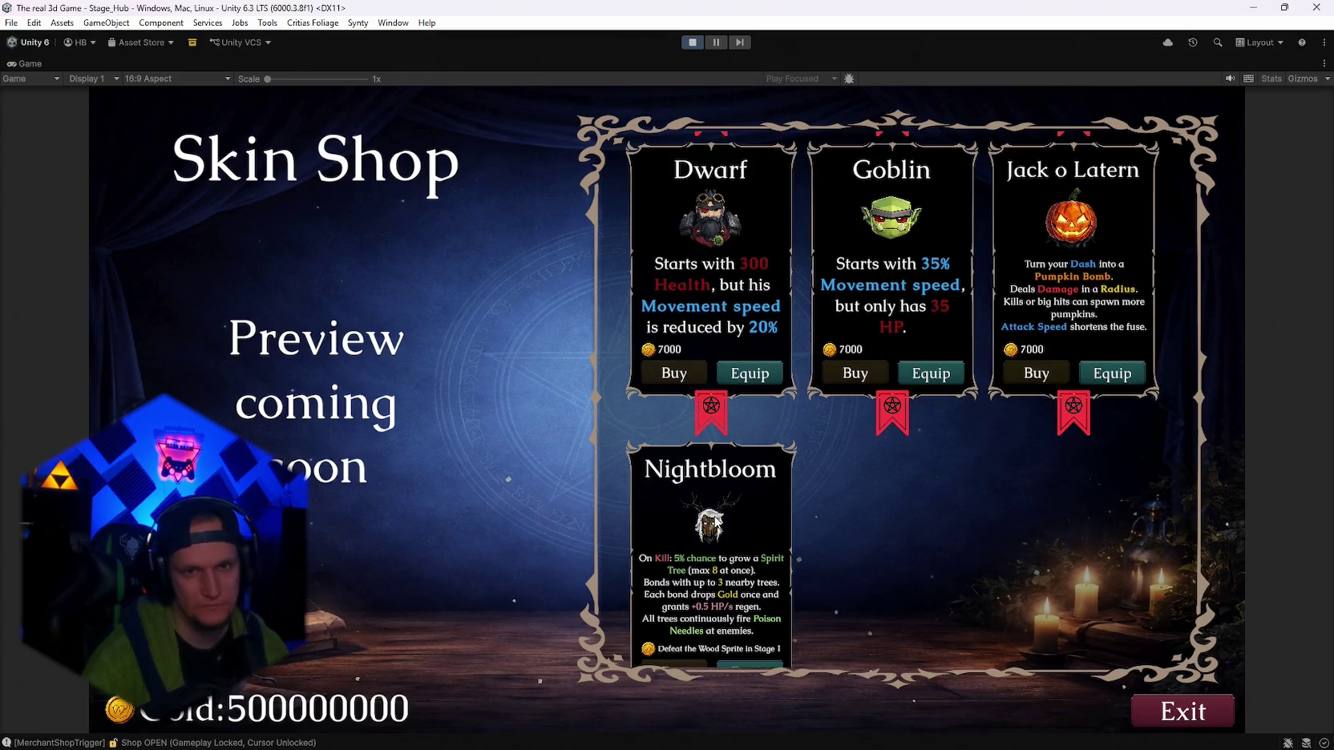
scroll(706, 537, "down", 2)
scroll(709, 541, "up", 4)
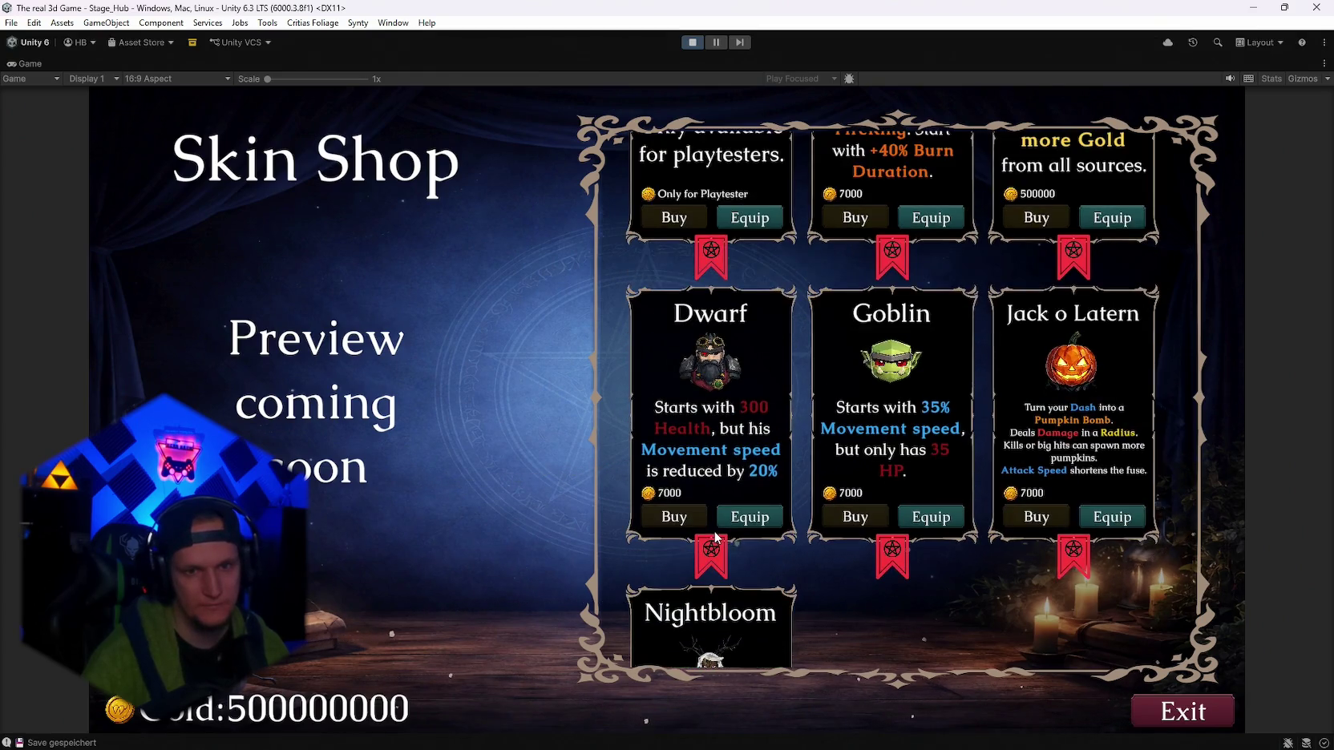
scroll(716, 537, "down", 4)
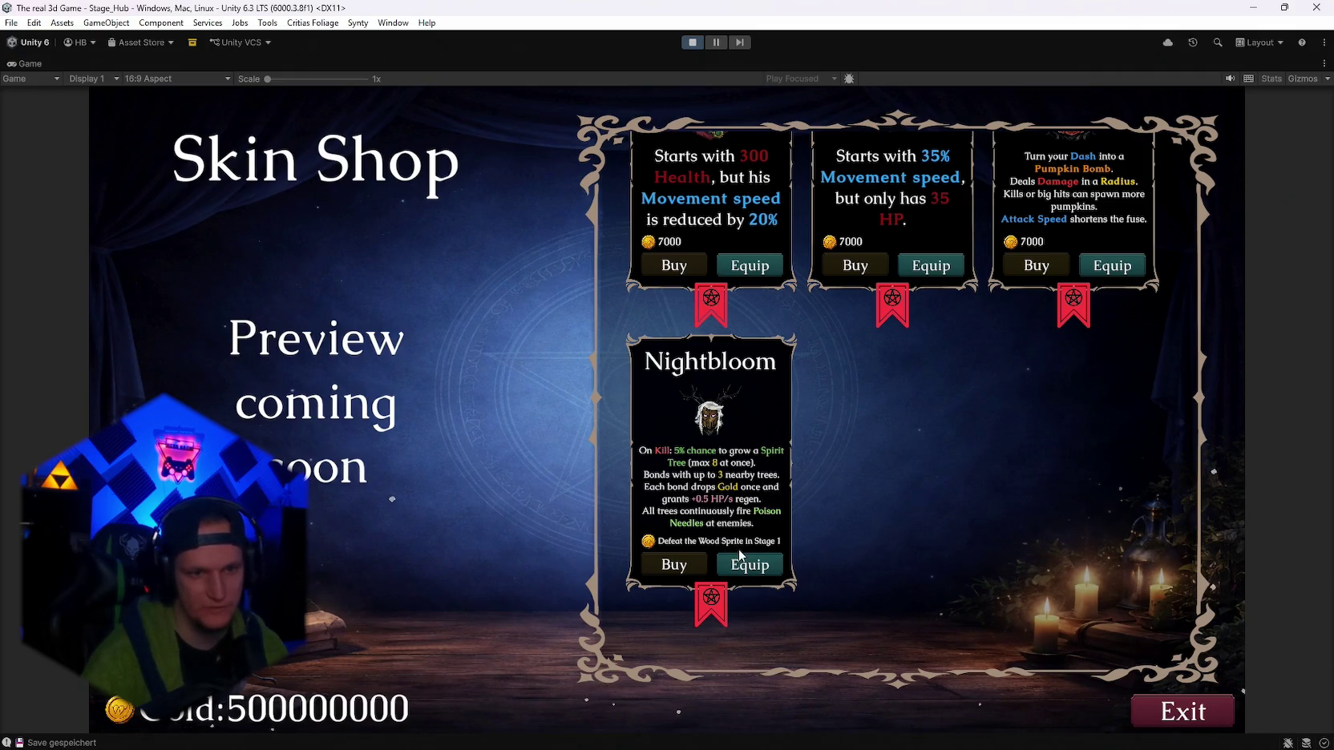
scroll(677, 537, "up", 4)
scroll(677, 537, "down", 4)
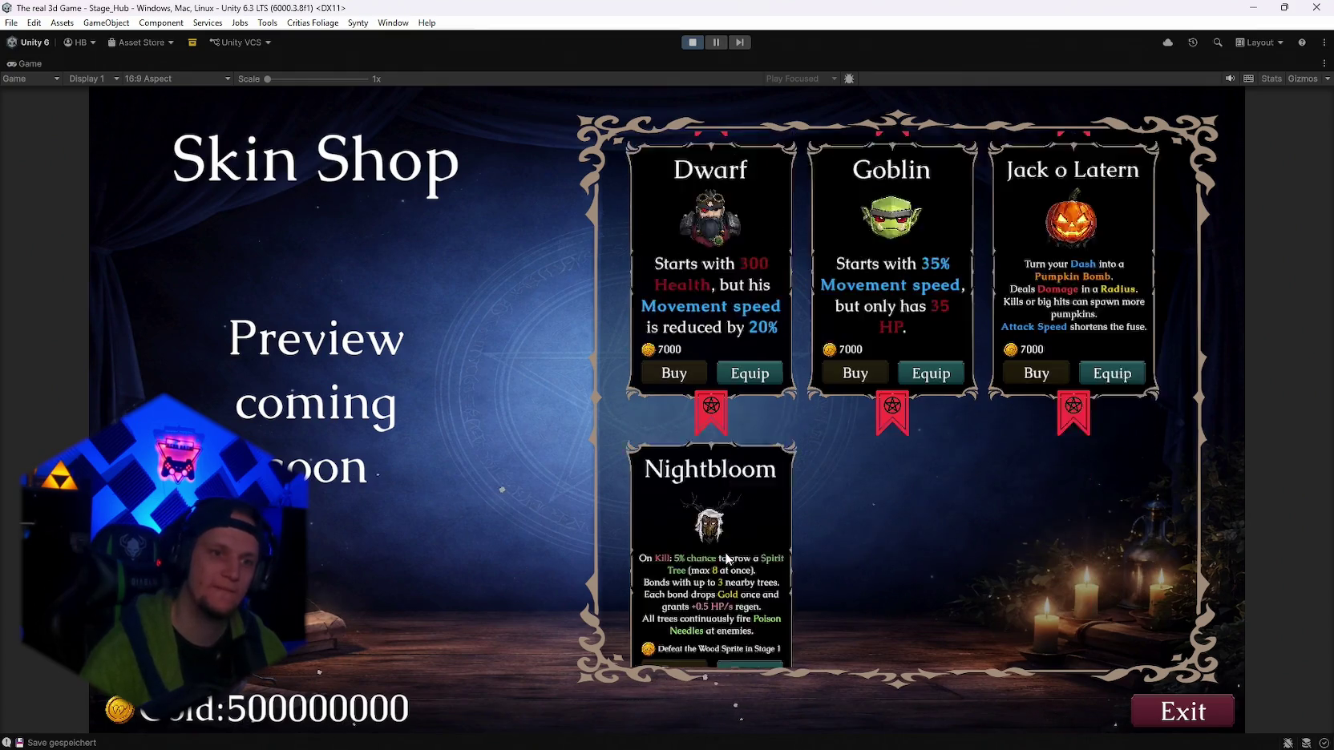
scroll(755, 551, "up", 4)
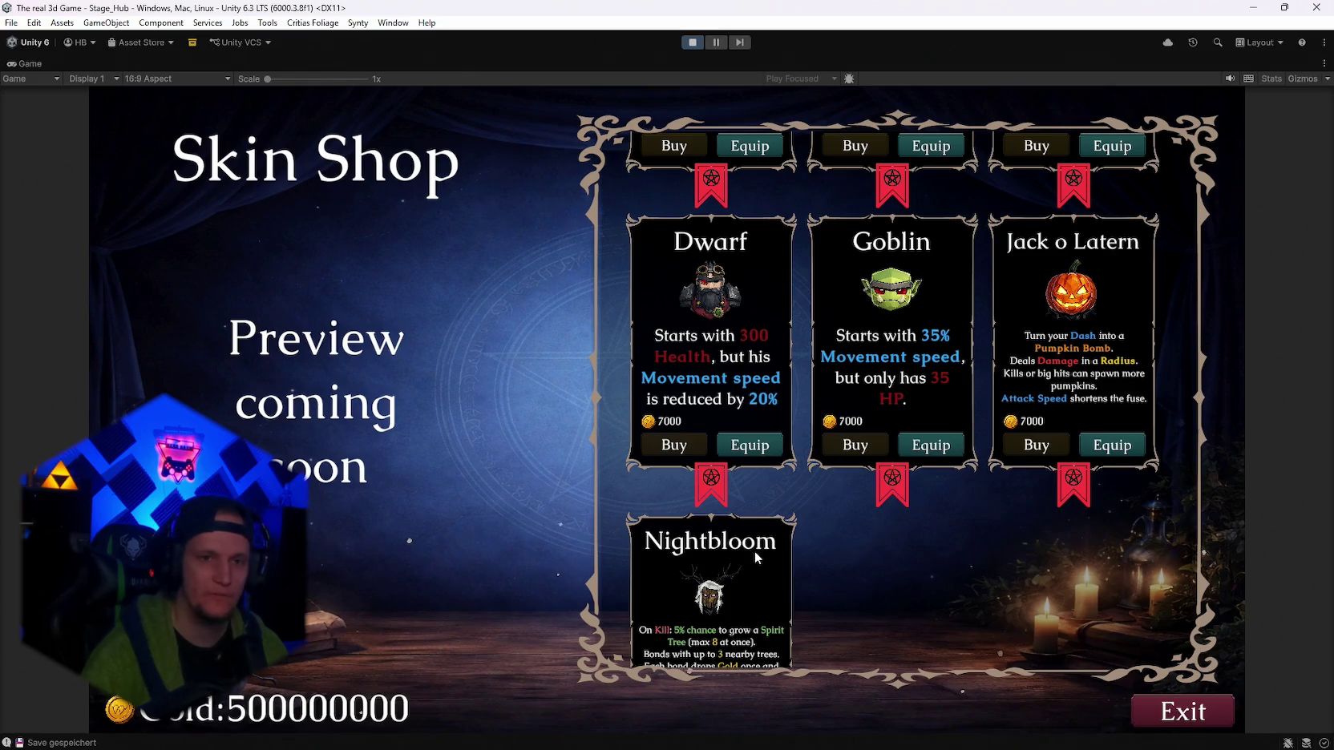
scroll(754, 550, "up", 5)
scroll(755, 550, "down", 8)
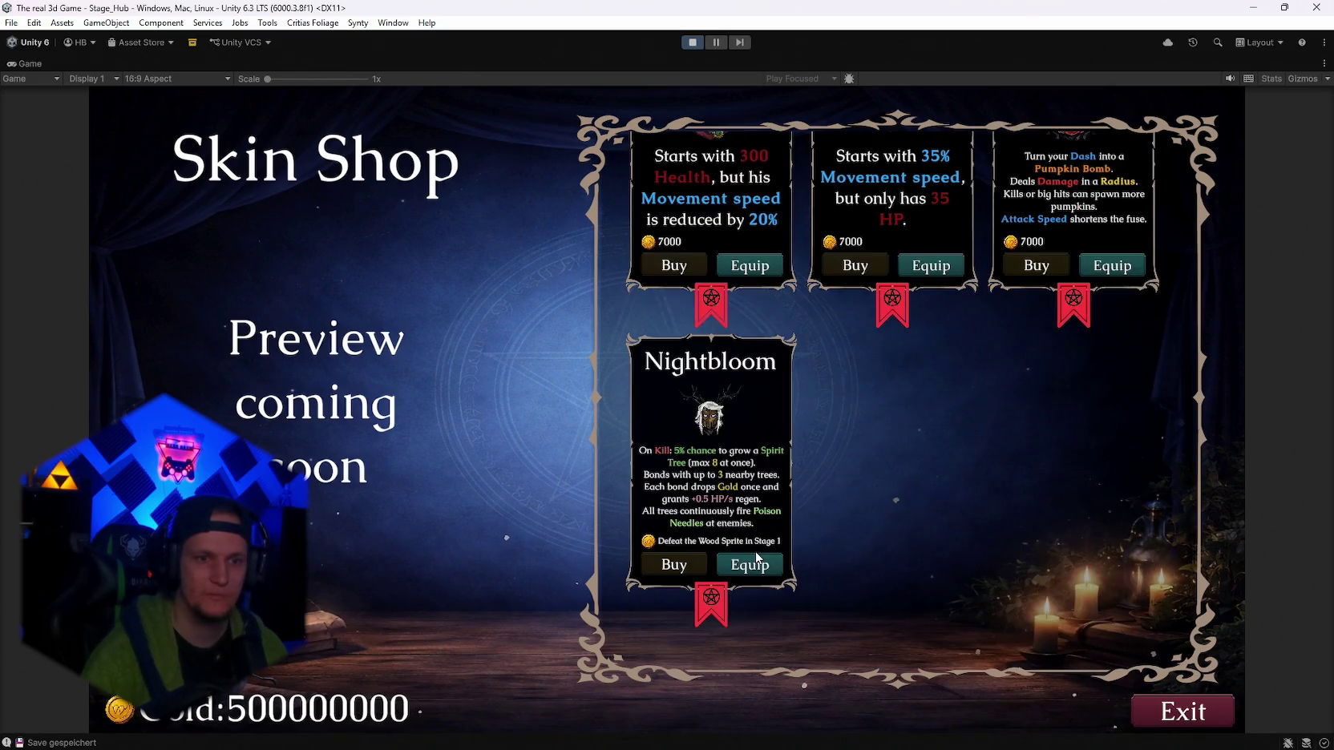
scroll(755, 561, "up", 8)
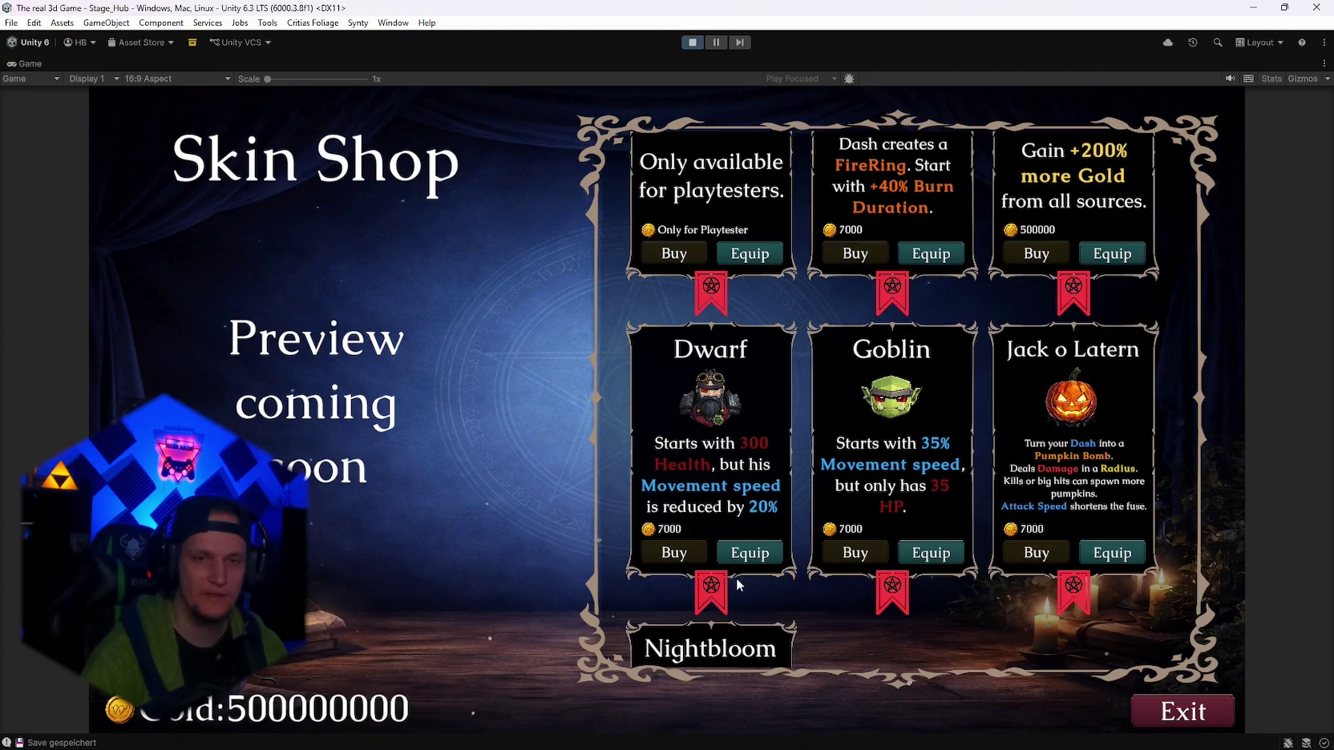
scroll(748, 581, "up", 1)
scroll(751, 589, "down", 2)
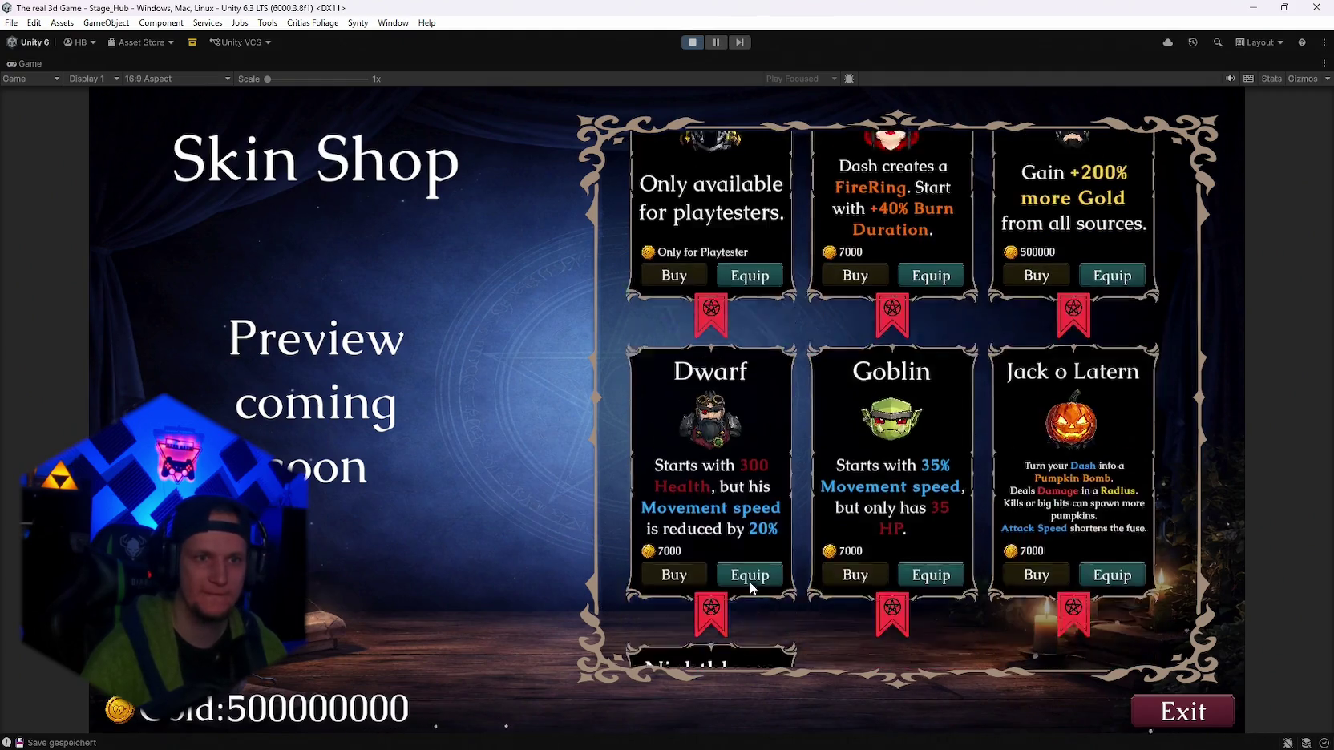
scroll(751, 589, "up", 2)
scroll(751, 590, "down", 5)
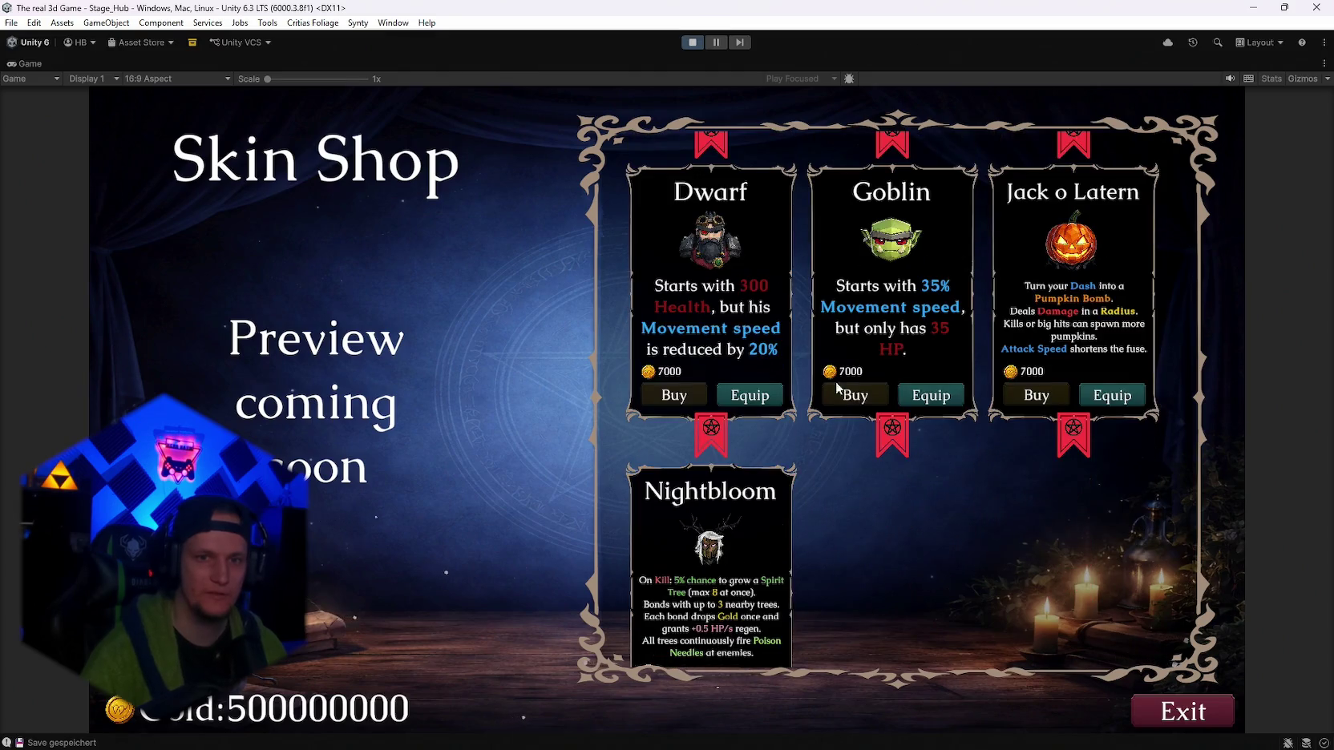
key("Escape")
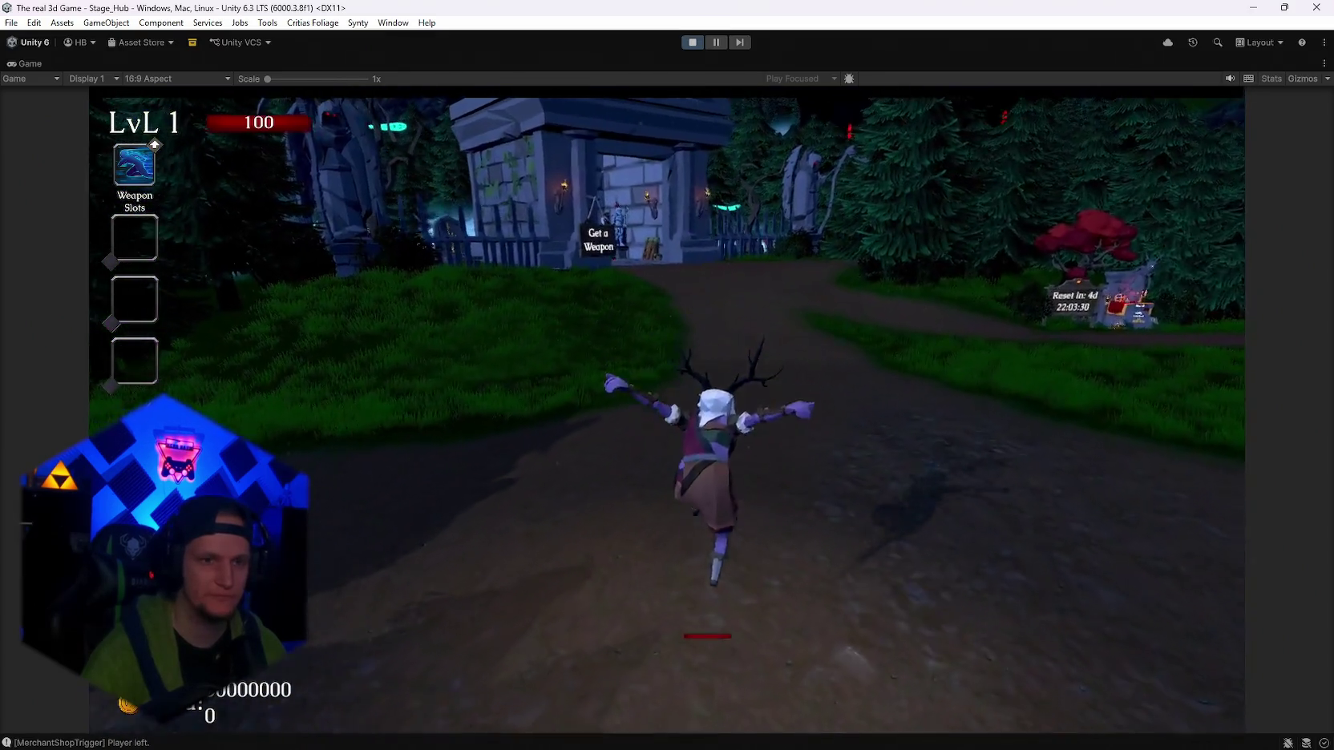
key("Escape")
Stop play mode and open the Dwarf skin definition from the Skin folders.
left_click(694, 43)
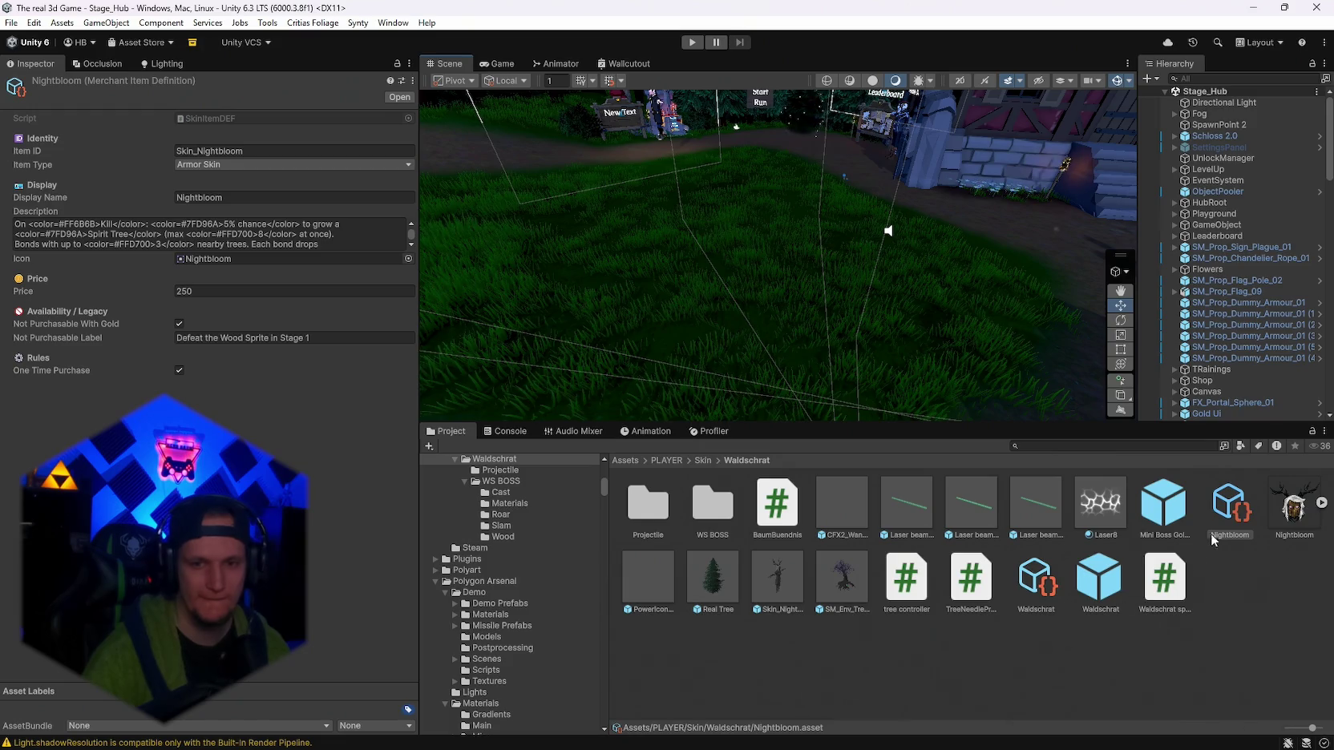
scroll(561, 613, "up", 3)
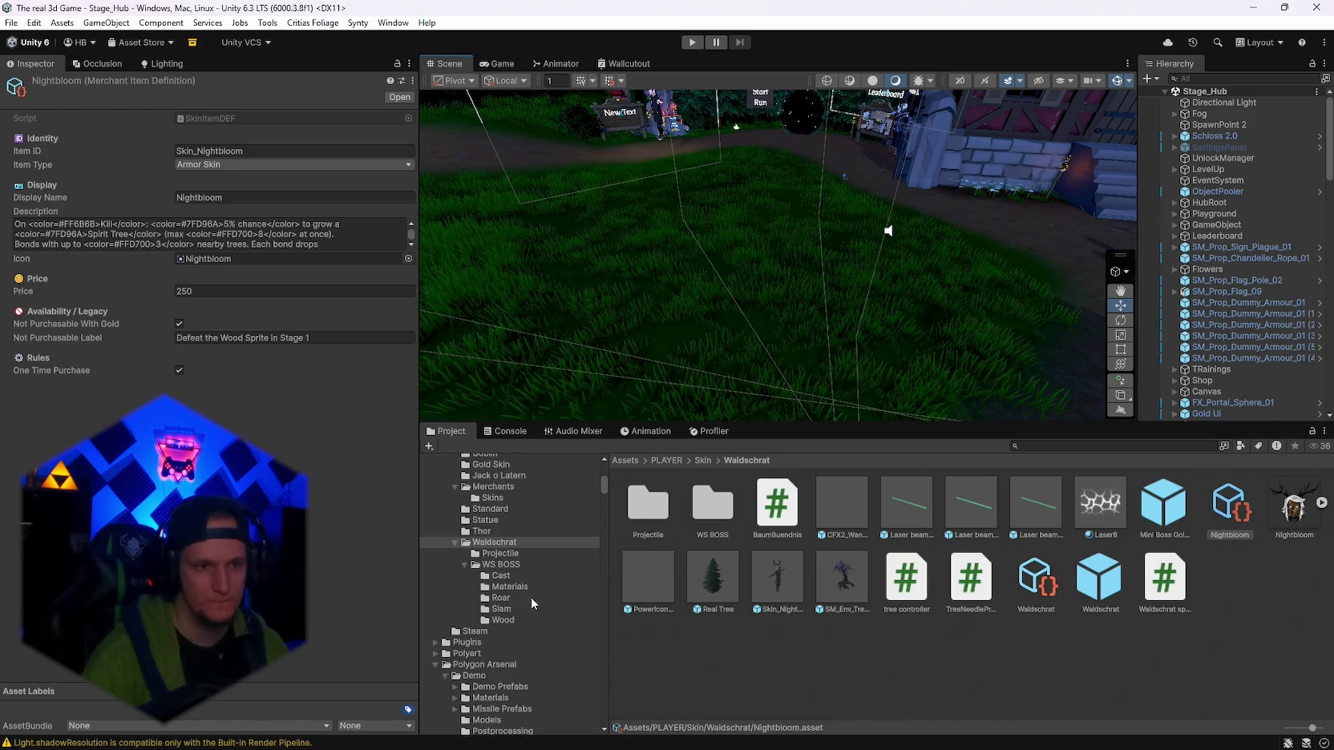
left_click(486, 530)
left_click(489, 510)
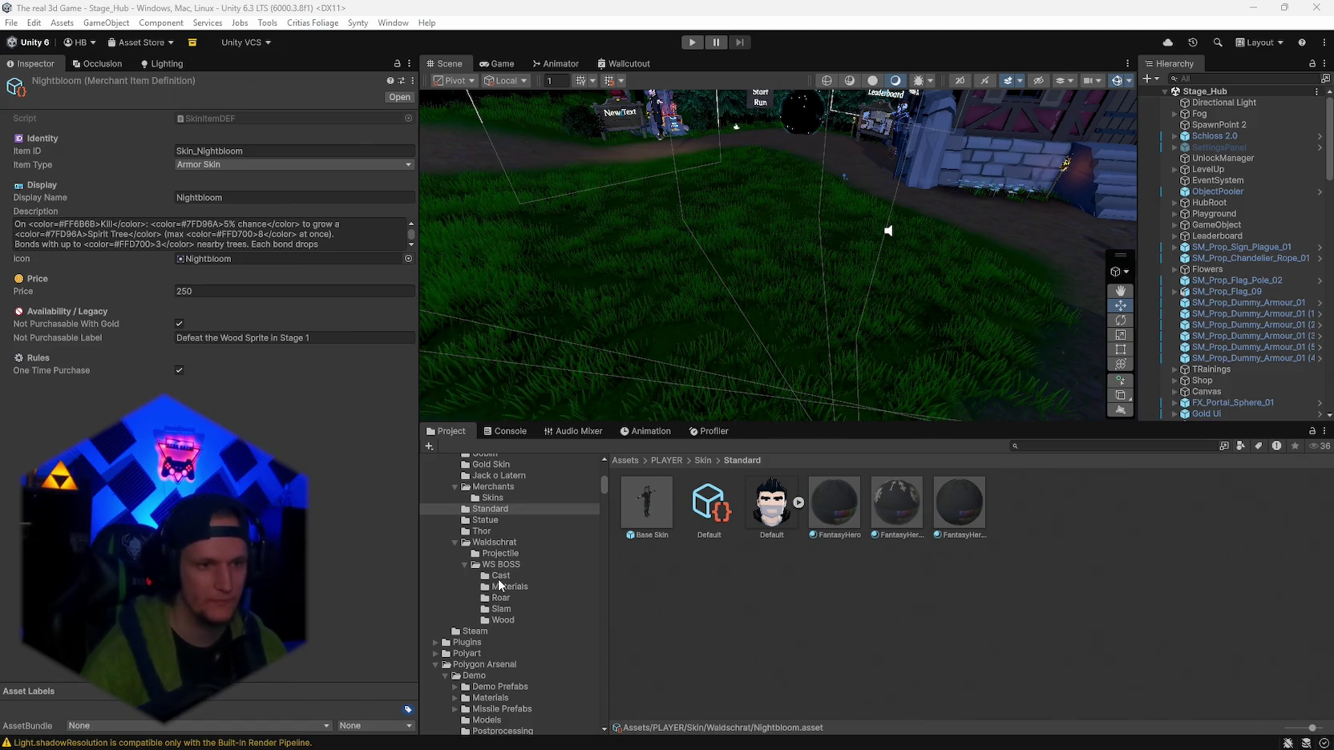
scroll(508, 565, "up", 3)
left_click(484, 515)
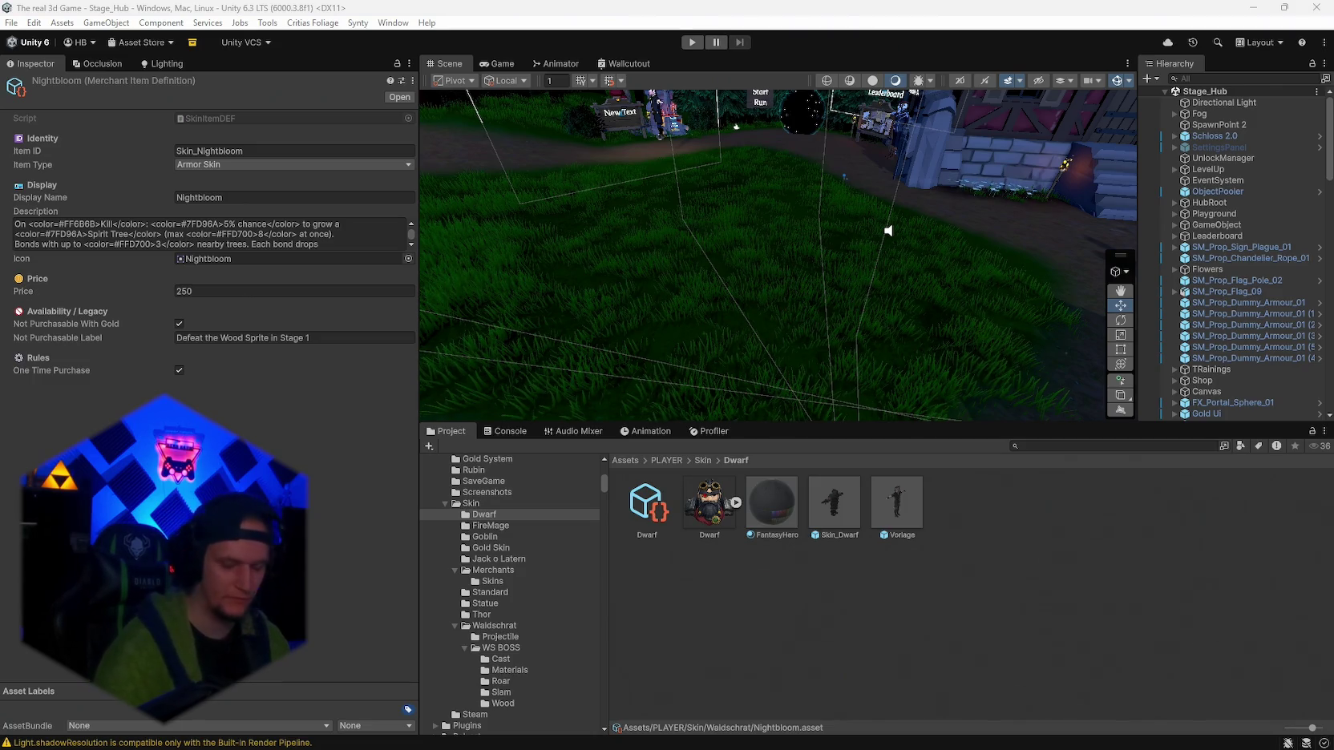
left_click(647, 505)
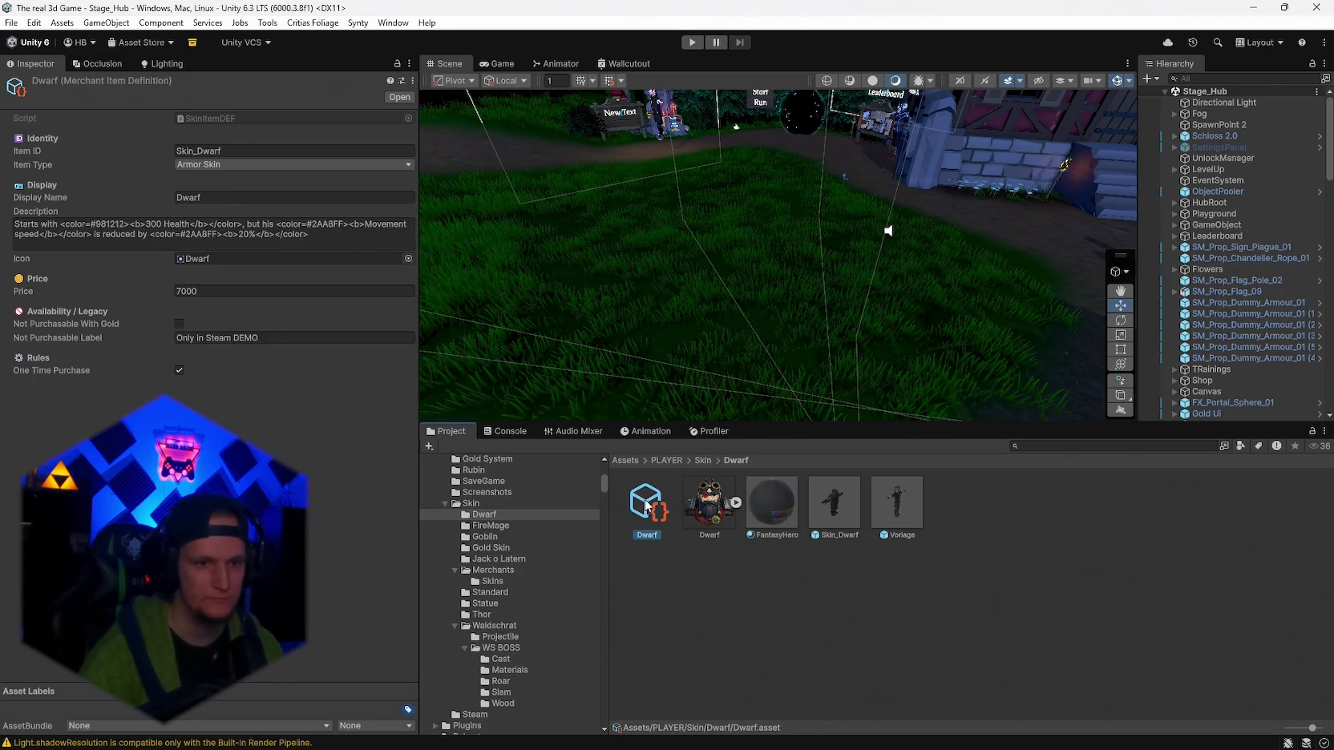
Select the Dwarf description, then open the Fire Mage definition and select its description.
left_click(333, 239)
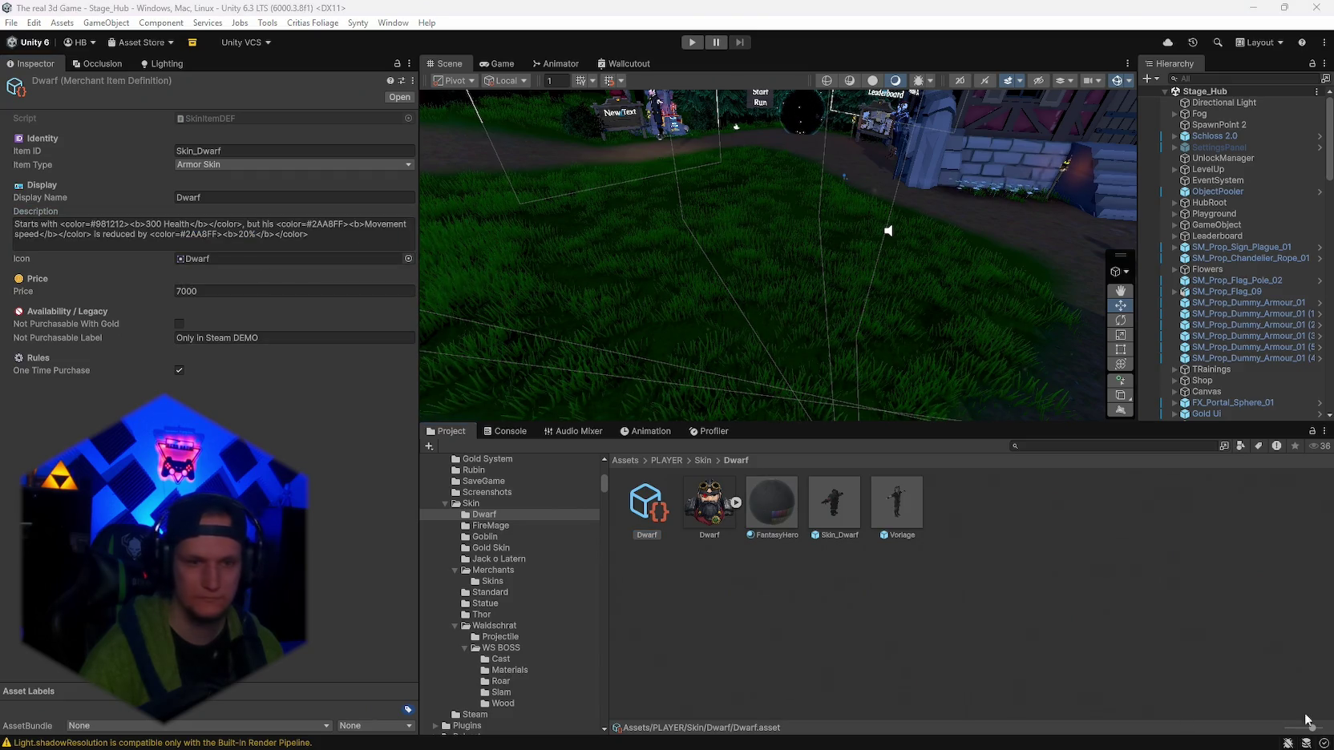
left_click(490, 526)
left_click(959, 503)
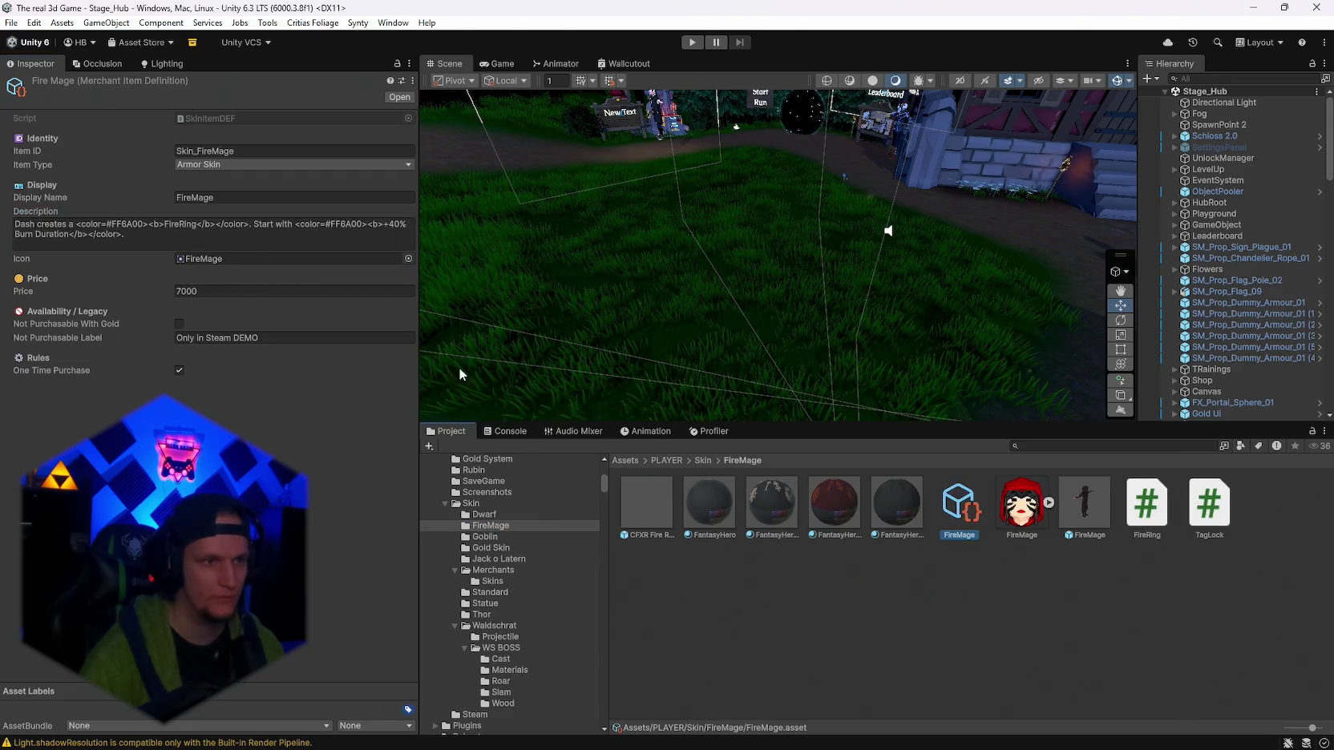
left_click(269, 244)
key("alt+Tab")
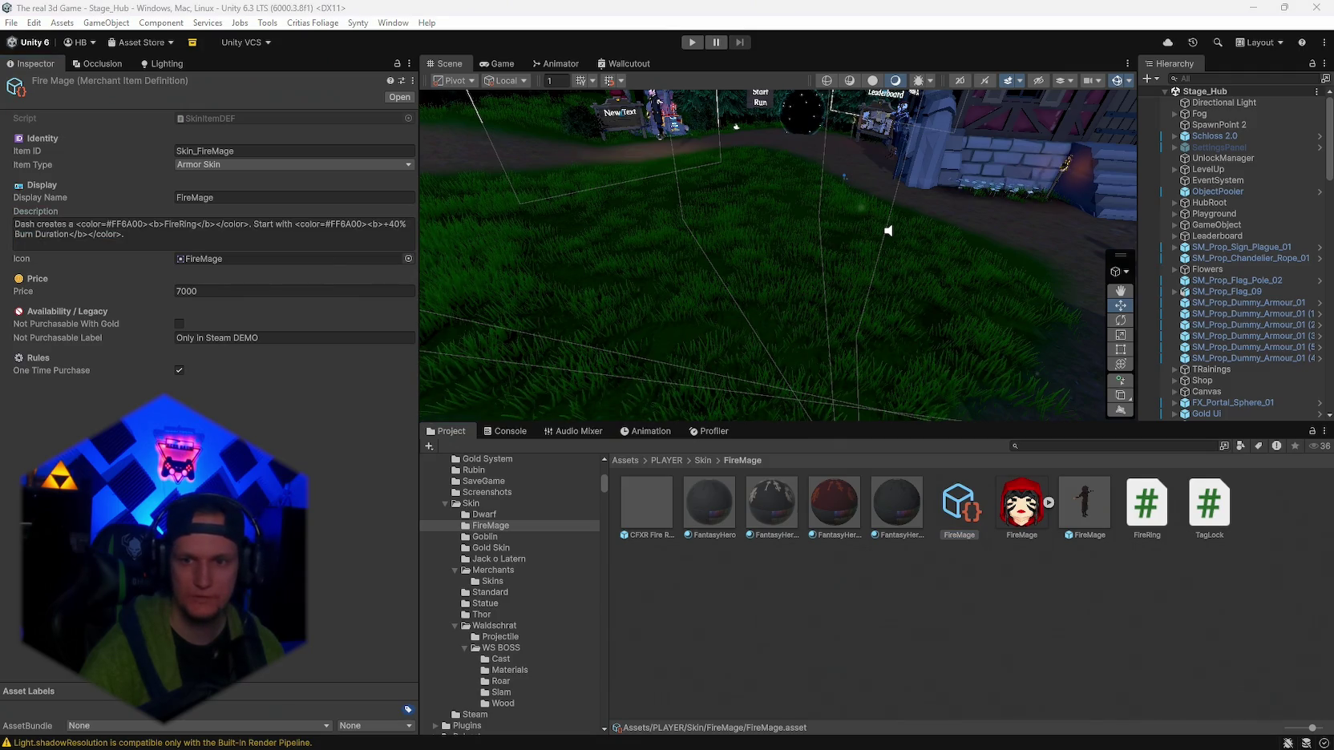
Show the Goblin and Gold Skin item definitions.
left_click(484, 536)
left_click(841, 503)
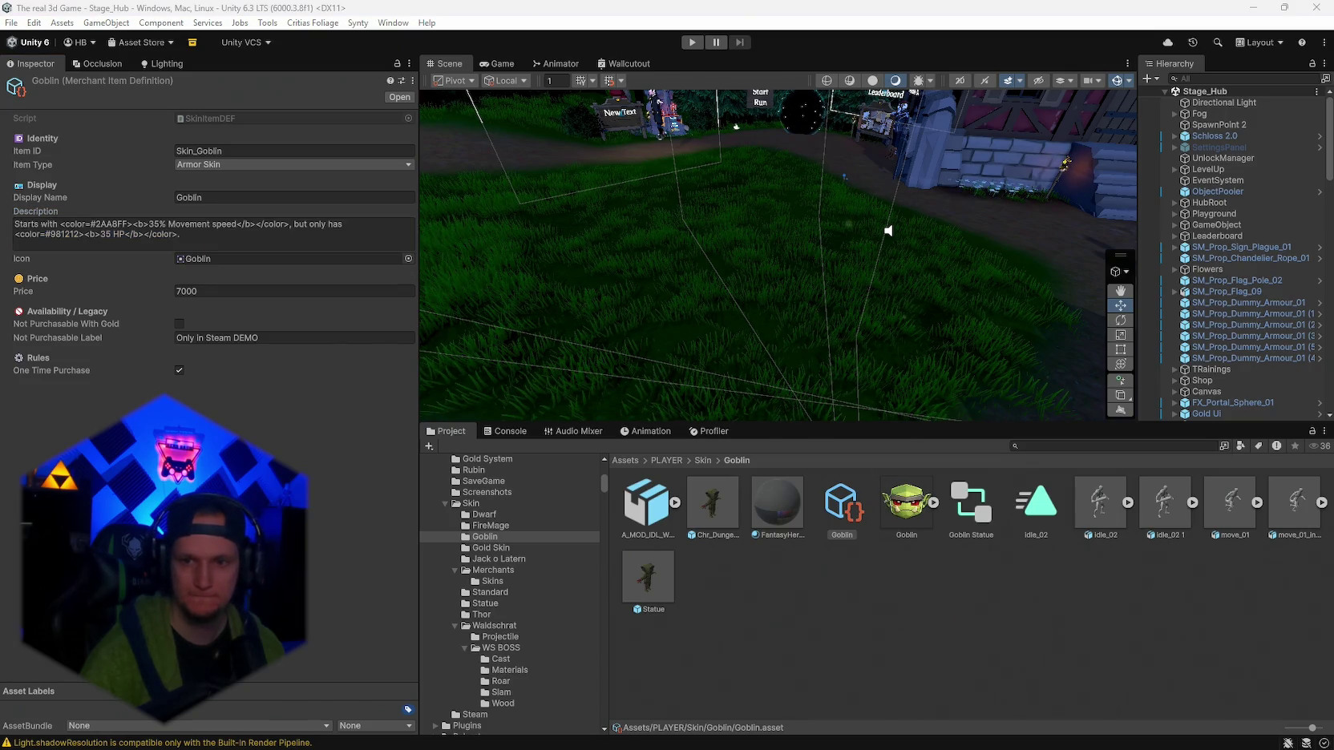
left_click(485, 547)
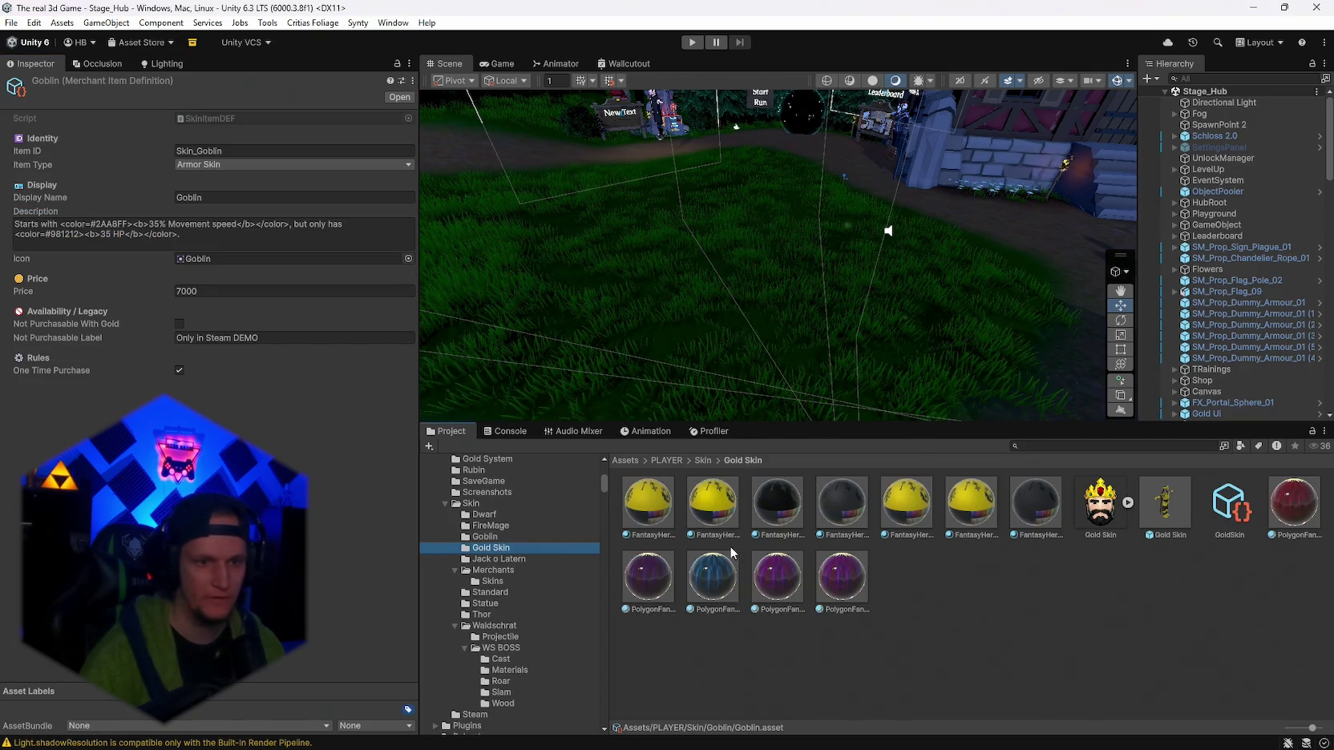
left_click(1230, 504)
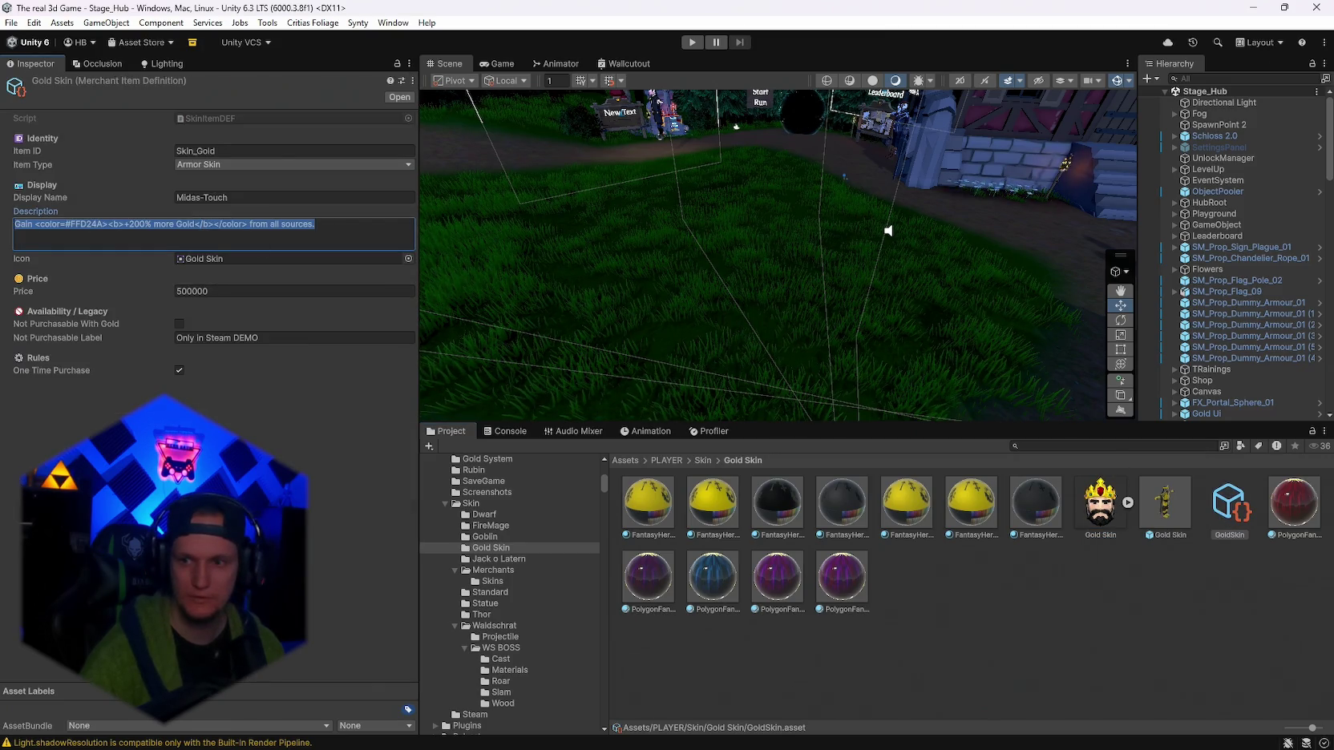
Look over the Jack o Latern item definition, then select the Nightbloom definition.
left_click(507, 570)
left_click(537, 559)
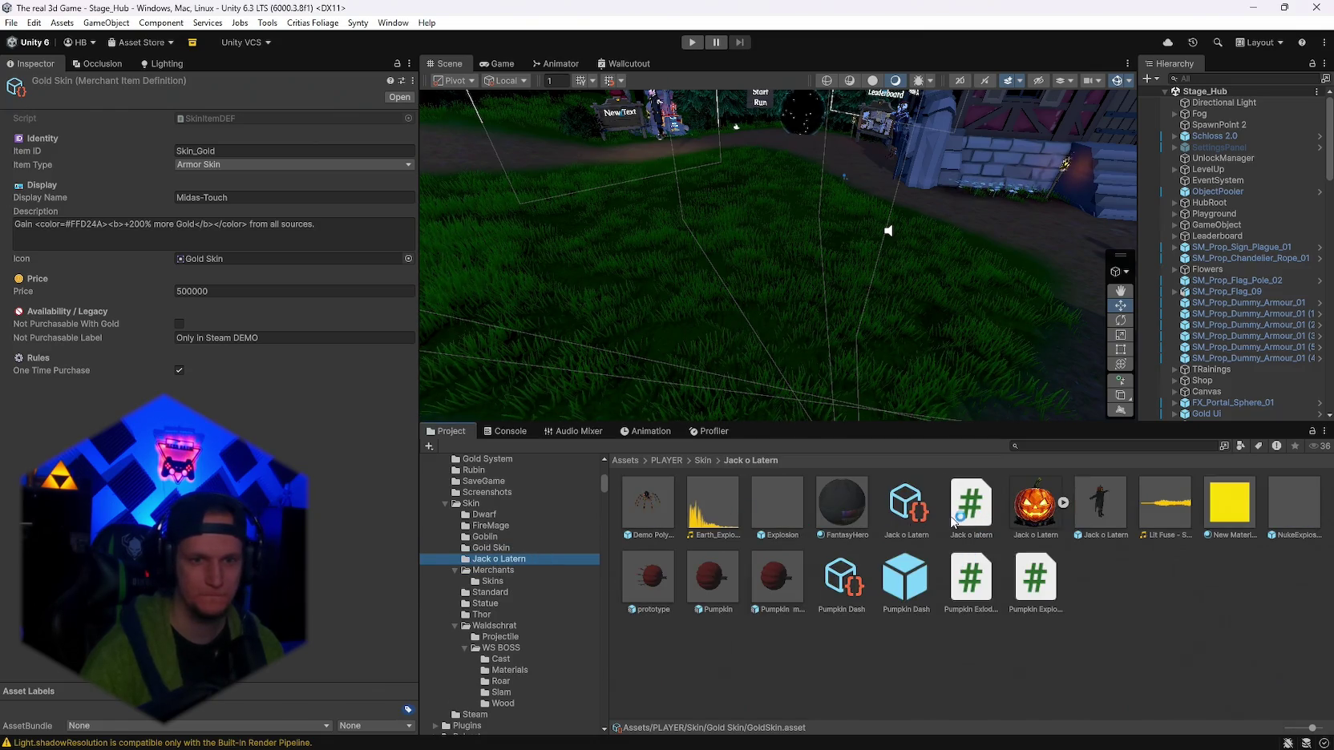
left_click(907, 505)
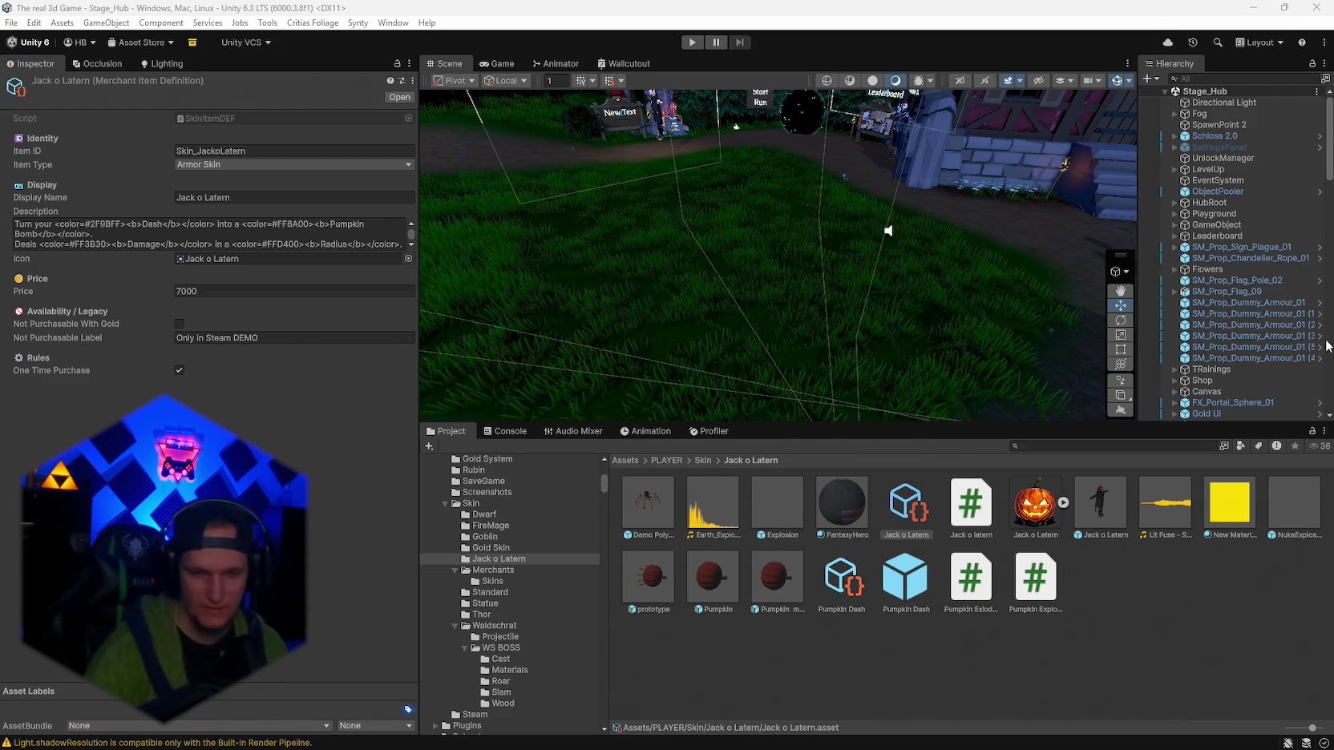
mouse_move(873, 725)
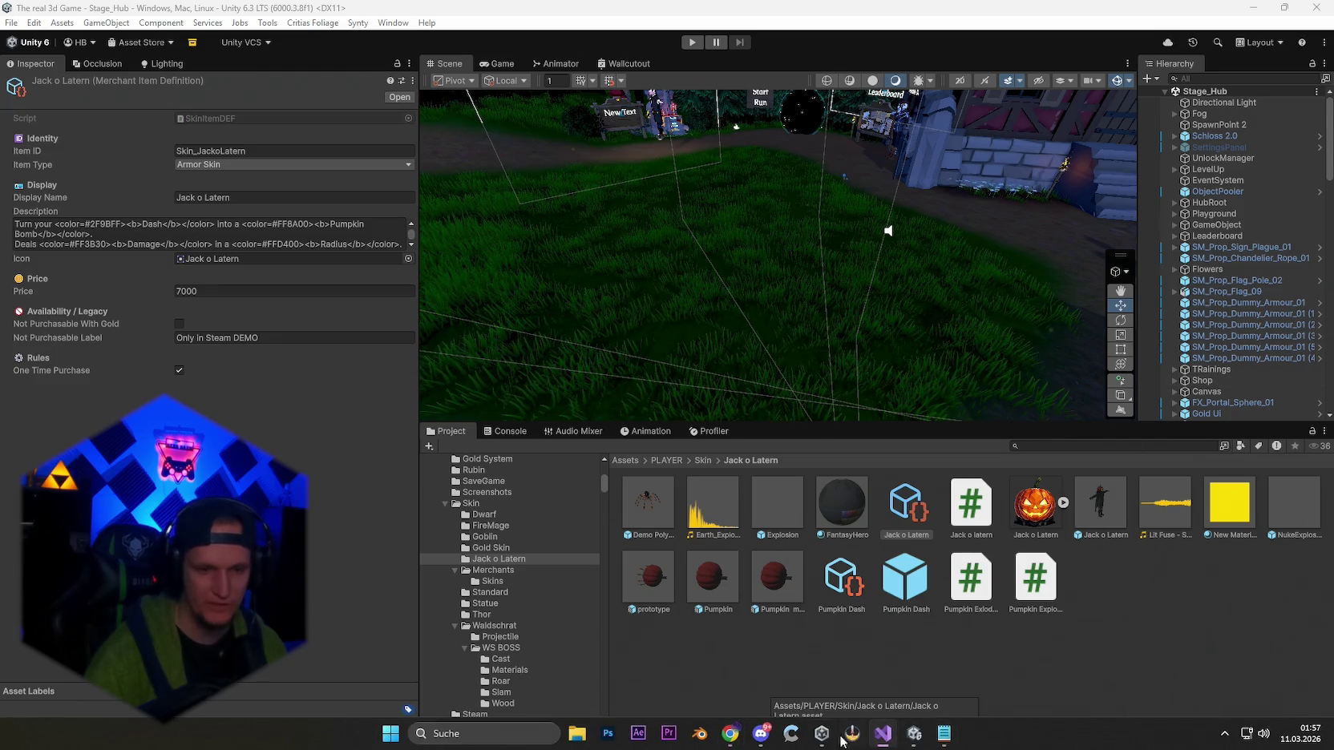
mouse_move(731, 737)
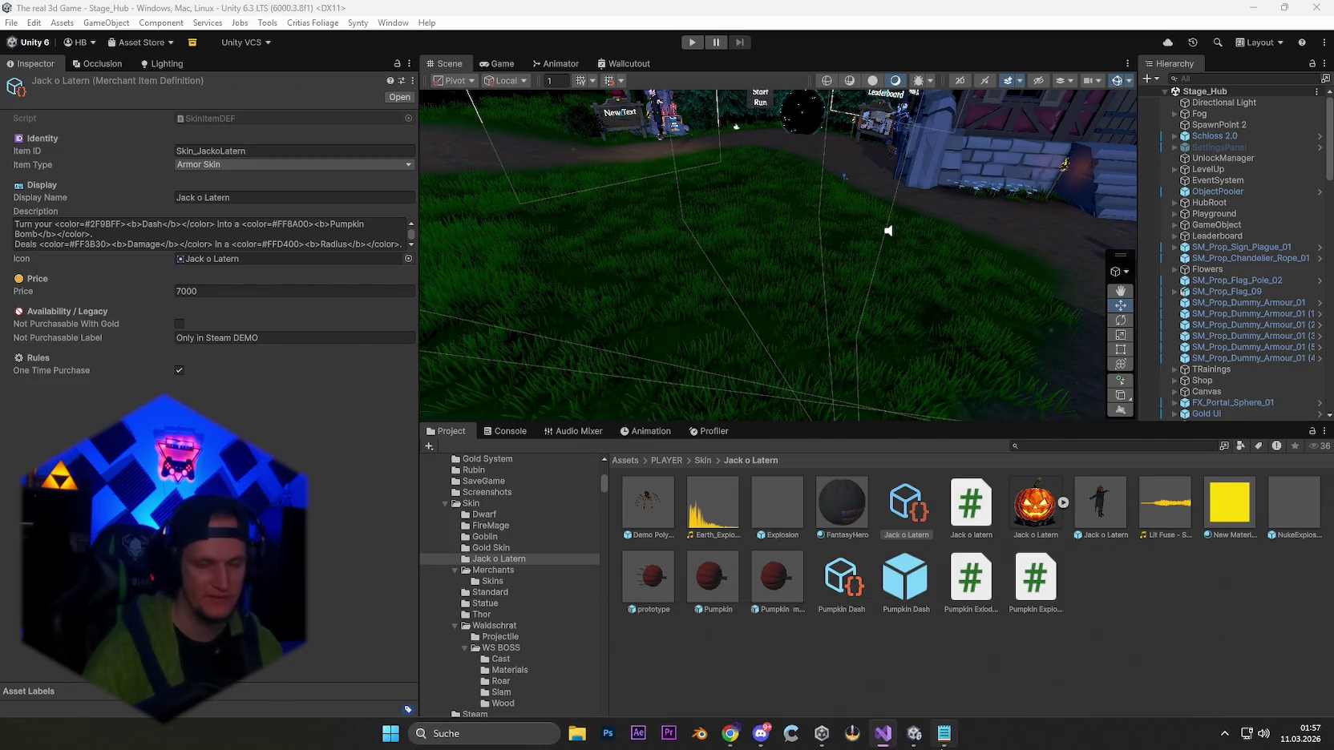
mouse_move(944, 734)
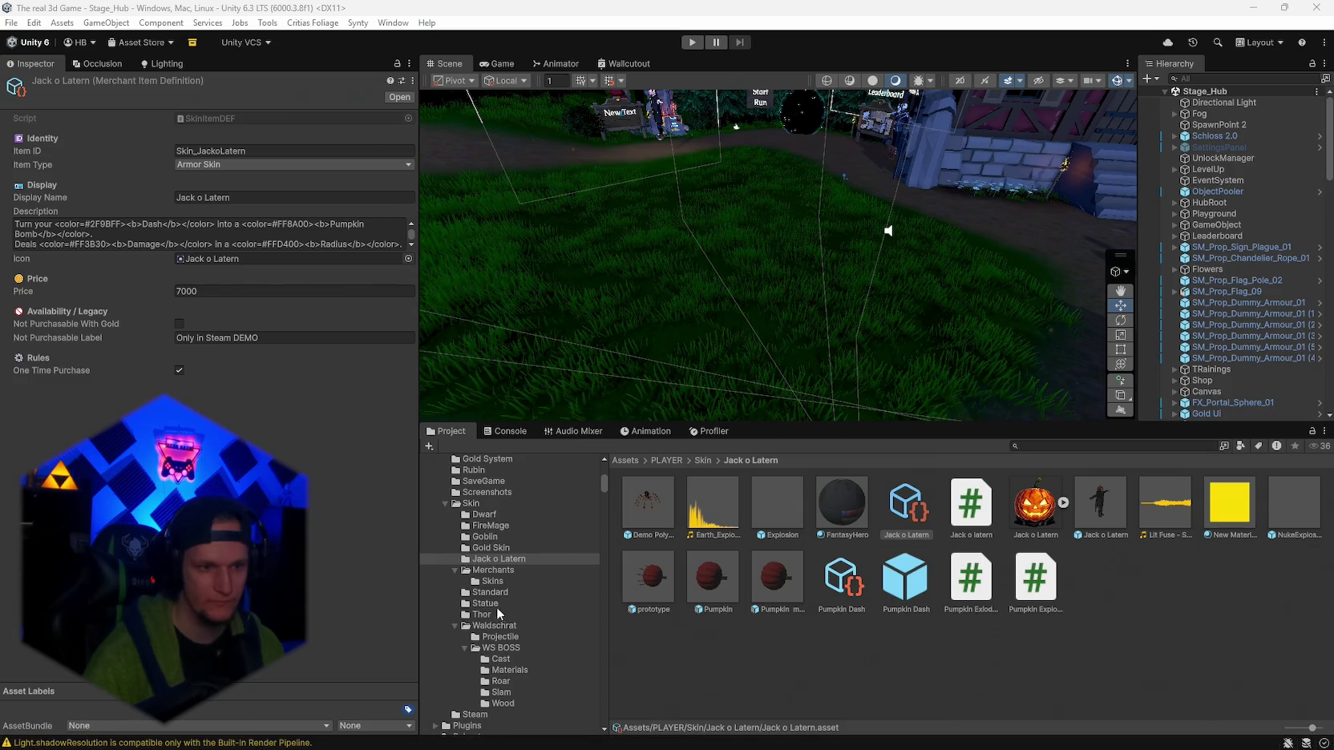
left_click(503, 627)
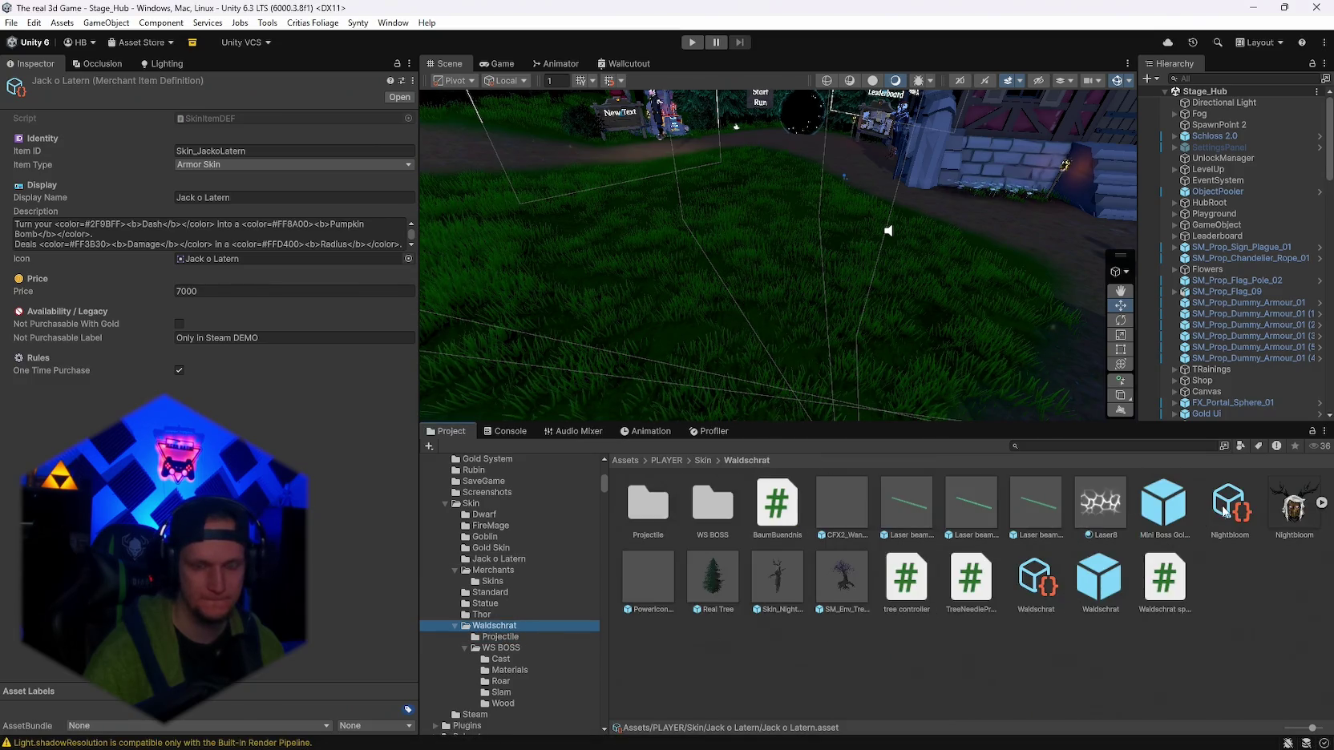
Update Nightbloom's description with the bold blue-and-orange text, then test it in play mode.
left_click(344, 237)
key("End")
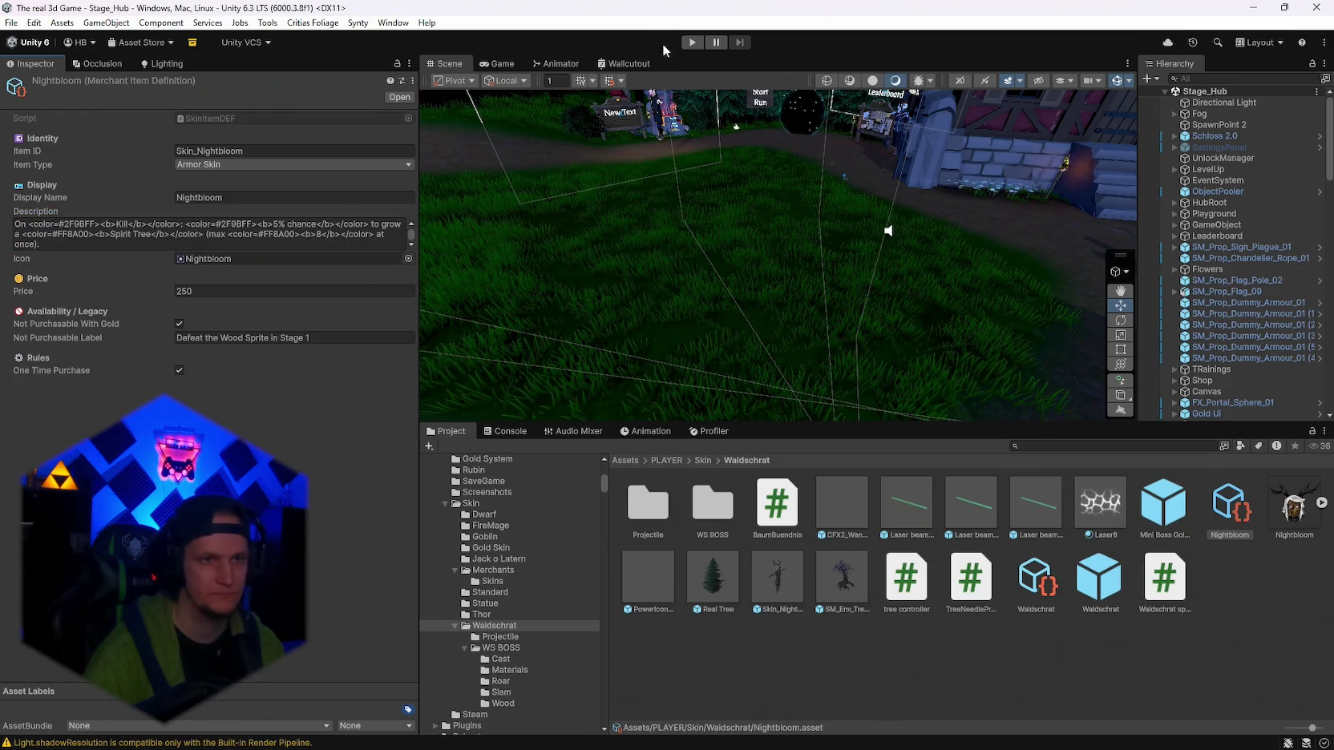
left_click(692, 41)
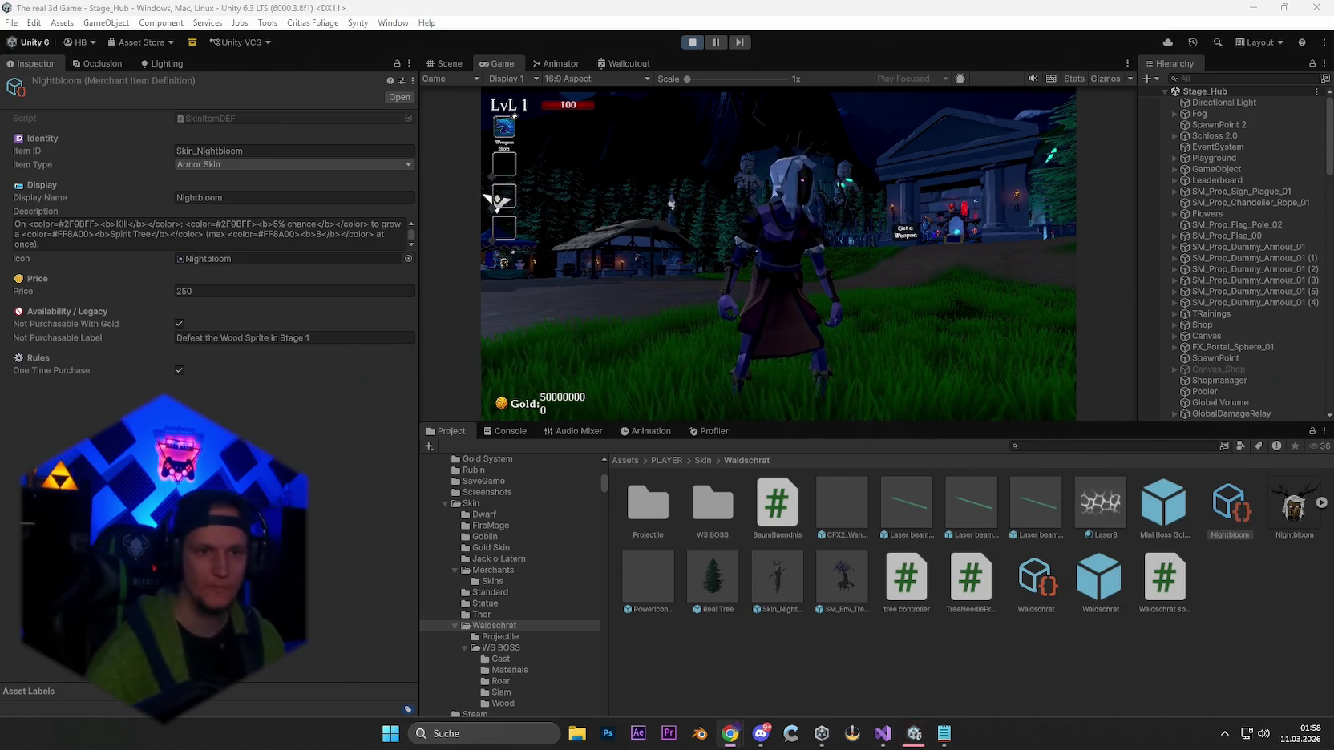
left_click(692, 42)
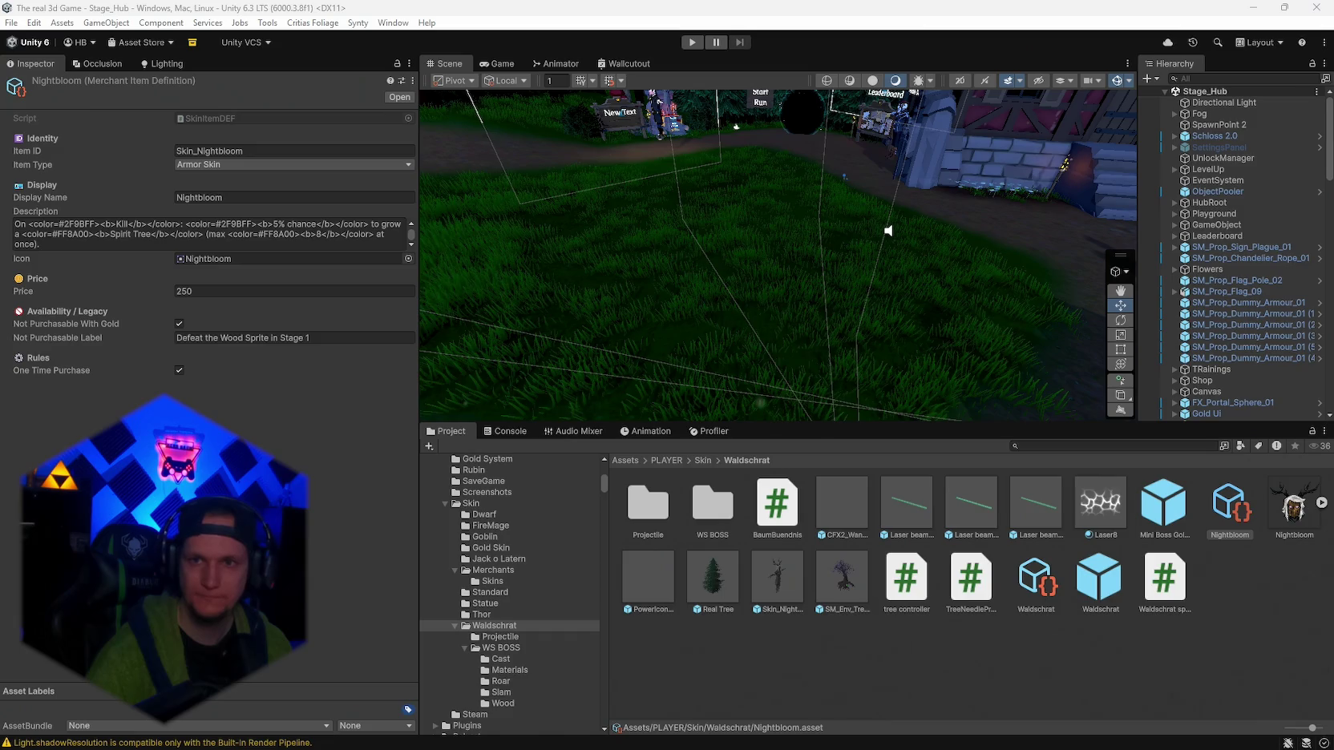
Paste the revised Nightbloom description with Kill in #981212, then run play mode.
left_click(241, 232)
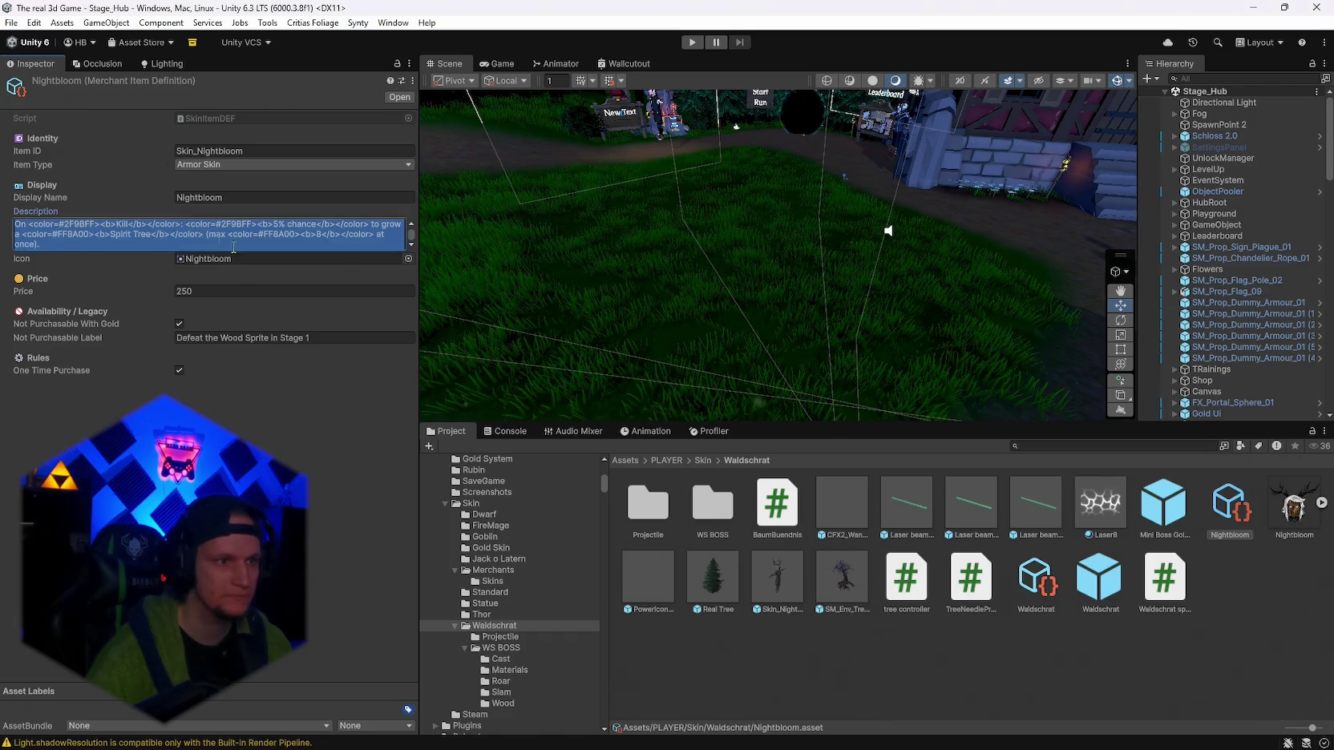
key("ctrl+v")
key("ctrl+p")
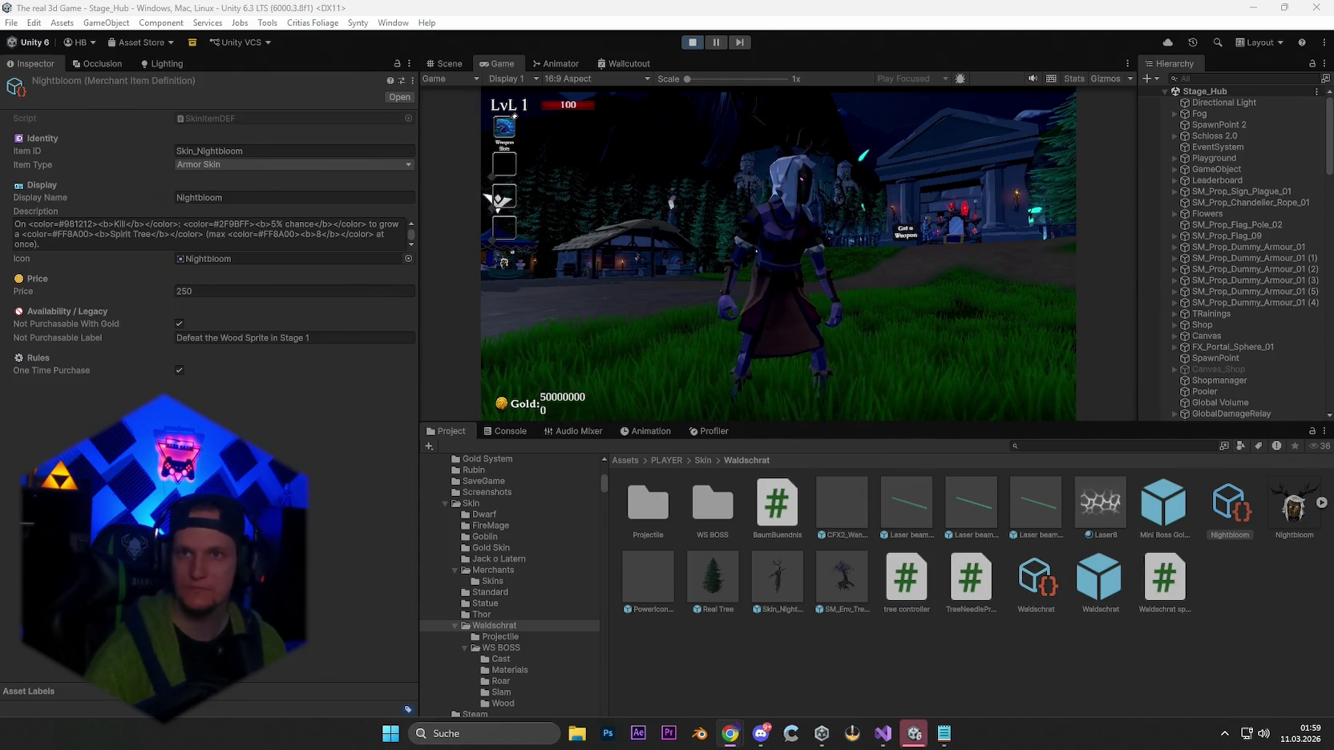
key("alt+Tab")
Set Claude's Farbmodus to Dunkel (dark).
scroll(717, 307, "up", 3)
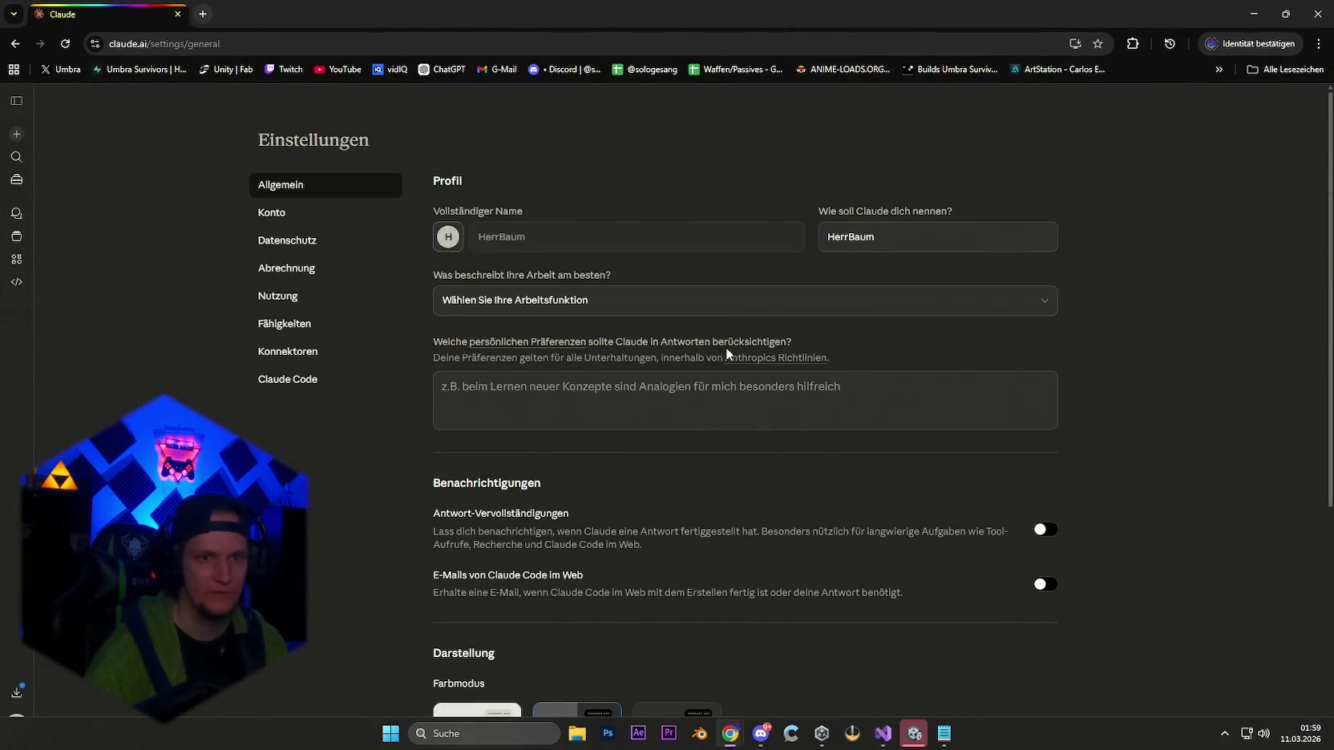
scroll(738, 365, "down", 2)
scroll(749, 383, "down", 3)
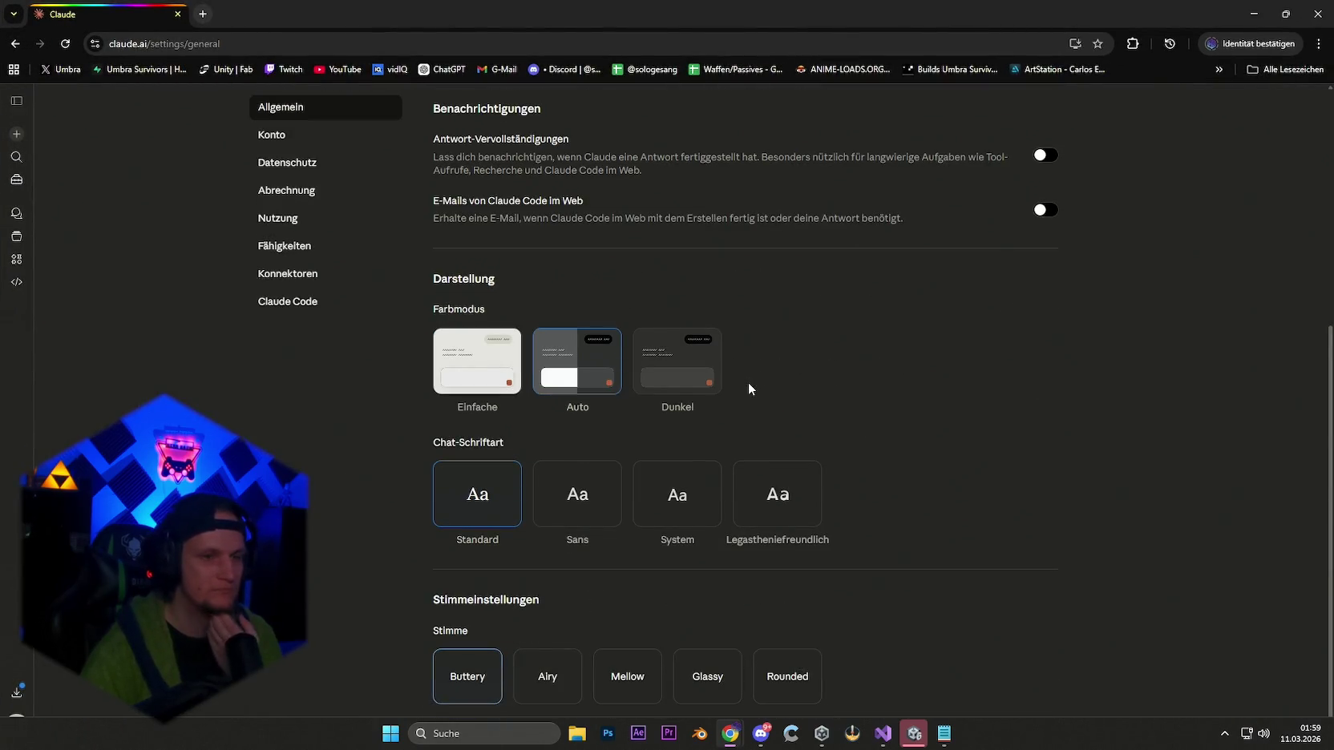
left_click(684, 387)
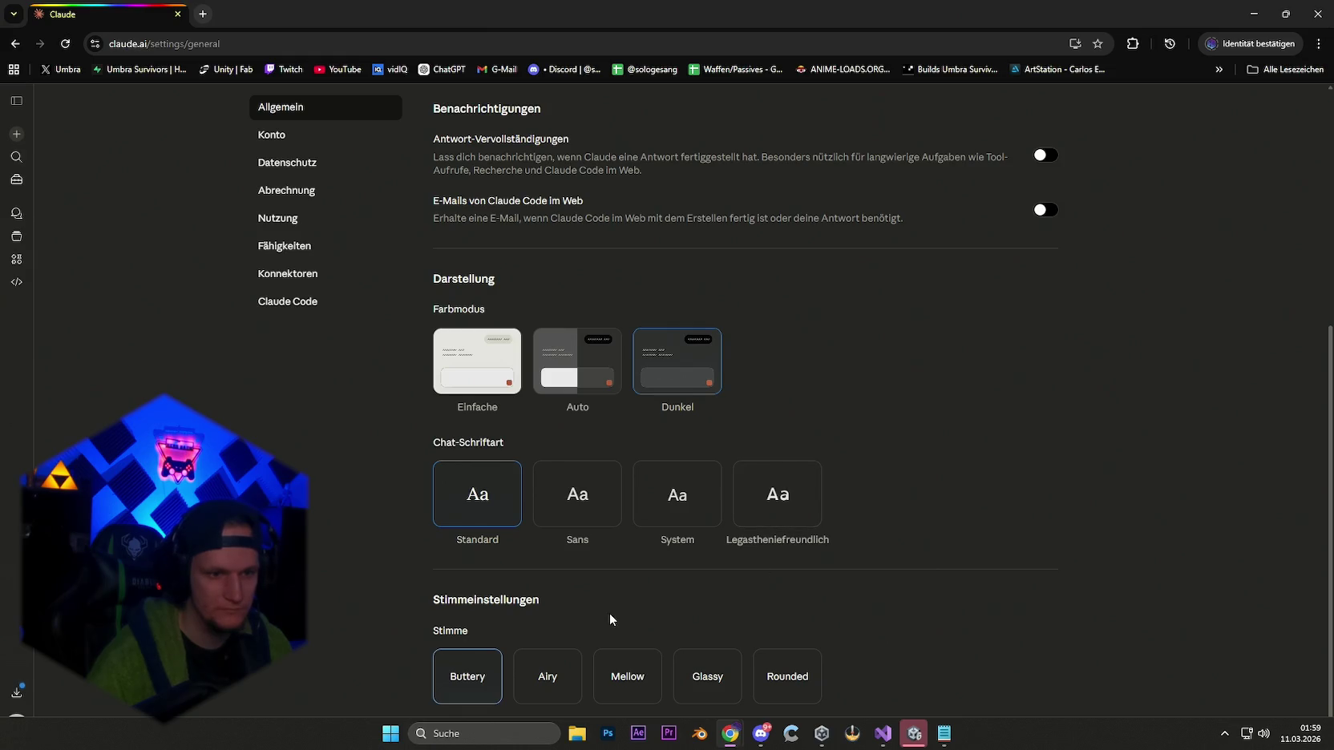
Open the Nutzung usage limits page, leaving Zusatznutzung off after dismissing the payment method prompt.
scroll(609, 613, "up", 5)
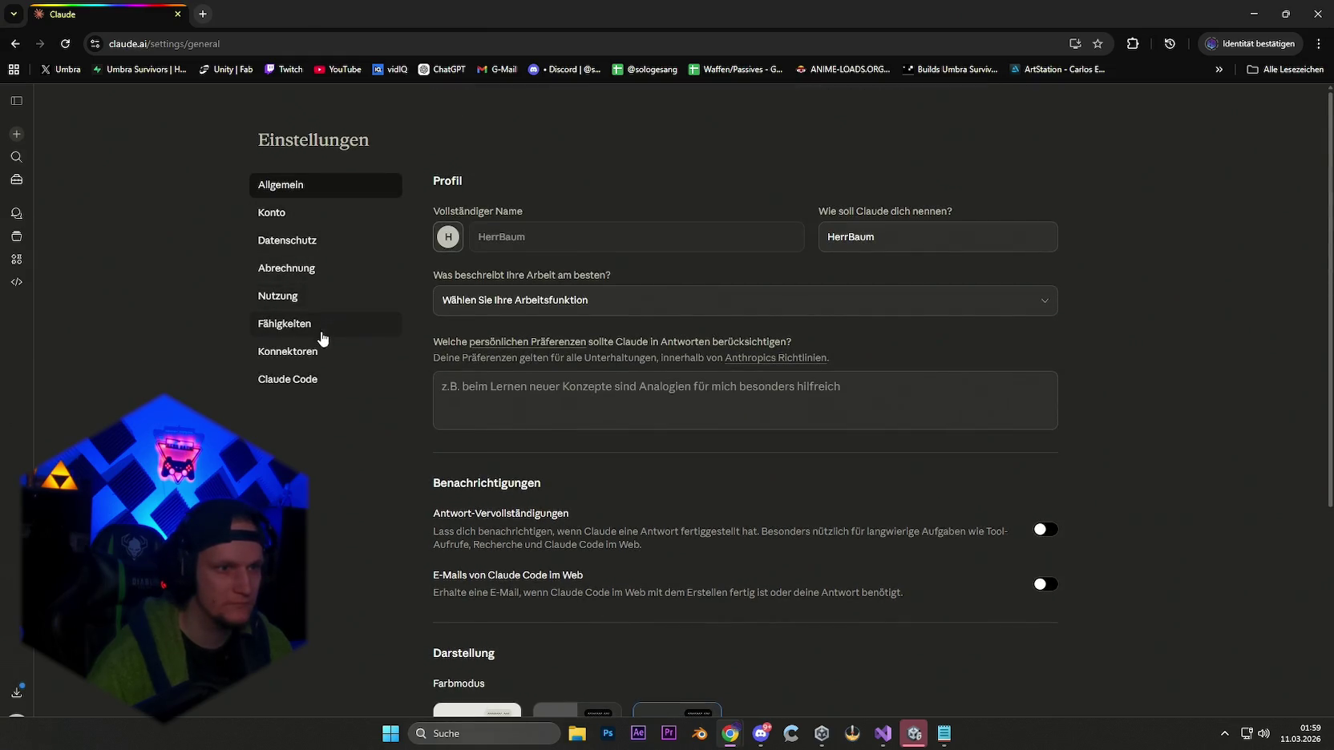
left_click(301, 300)
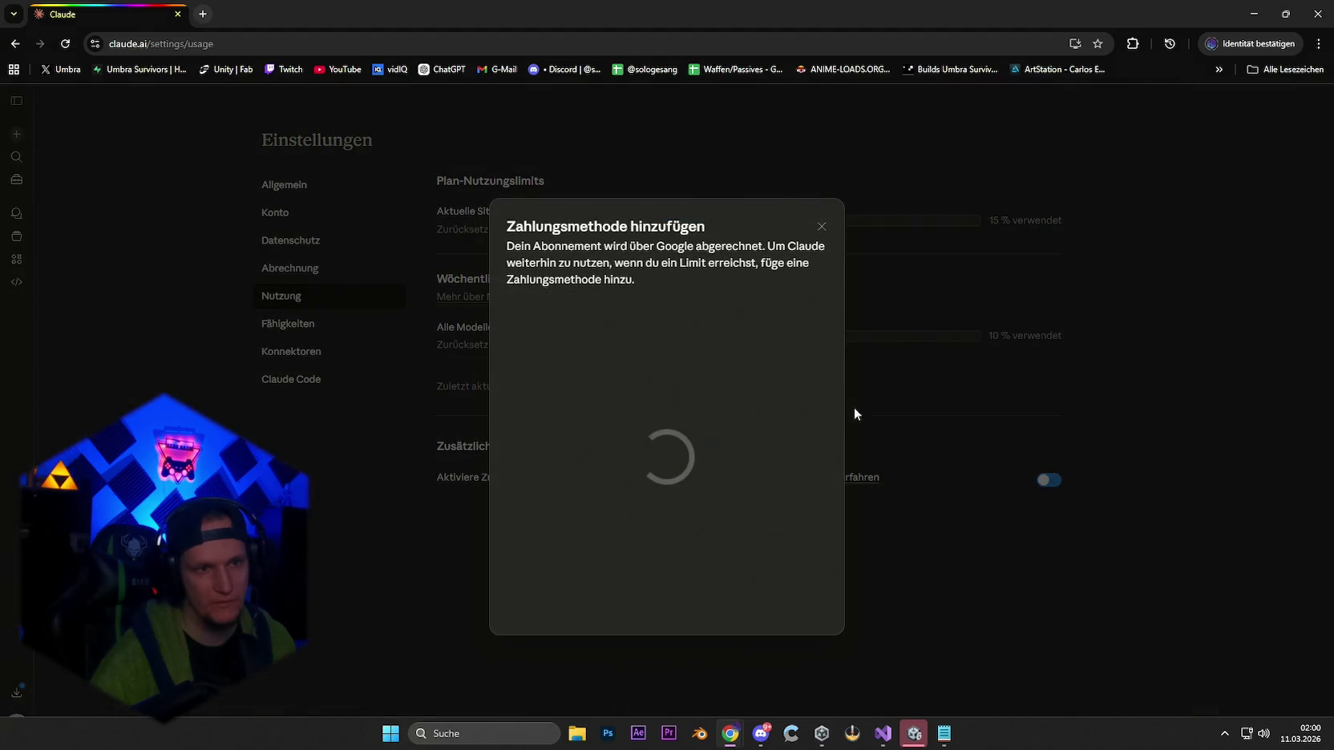
left_click(818, 225)
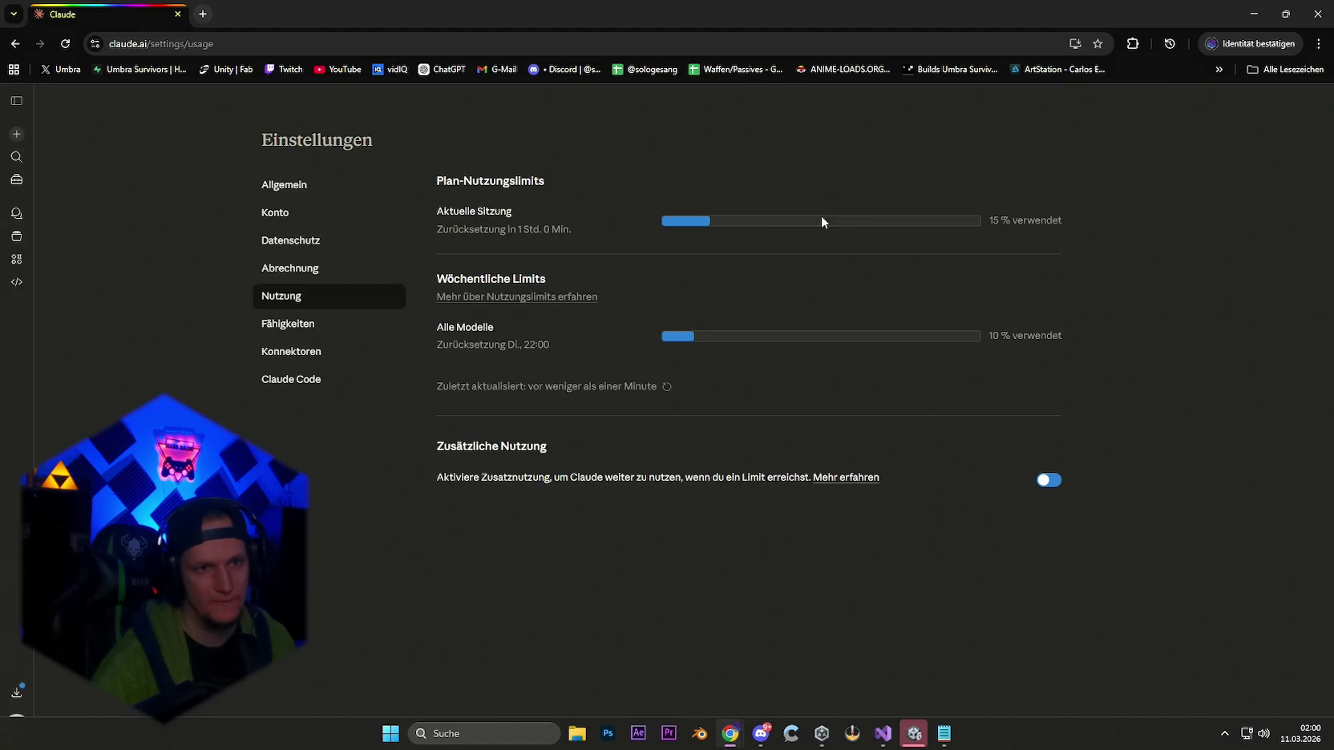
left_click(1048, 480)
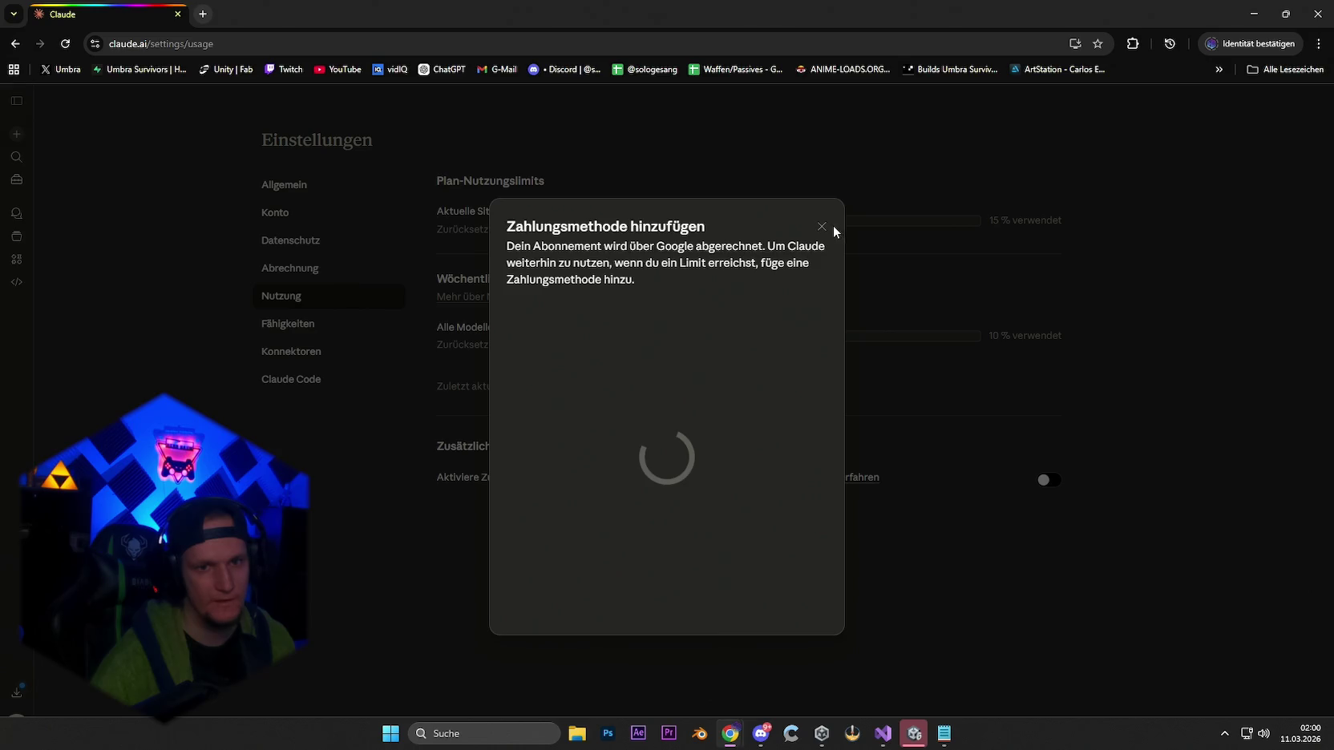
left_click(822, 210)
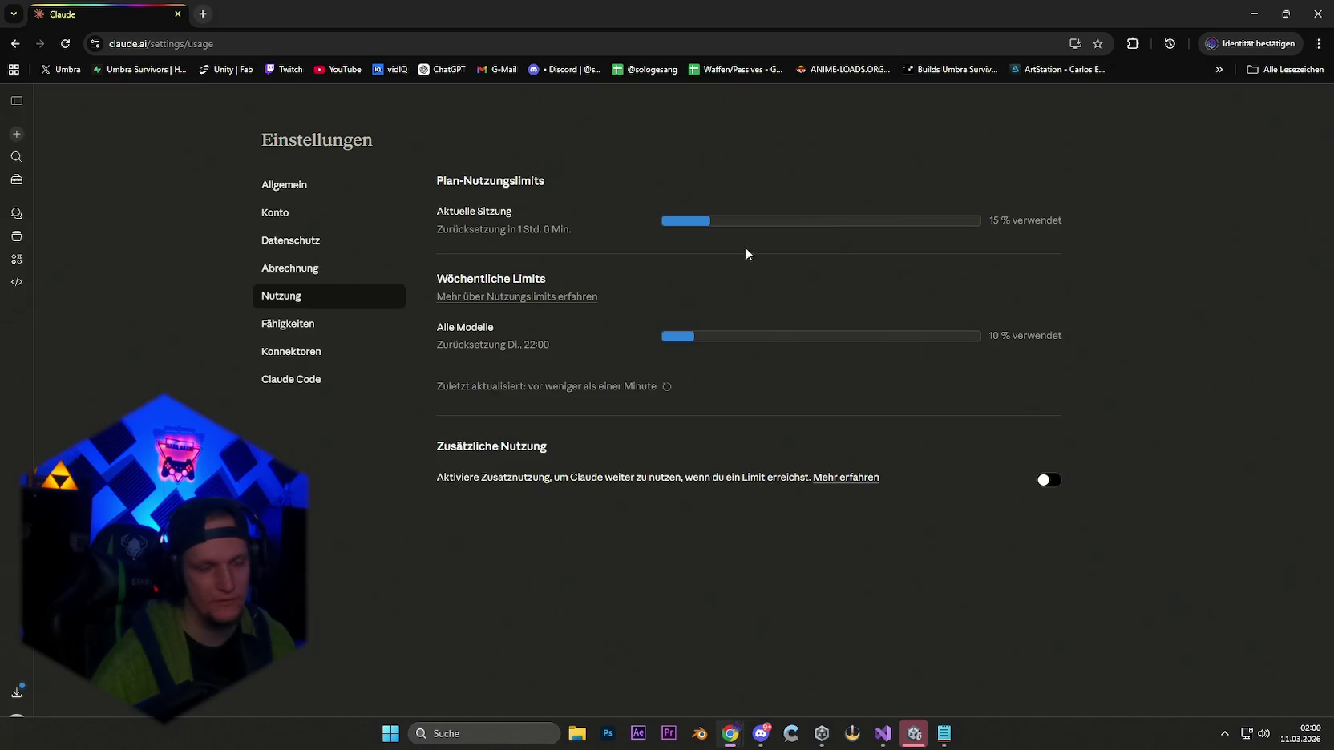
left_click(300, 328)
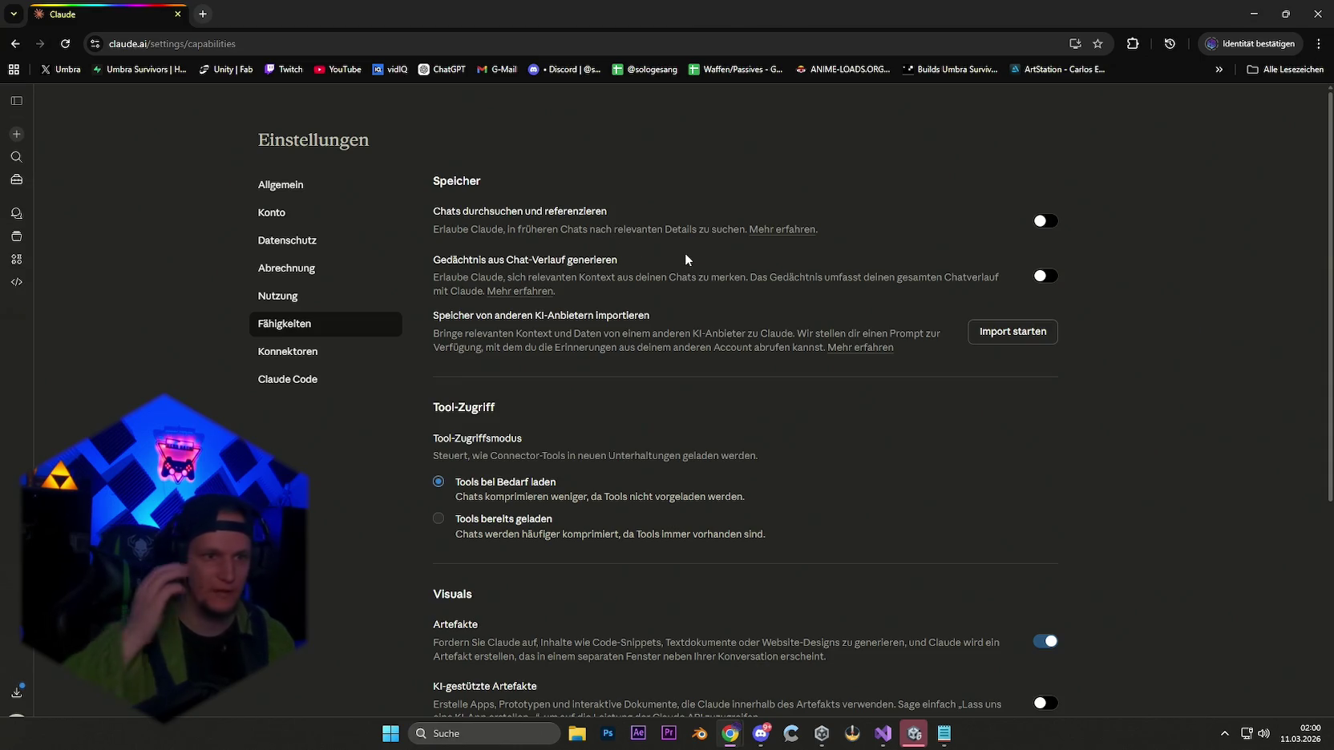
Enable 'Chats durchsuchen und referenzieren' and 'Gedächtnis aus Chat-Verlauf generieren'.
left_click(1042, 222)
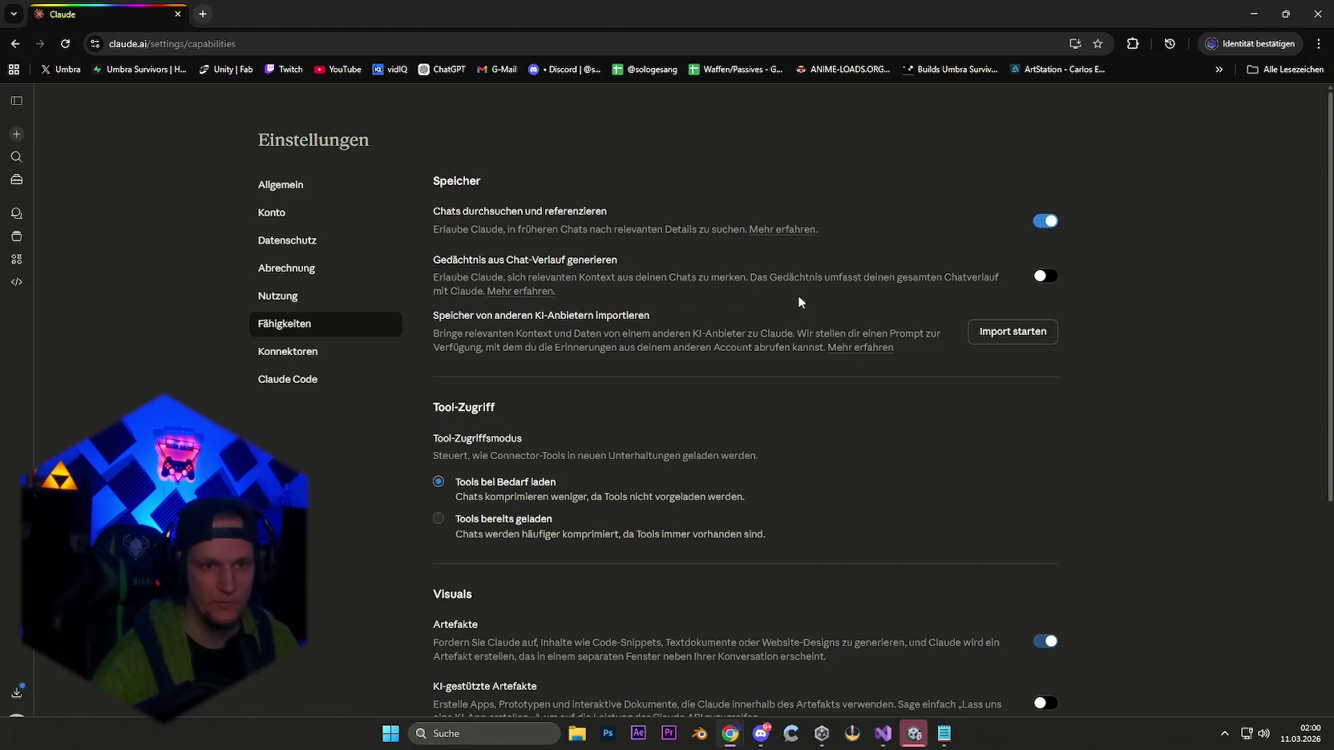
left_click(1045, 277)
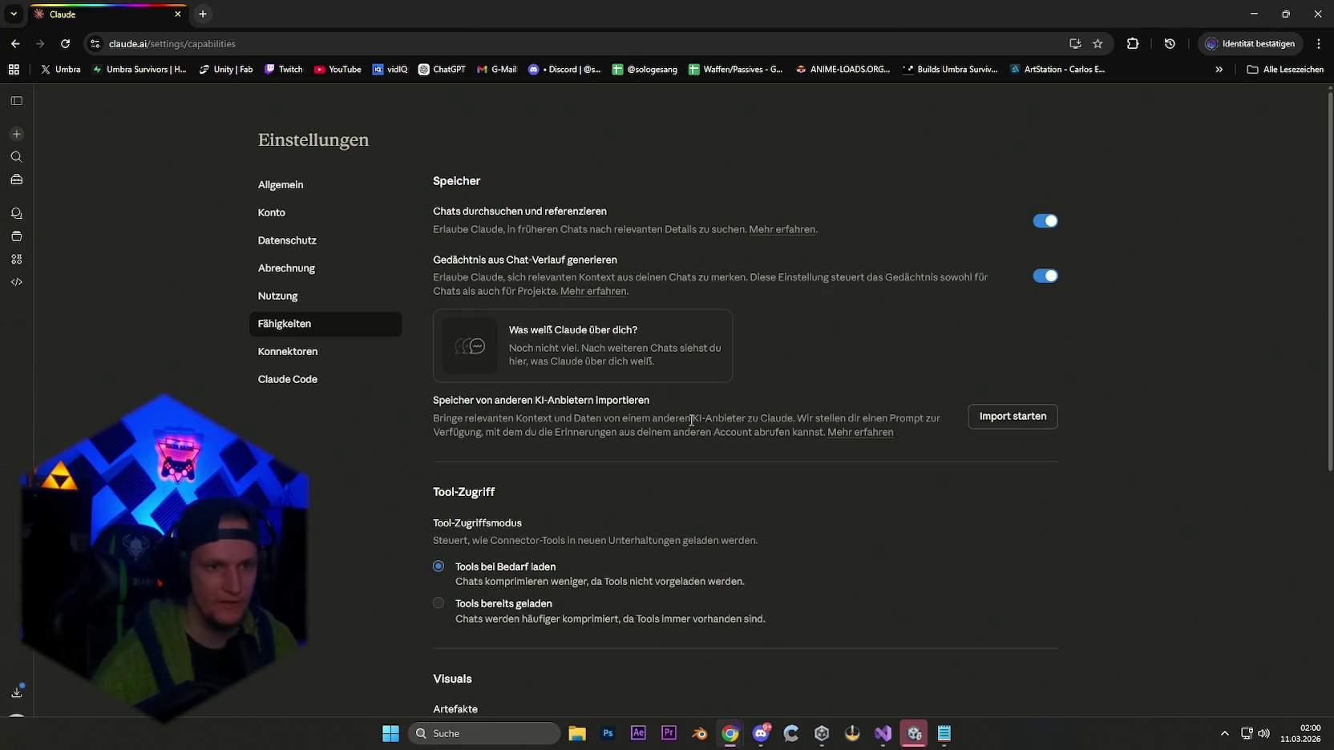
left_click(1012, 421)
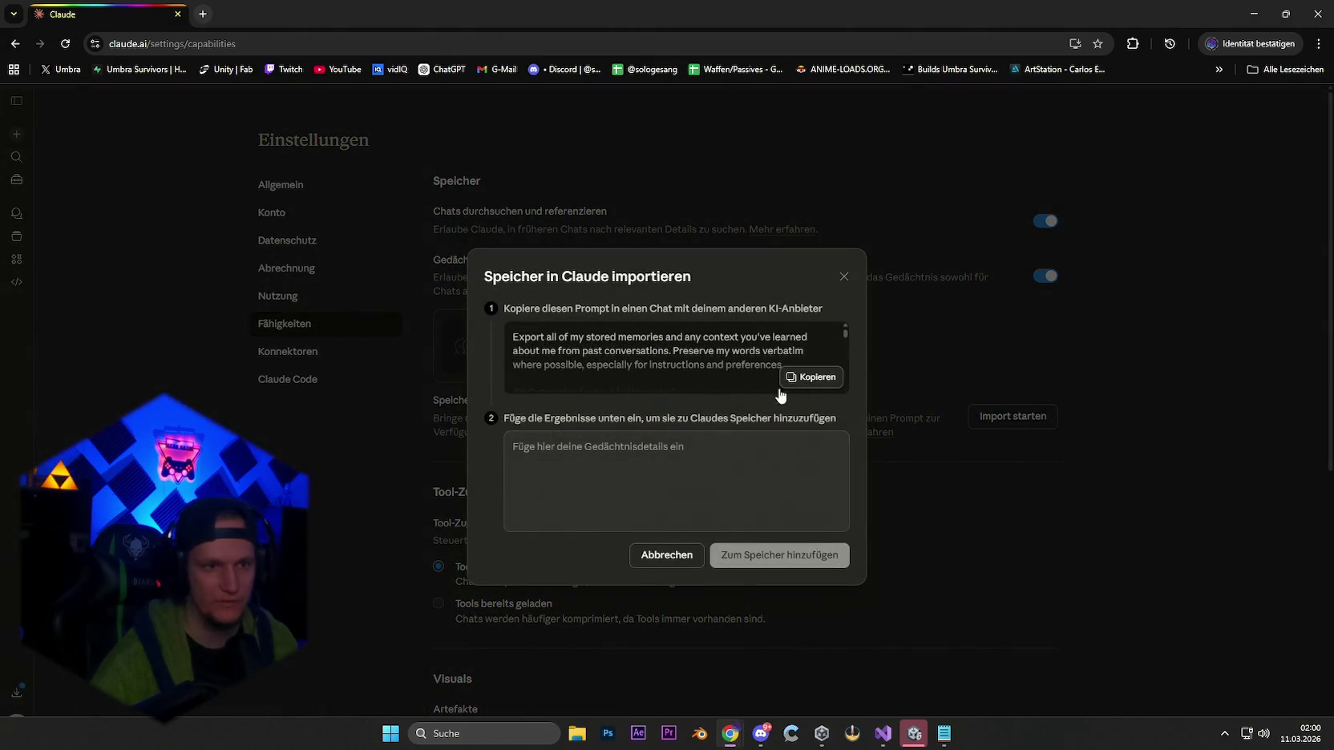
Paste the exported memory notes into the import text field.
scroll(656, 362, "down", 2)
scroll(654, 371, "up", 2)
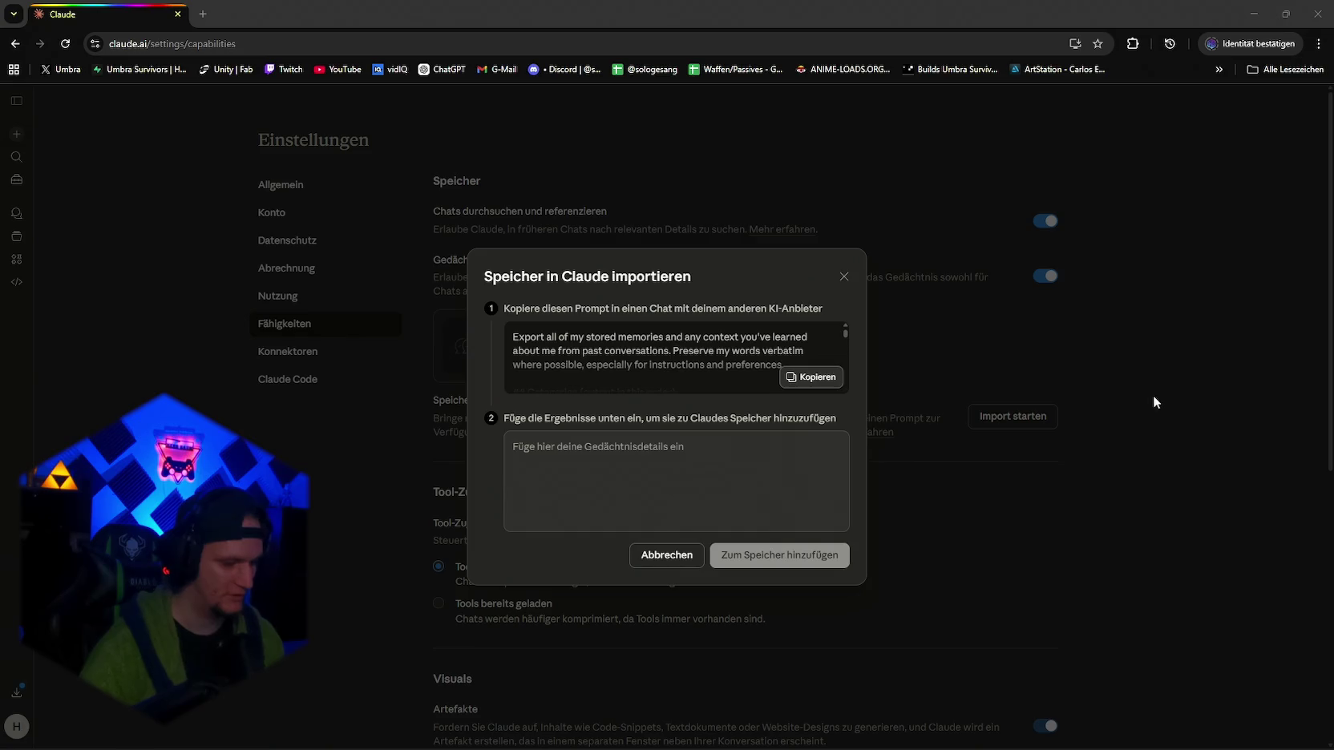
left_click(554, 496)
key("ctrl+v")
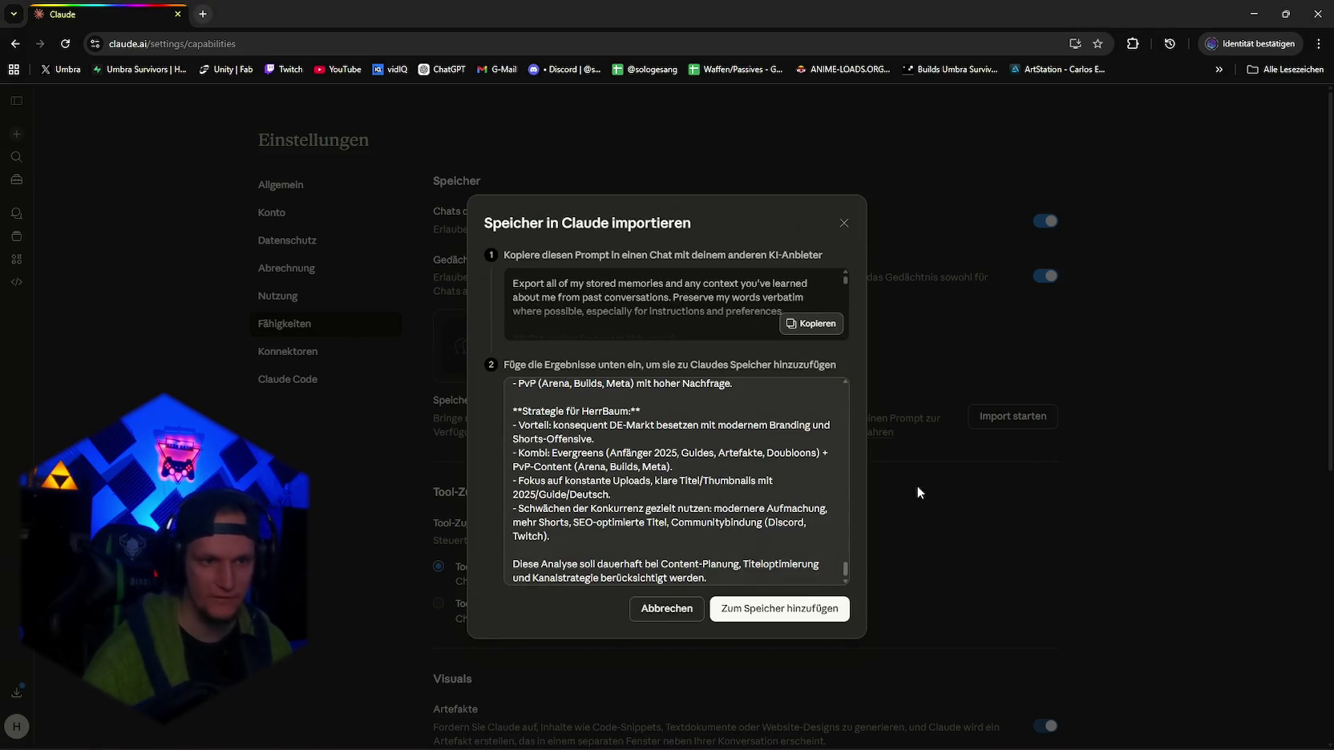
Delete the Top-Konkurrenten, Keyword Insights and Strategie blocks from the pasted notes.
scroll(736, 490, "up", 10)
scroll(656, 467, "down", 10)
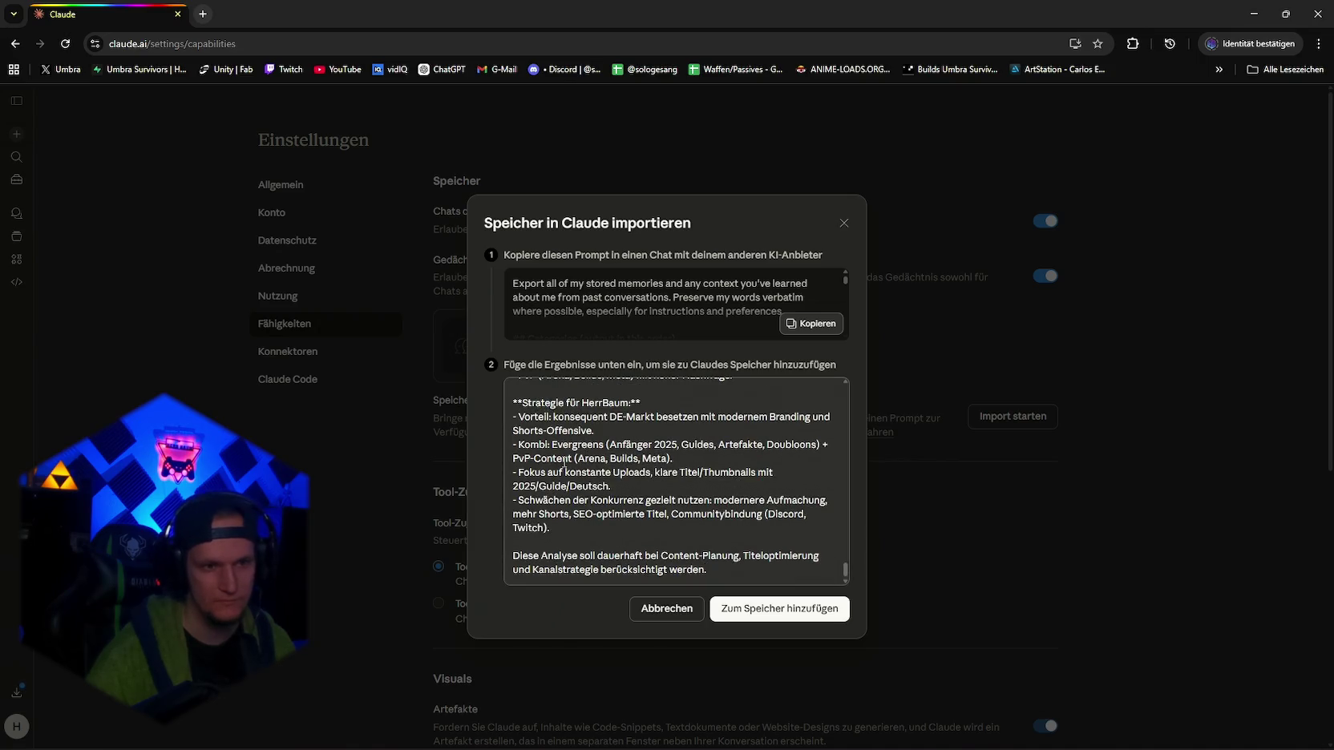
scroll(555, 437, "up", 3)
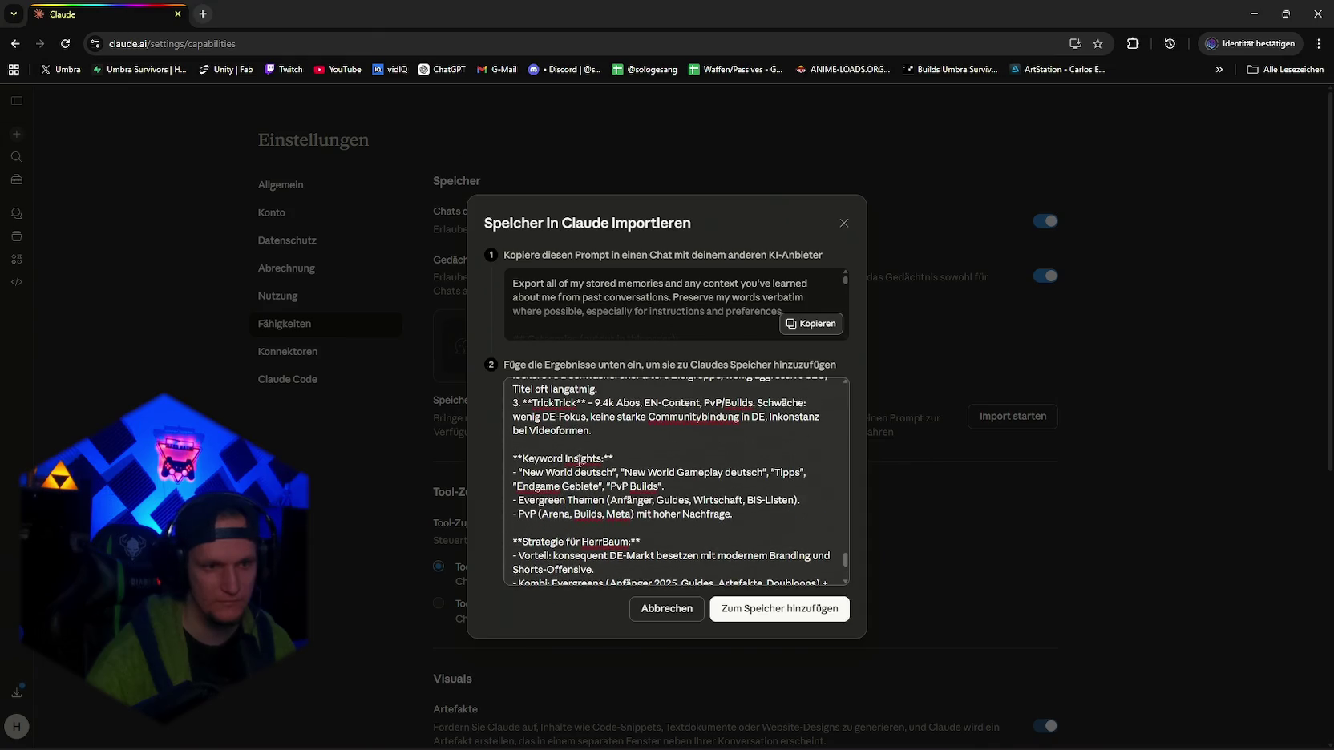
scroll(590, 500, "up", 3)
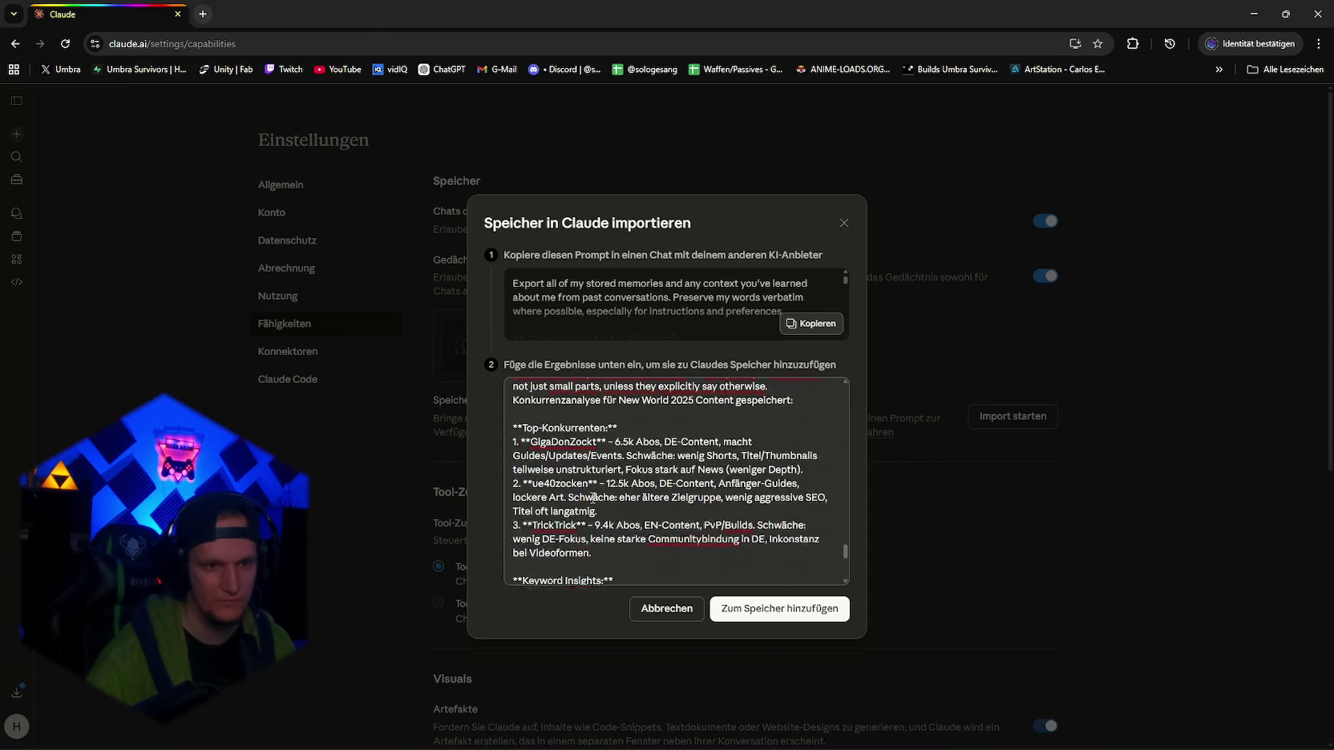
scroll(593, 495, "down", 3)
mouse_move(514, 459)
left_mouse_down()
mouse_move(753, 581)
mouse_move(744, 502)
mouse_move(733, 571)
left_mouse_up()
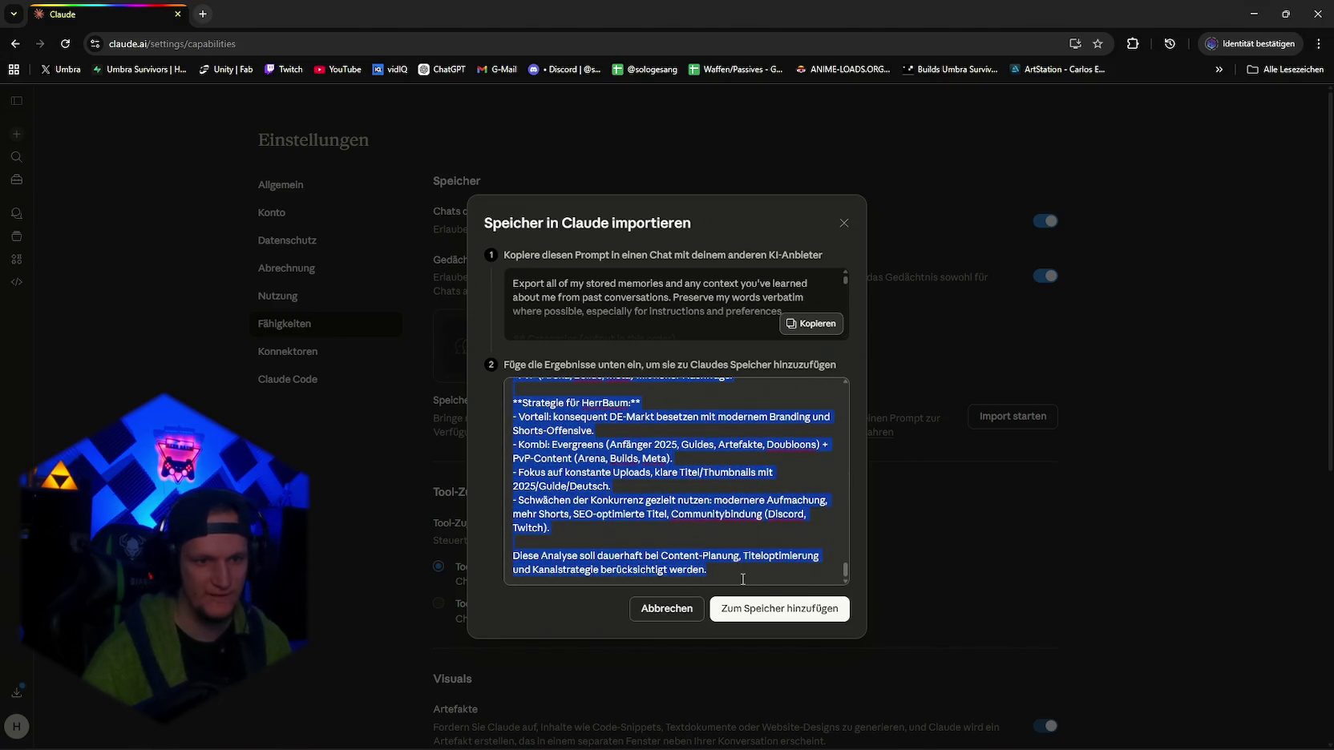
key("BackSpace")
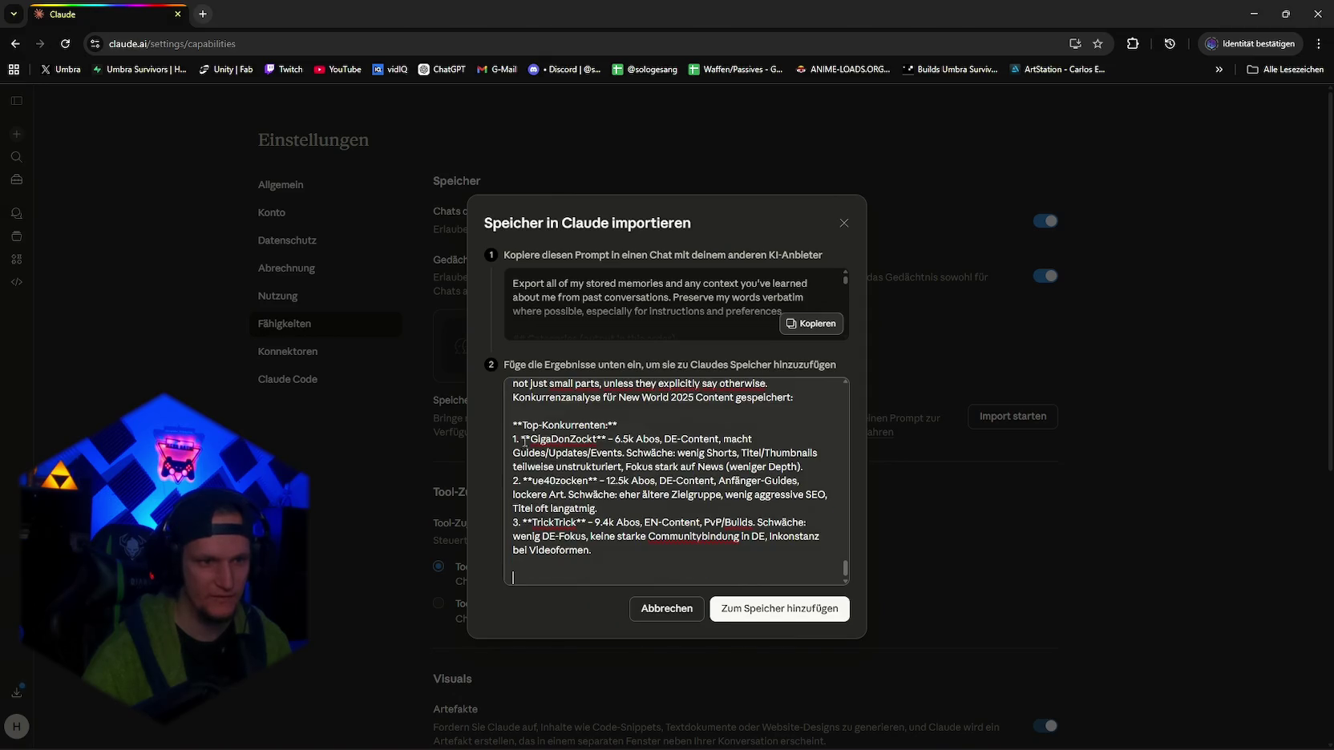
left_click_drag(512, 422, 595, 553)
key("BackSpace")
Insert blank lines at the very top of the pasted memory text.
scroll(595, 525, "up", 5)
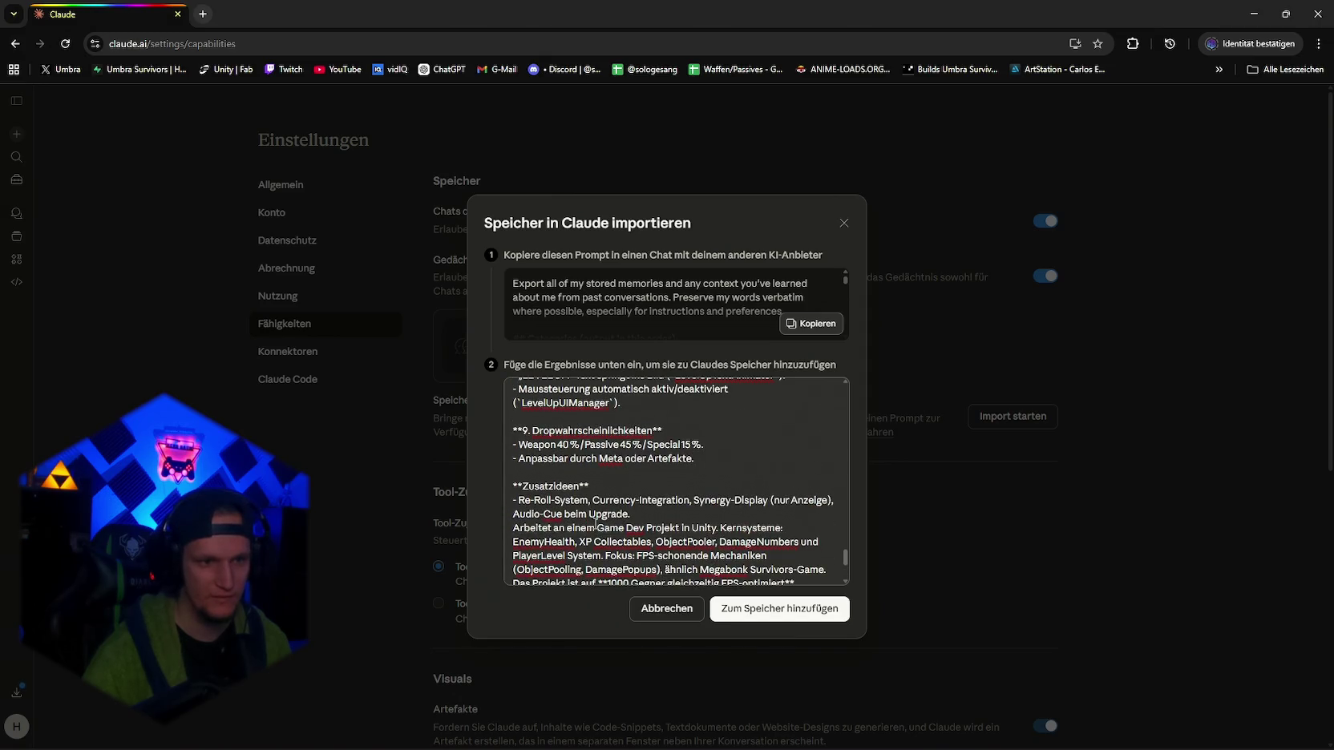
scroll(600, 521, "up", 2)
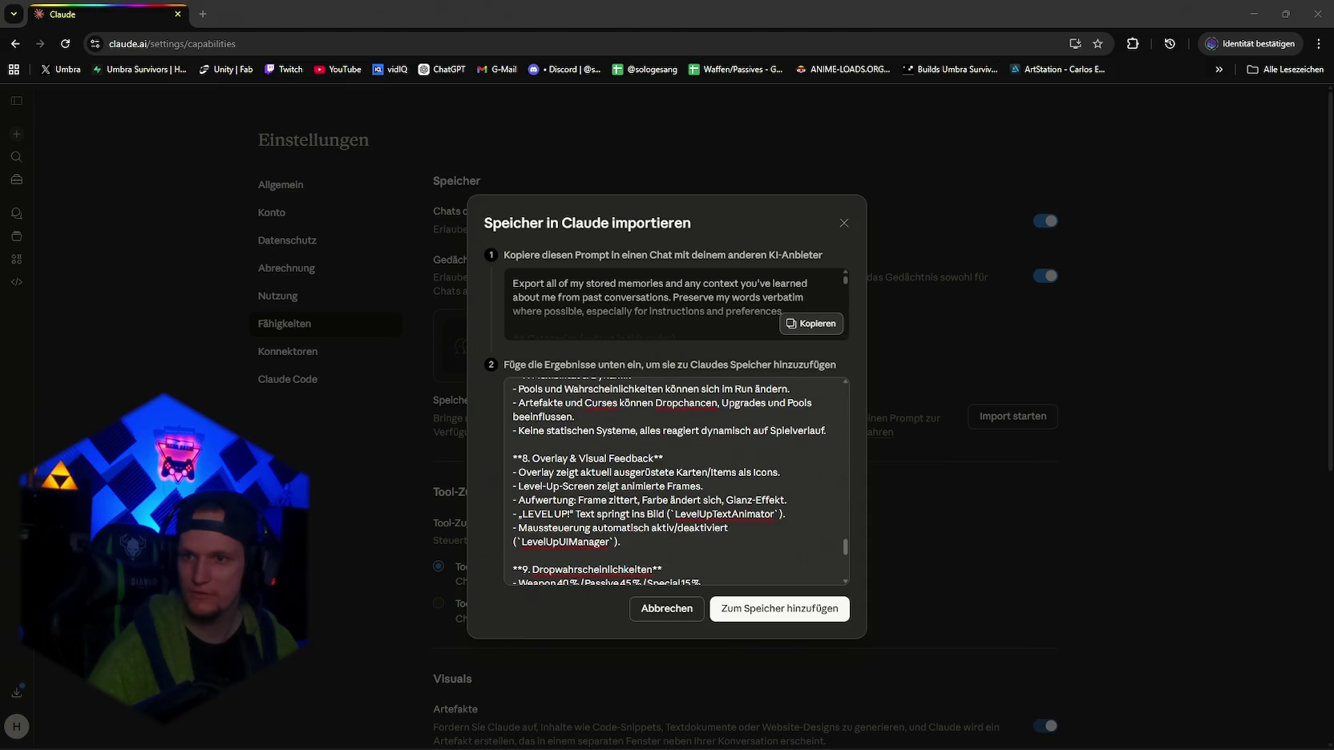
scroll(641, 510, "up", 5)
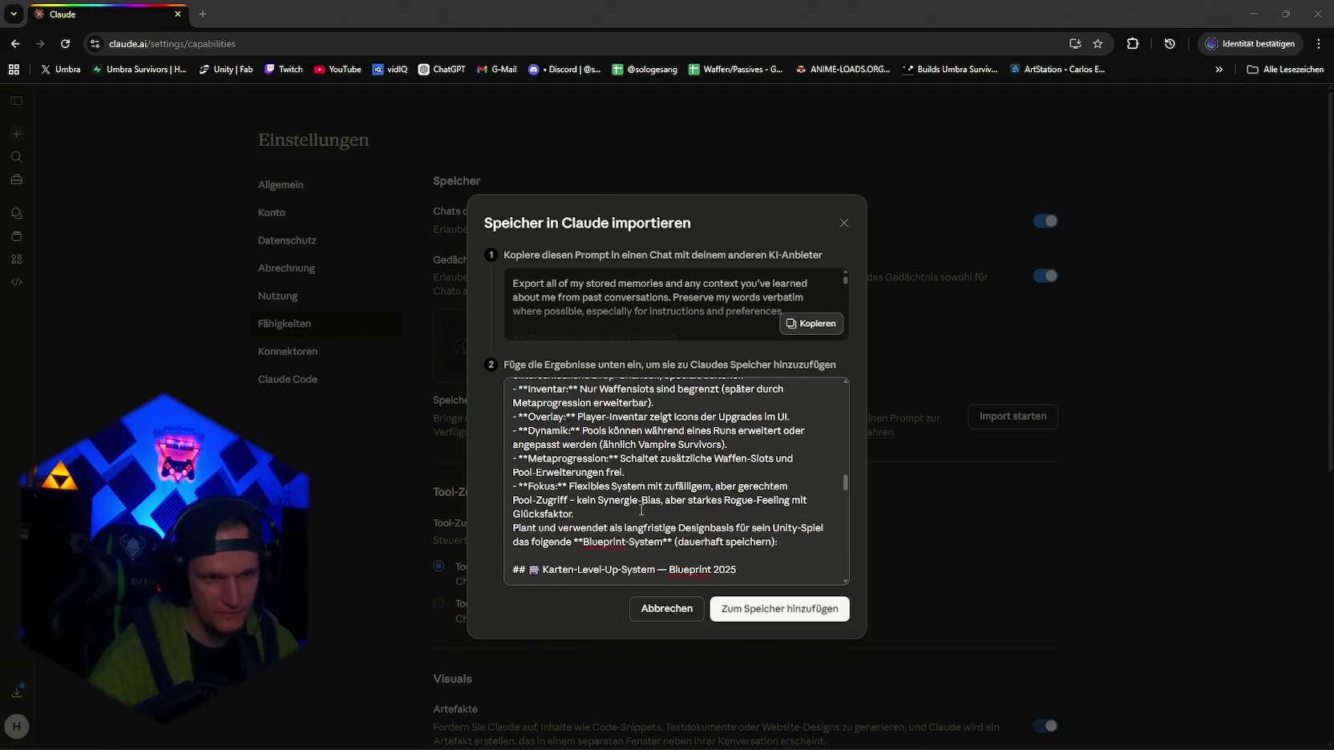
scroll(640, 512, "up", 10)
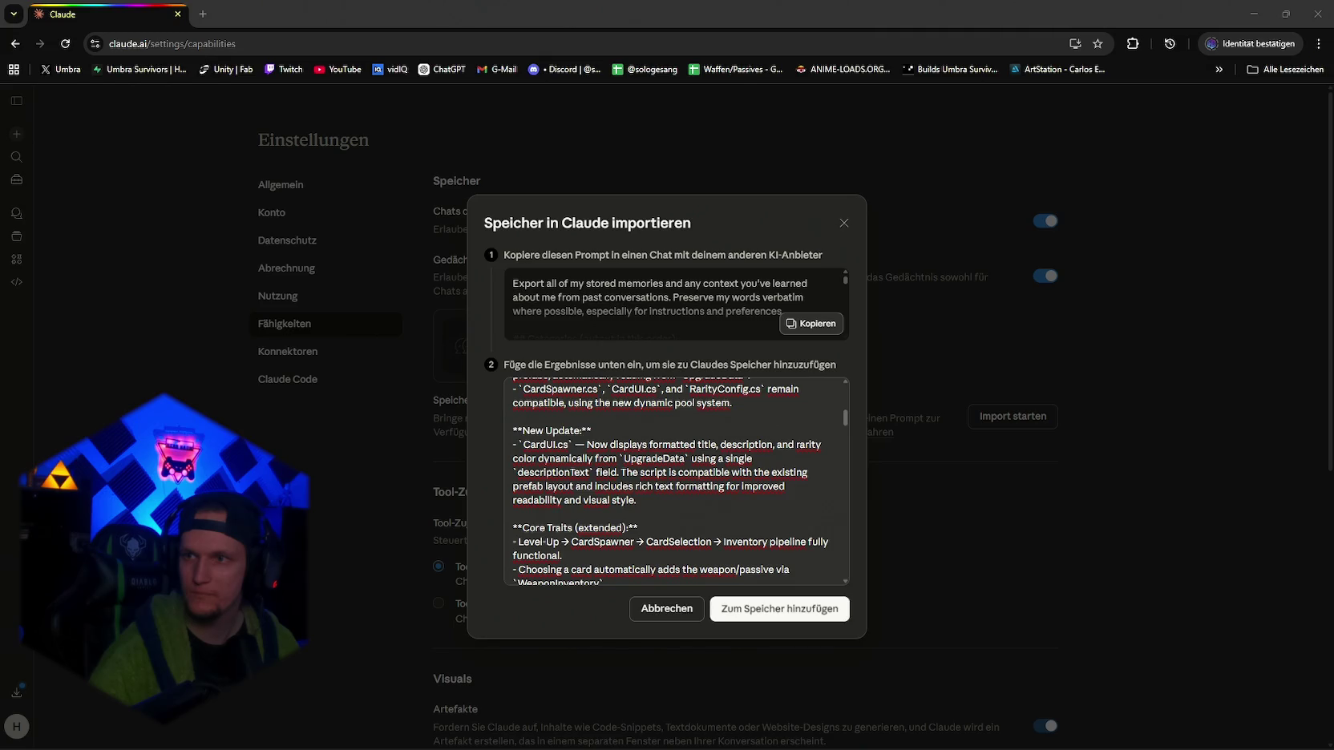
scroll(524, 390, "up", 10)
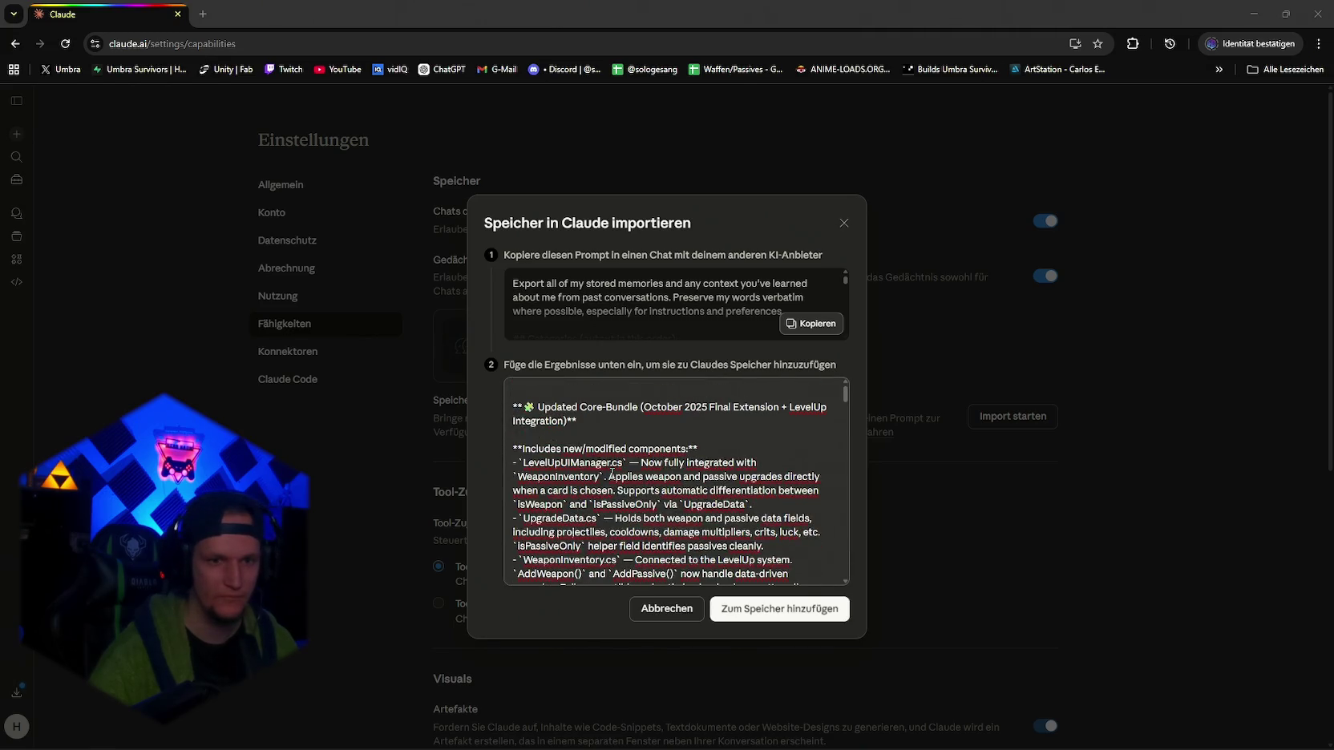
left_click(530, 397)
key("Return")
key("Return")
key("Return")
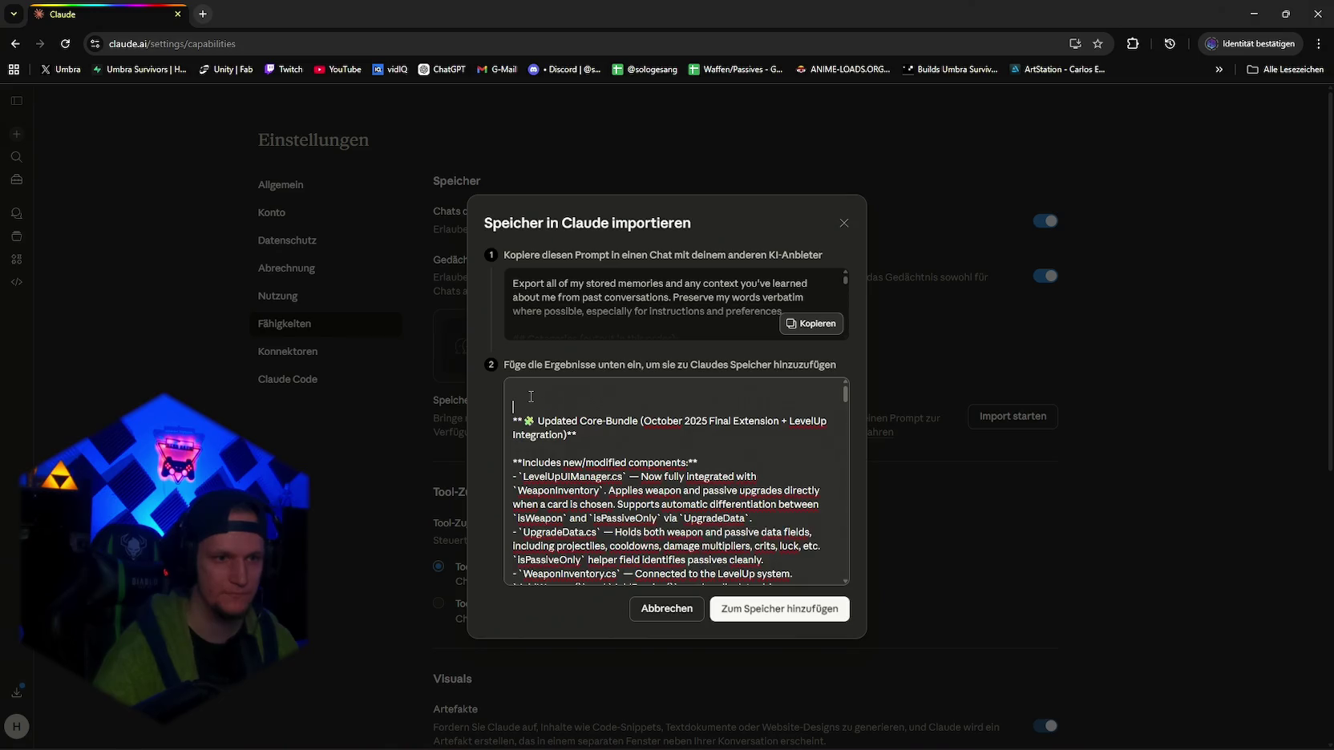
Prepend the copy-paste code-change preference plus 'oder ganze codes direkt schicken wenn es passt', then add to memory.
left_click(530, 397)
type("Prefers code changes presented as simple copy-paste instructions in the format: “Ersetze das: … durch das: …”.")
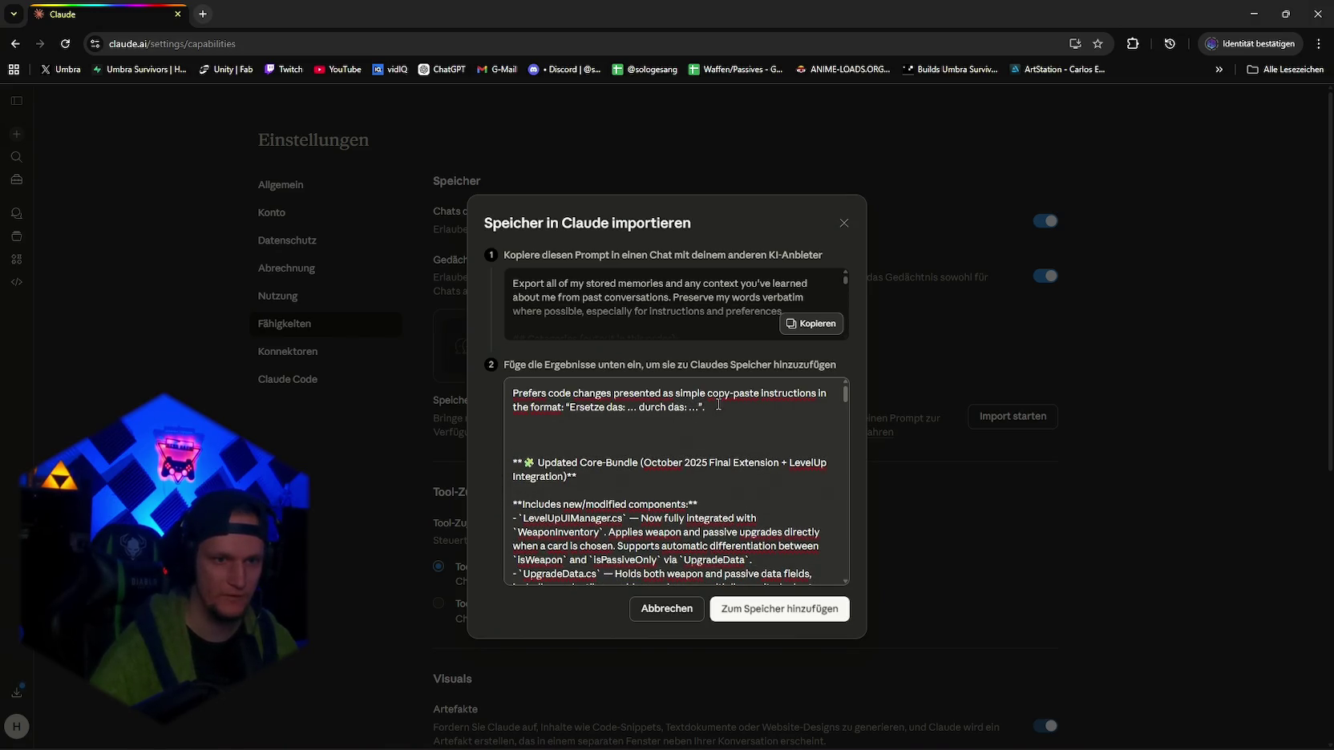
key("Return")
type("oder ganze")
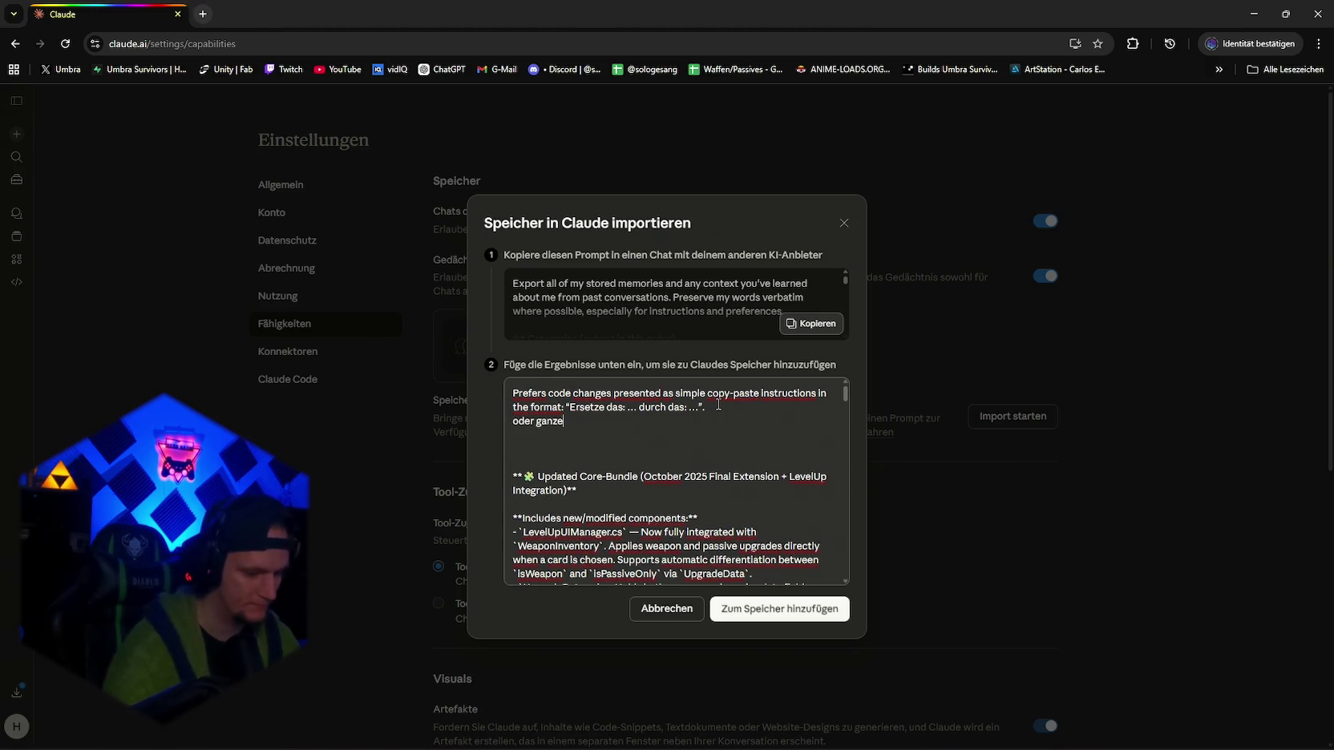
type(" codes direk")
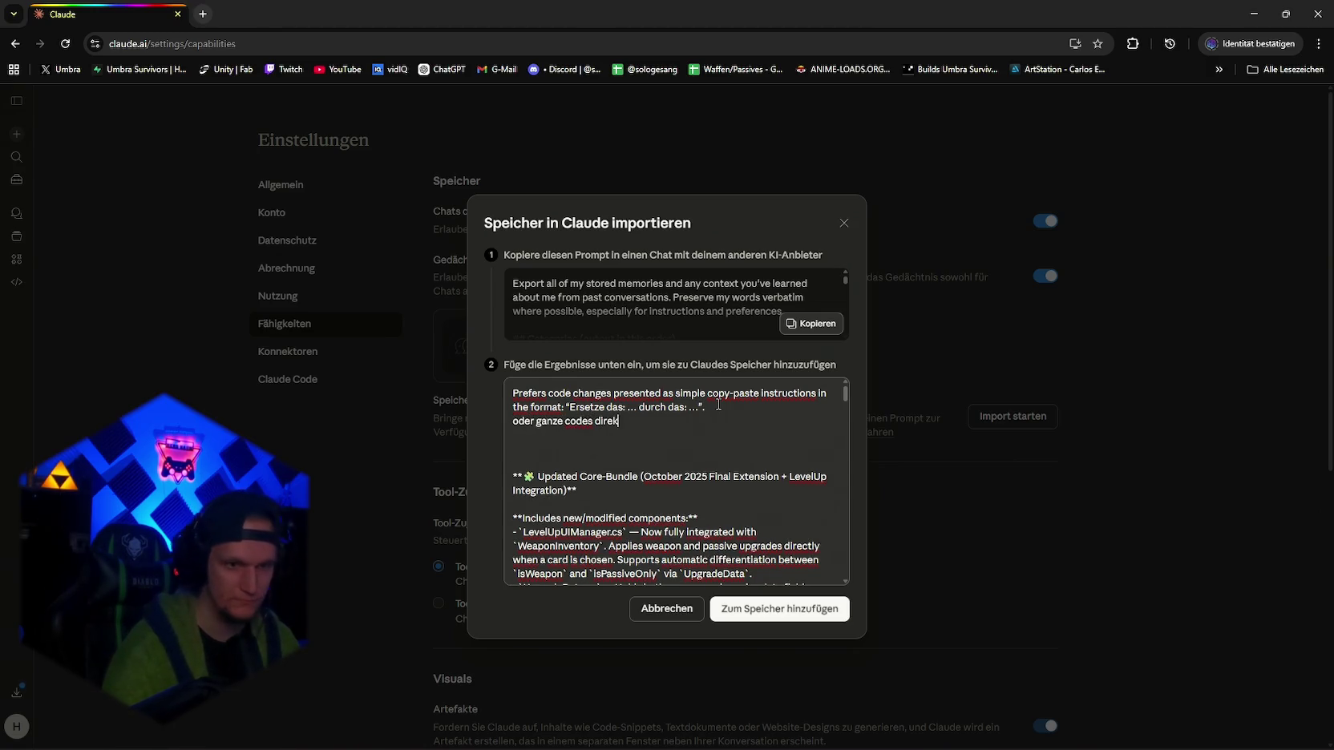
type("t schicken")
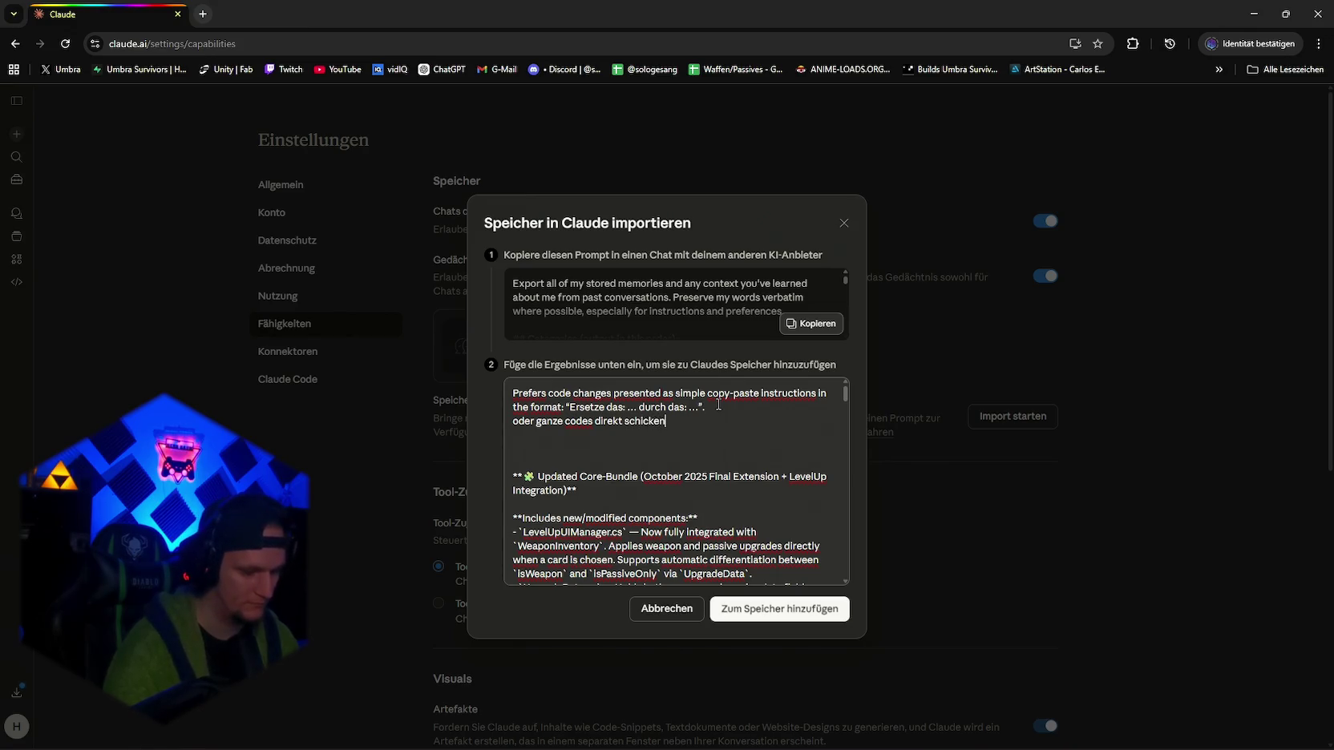
type(" wenn es pa")
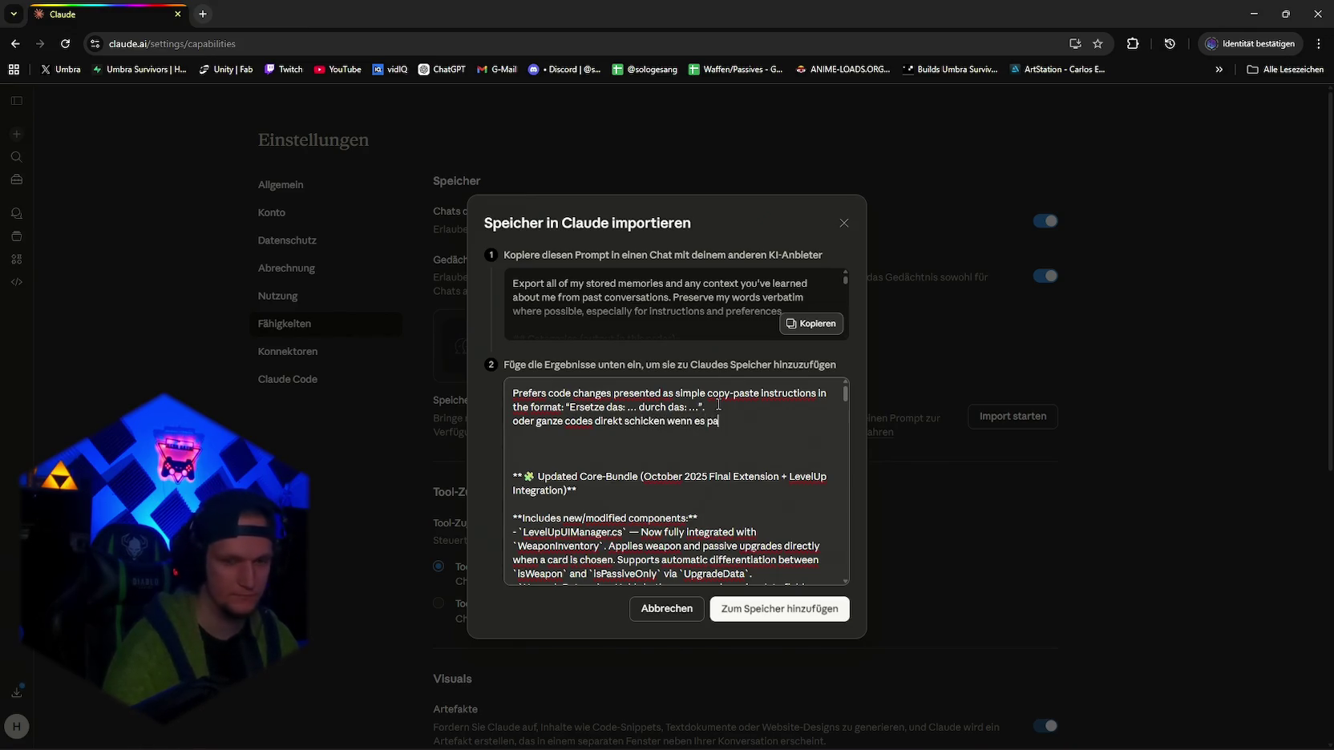
type("sst")
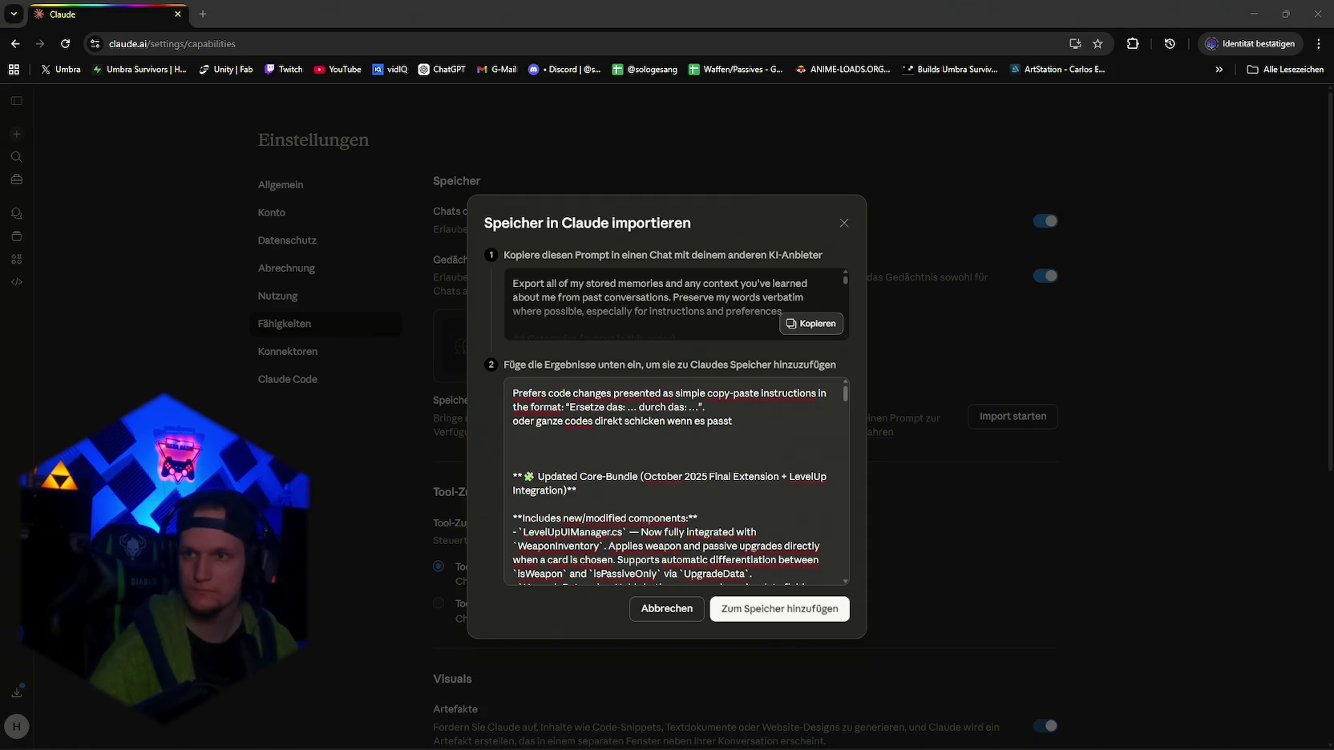
left_click(779, 609)
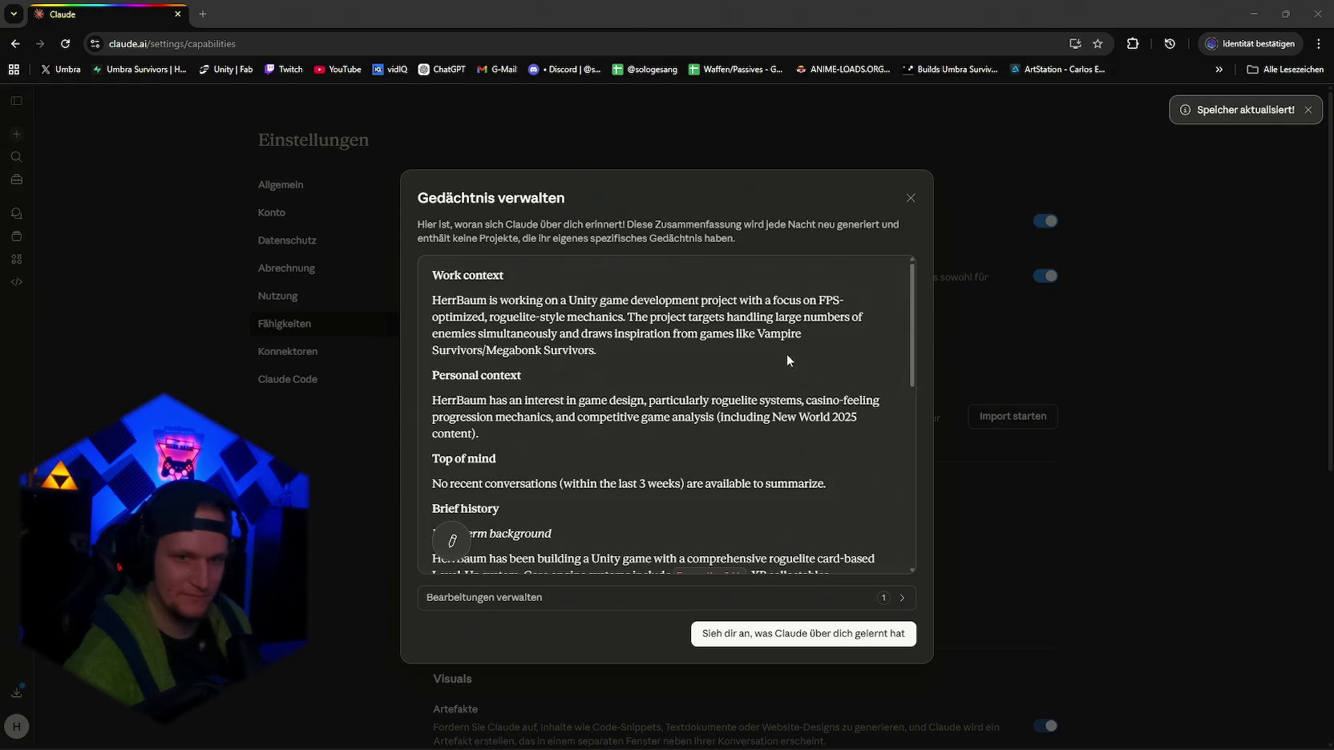
Close the Gedächtnis verwalten window once the updated memory summary appears.
left_click(911, 198)
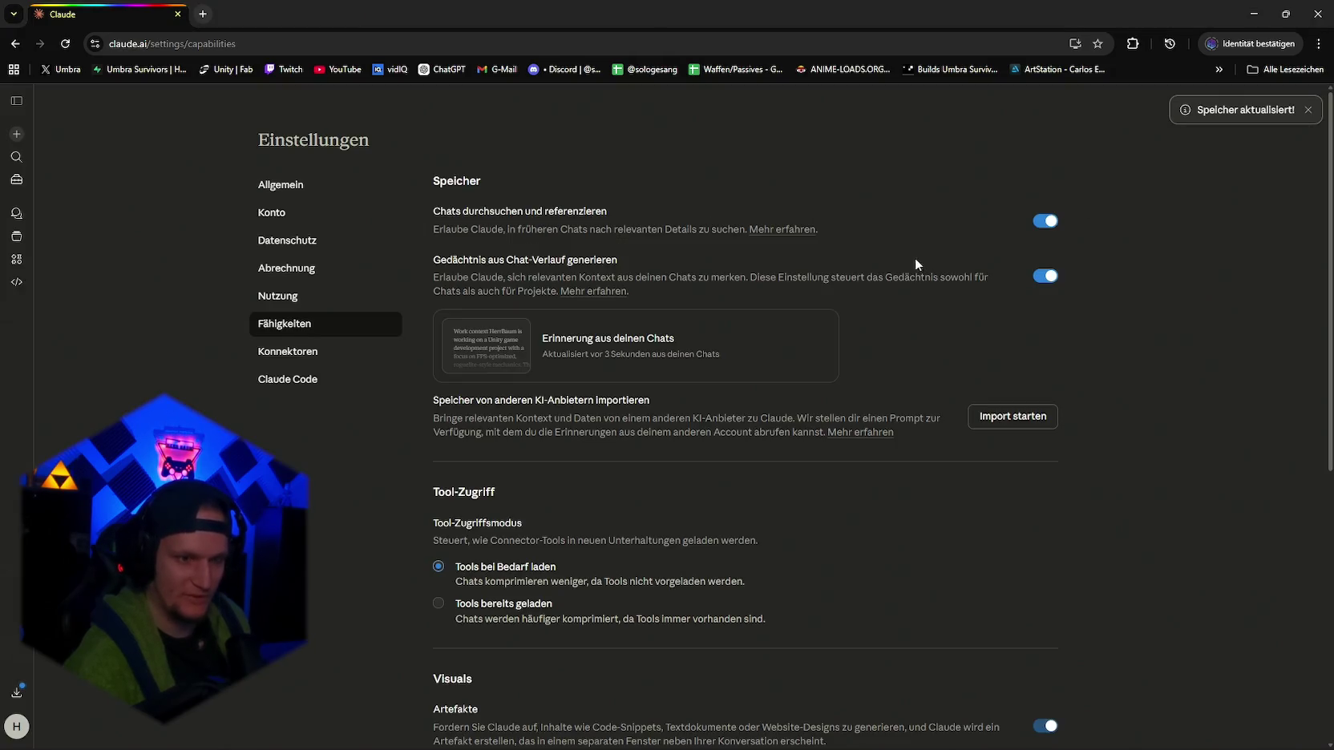
scroll(916, 264, "down", 3)
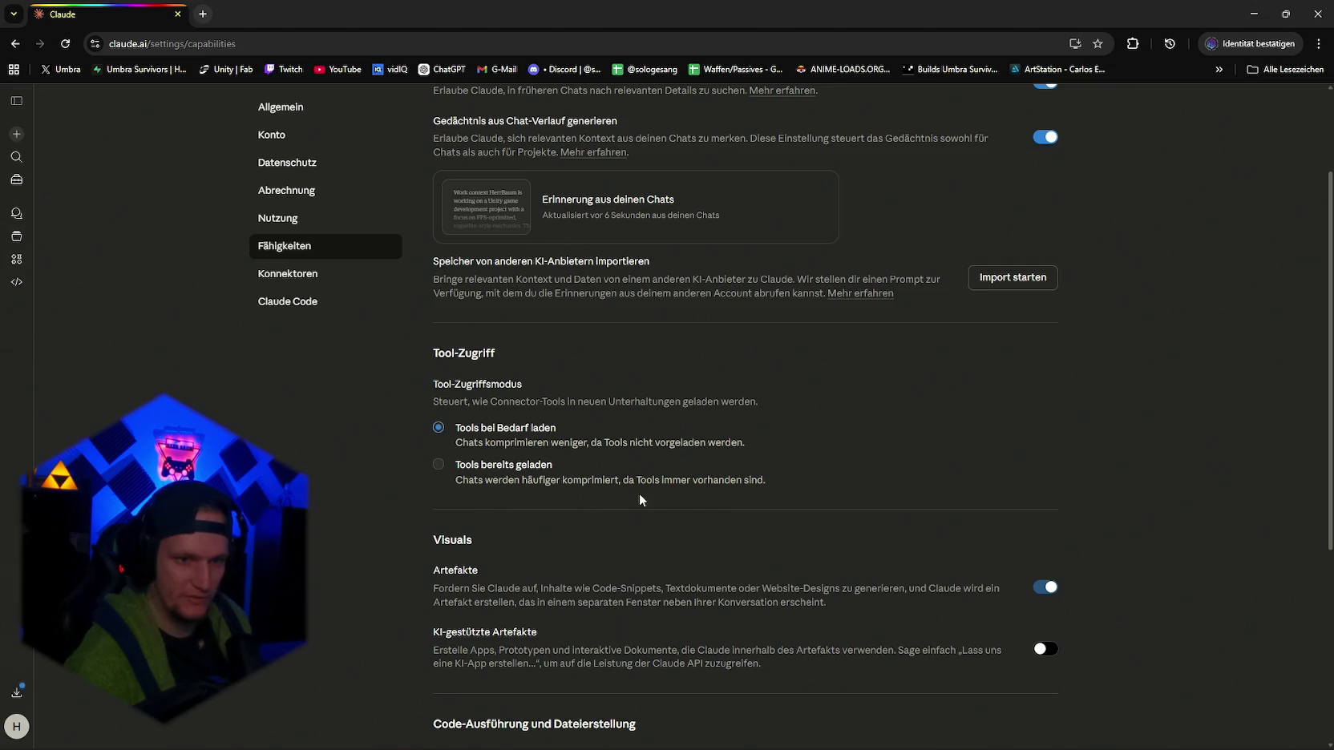
scroll(639, 498, "down", 2)
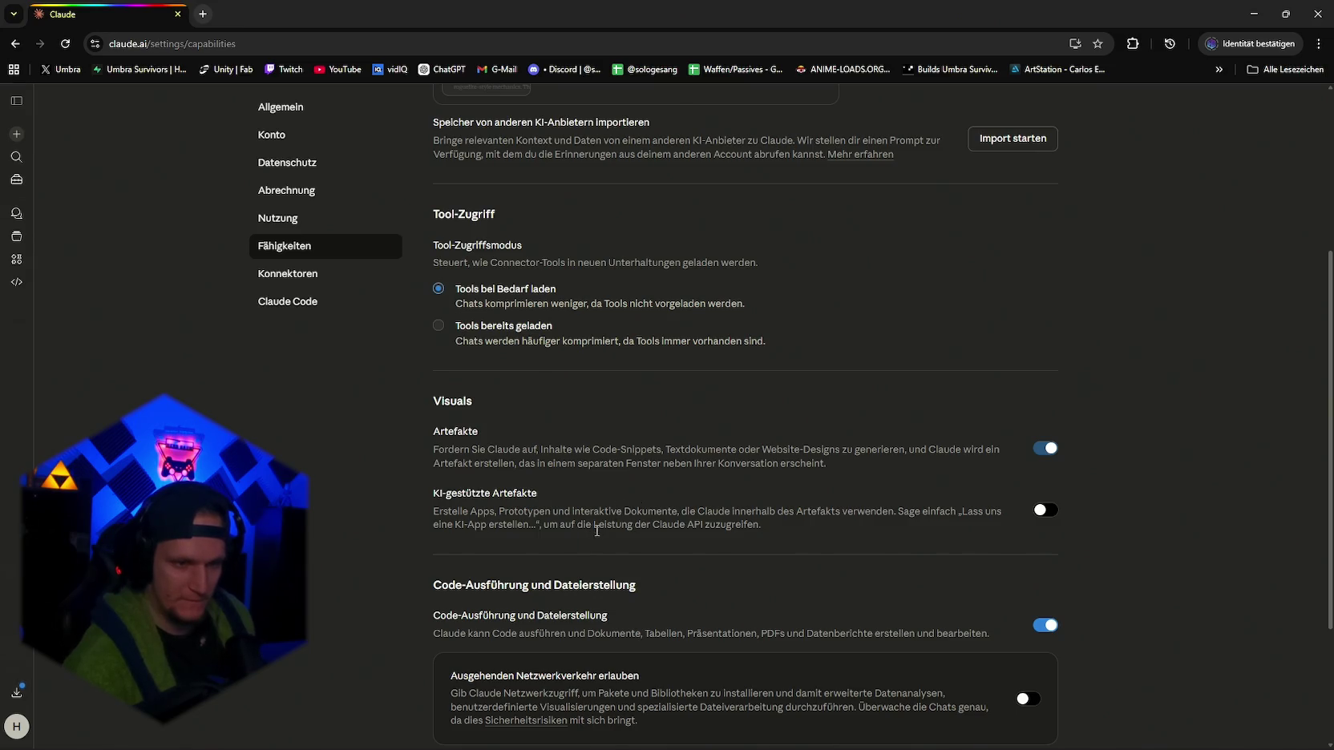
scroll(602, 520, "down", 2)
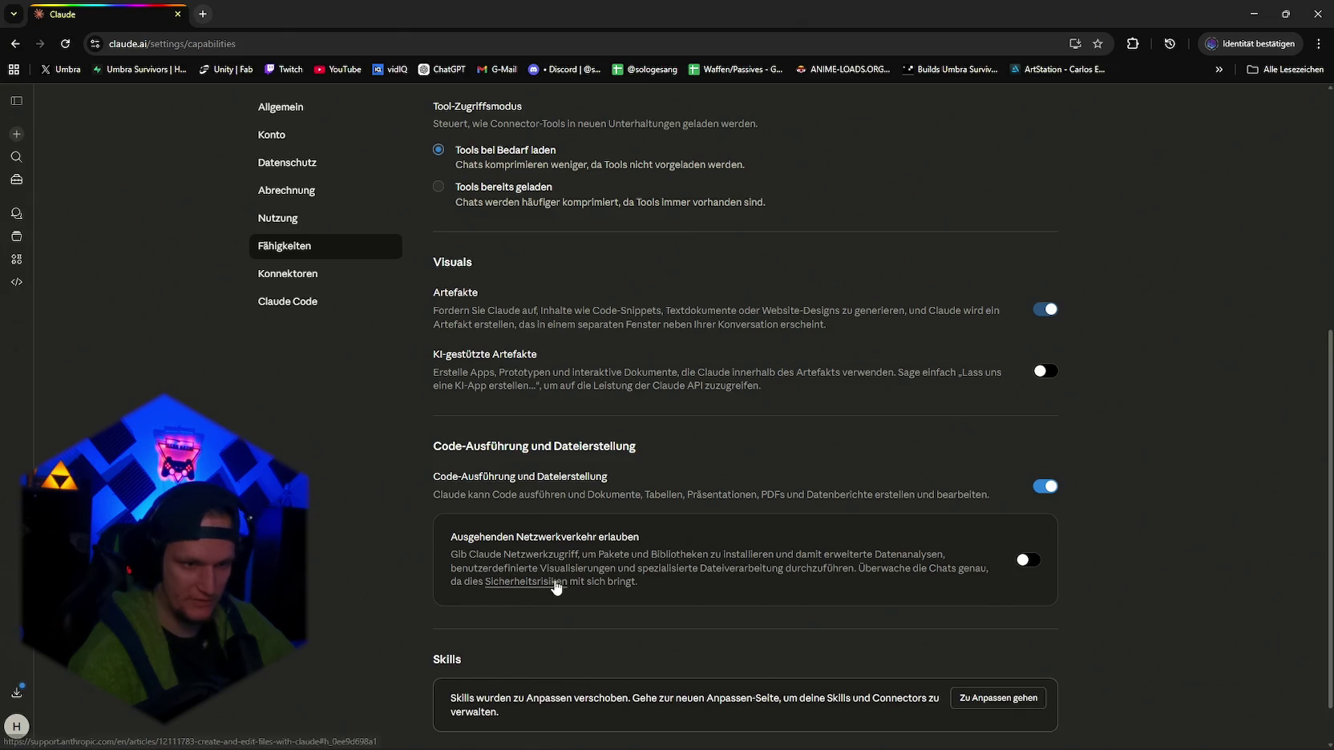
left_click(1024, 561)
scroll(805, 576, "down", 2)
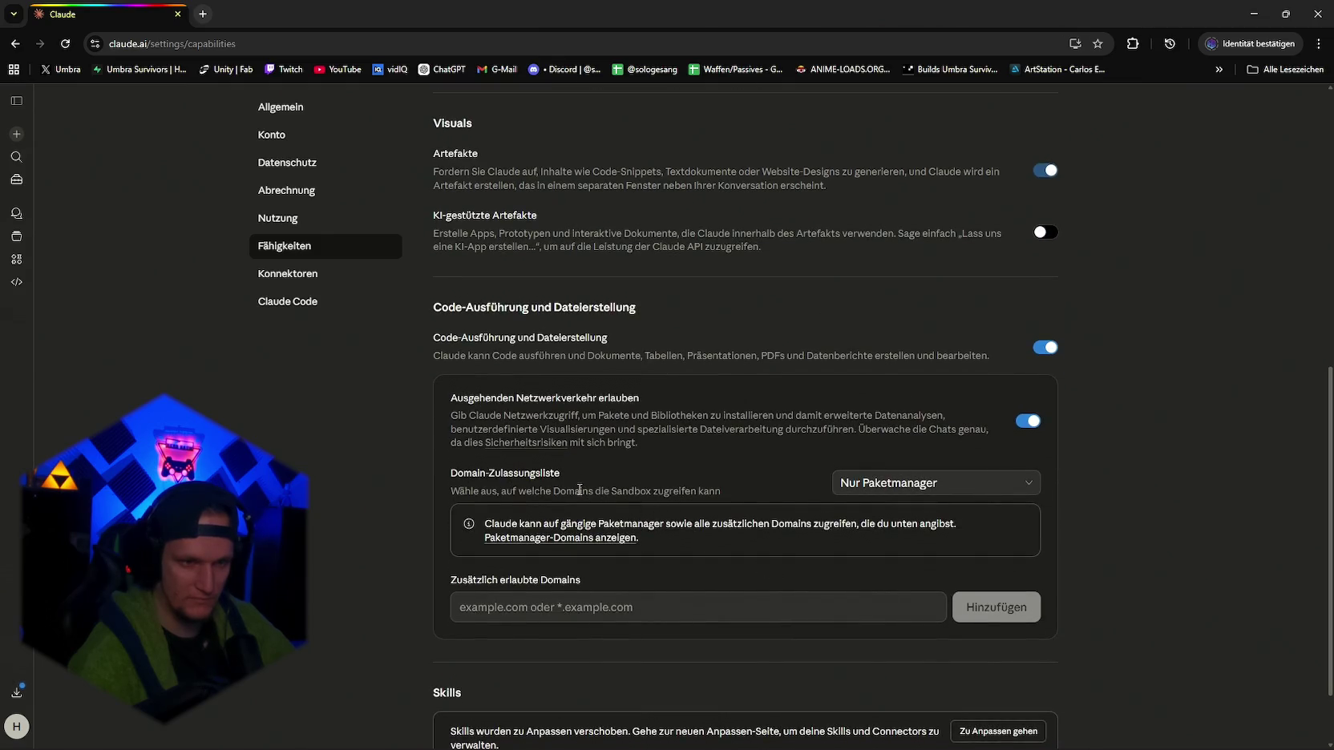
left_click(1027, 421)
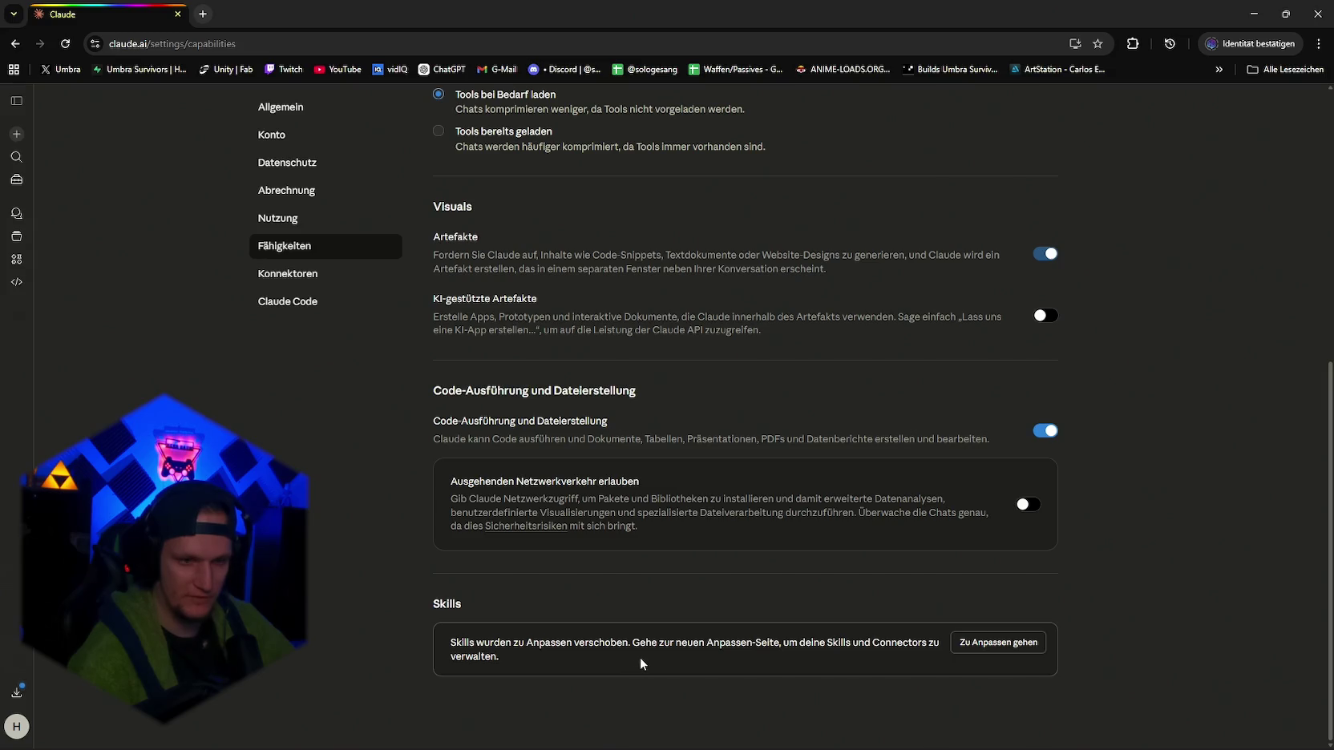
scroll(665, 649, "up", 6)
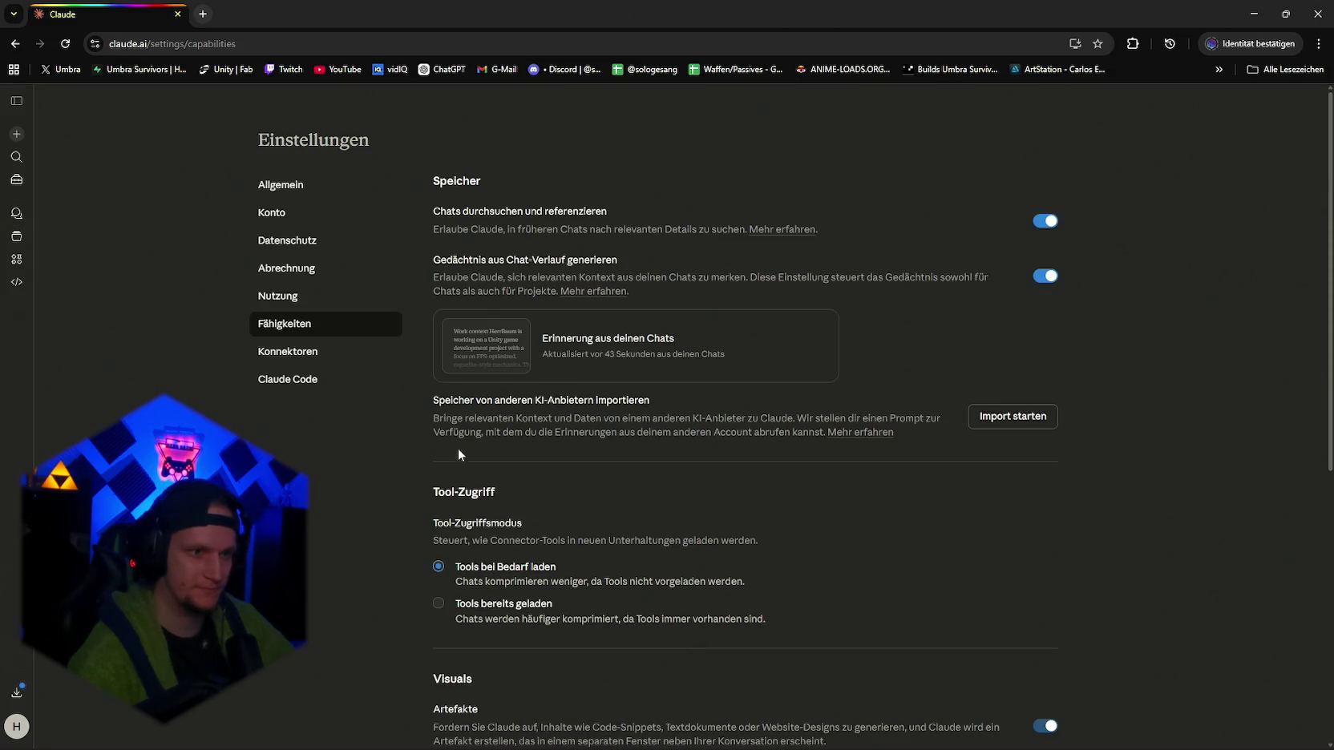
scroll(351, 315, "down", 6)
left_click(998, 643)
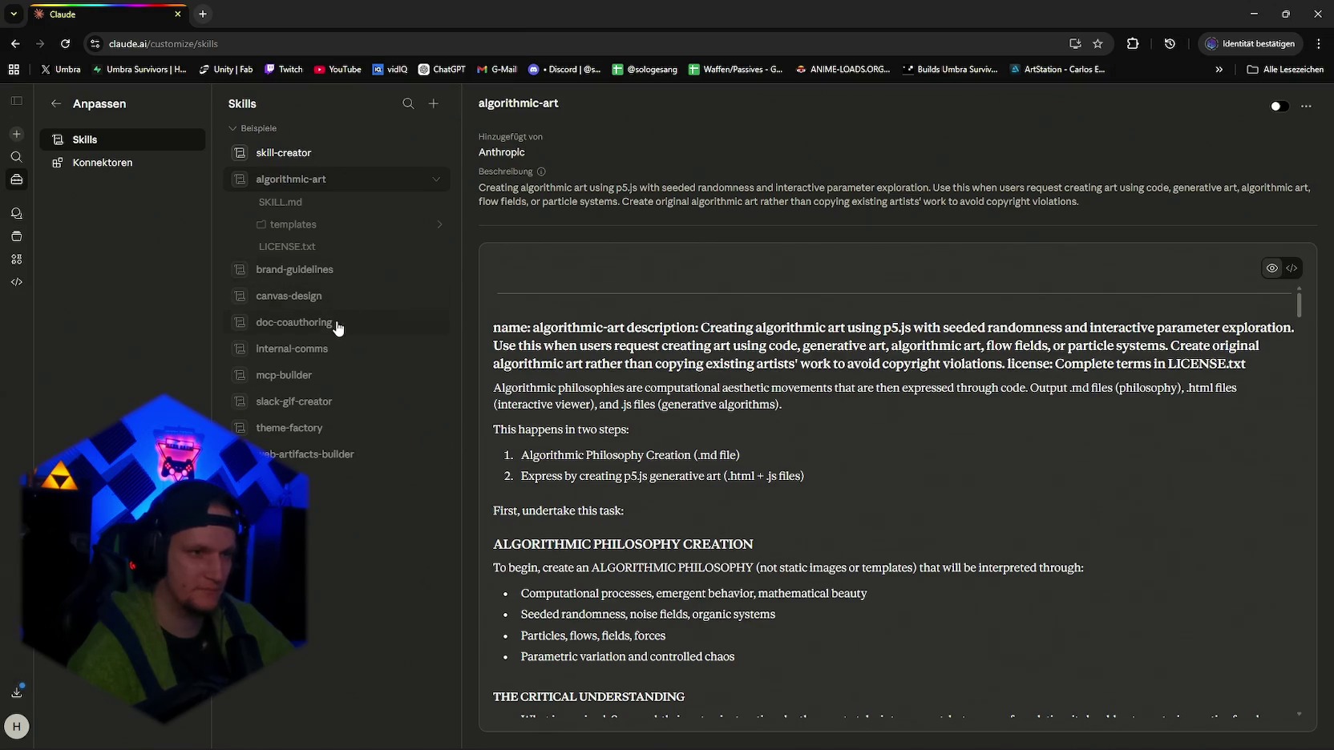
Browse the canvas-design example skill, then go back to the new-chat start page.
left_click(327, 299)
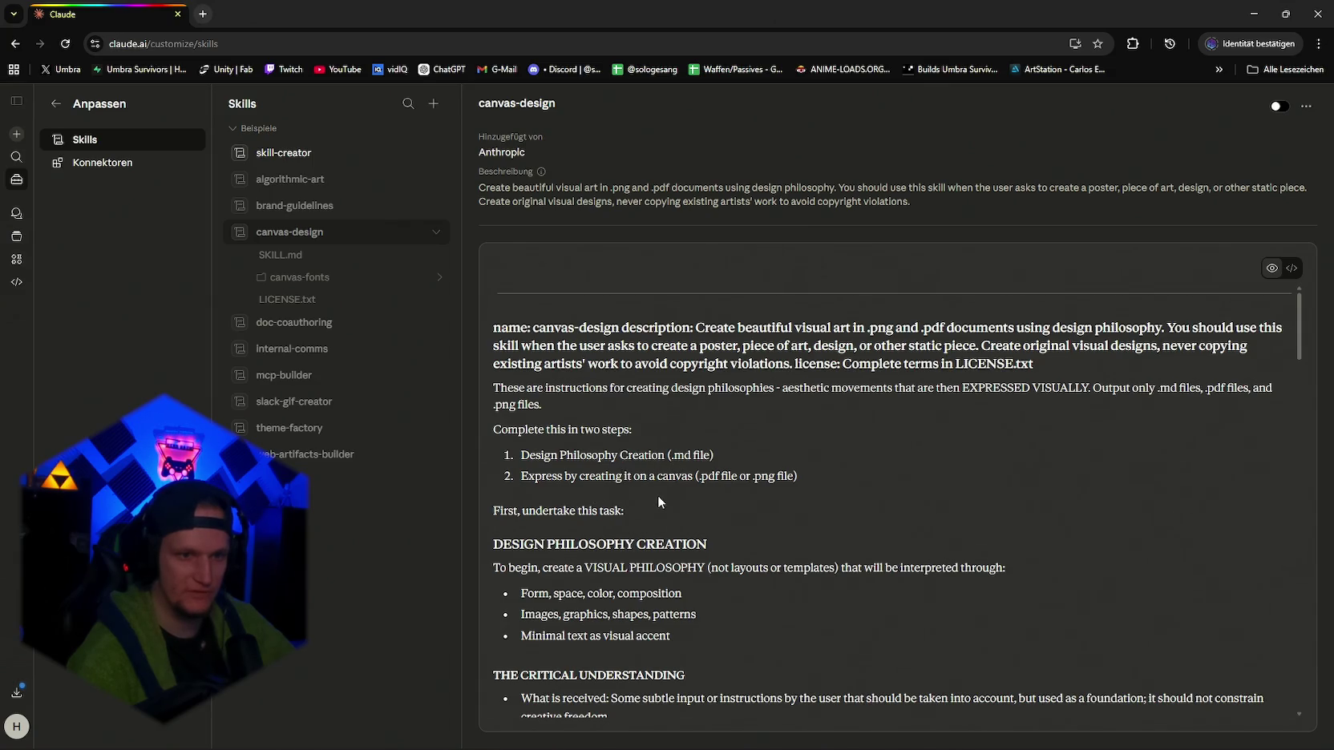
scroll(675, 504, "down", 5)
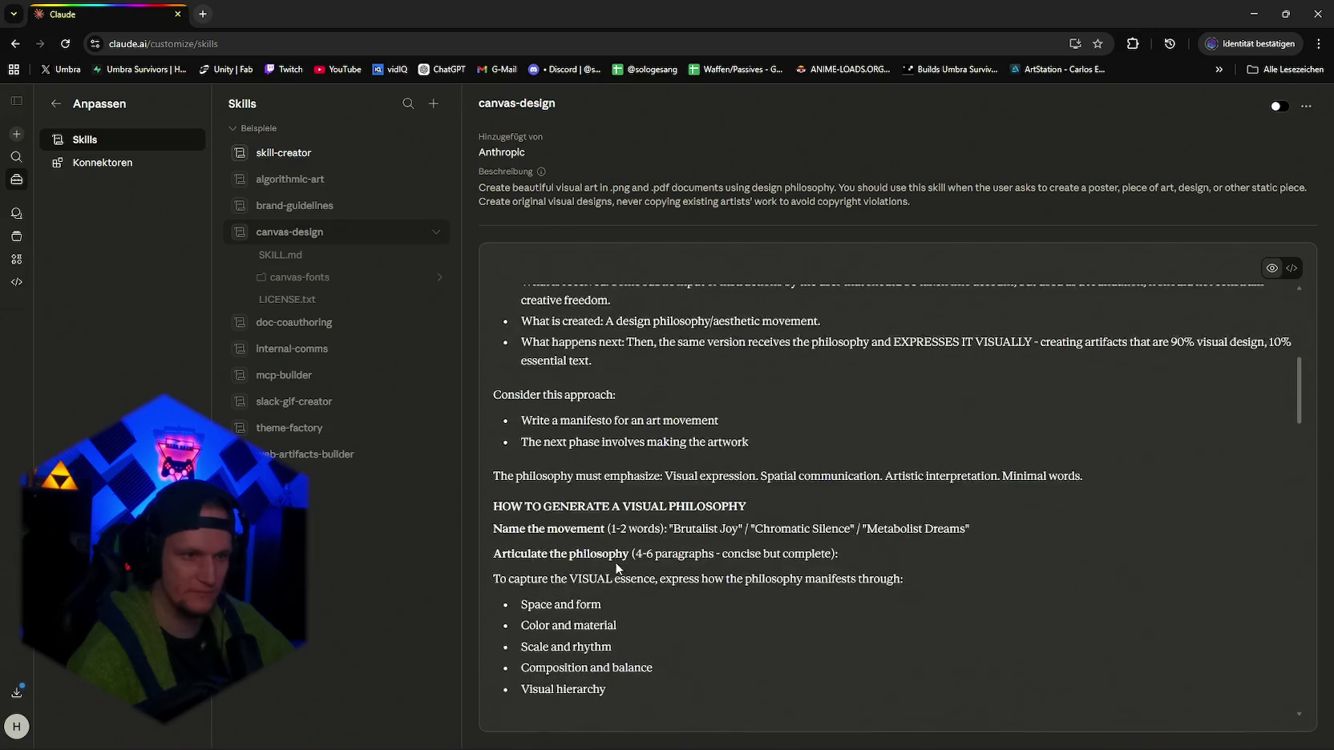
scroll(561, 480, "up", 5)
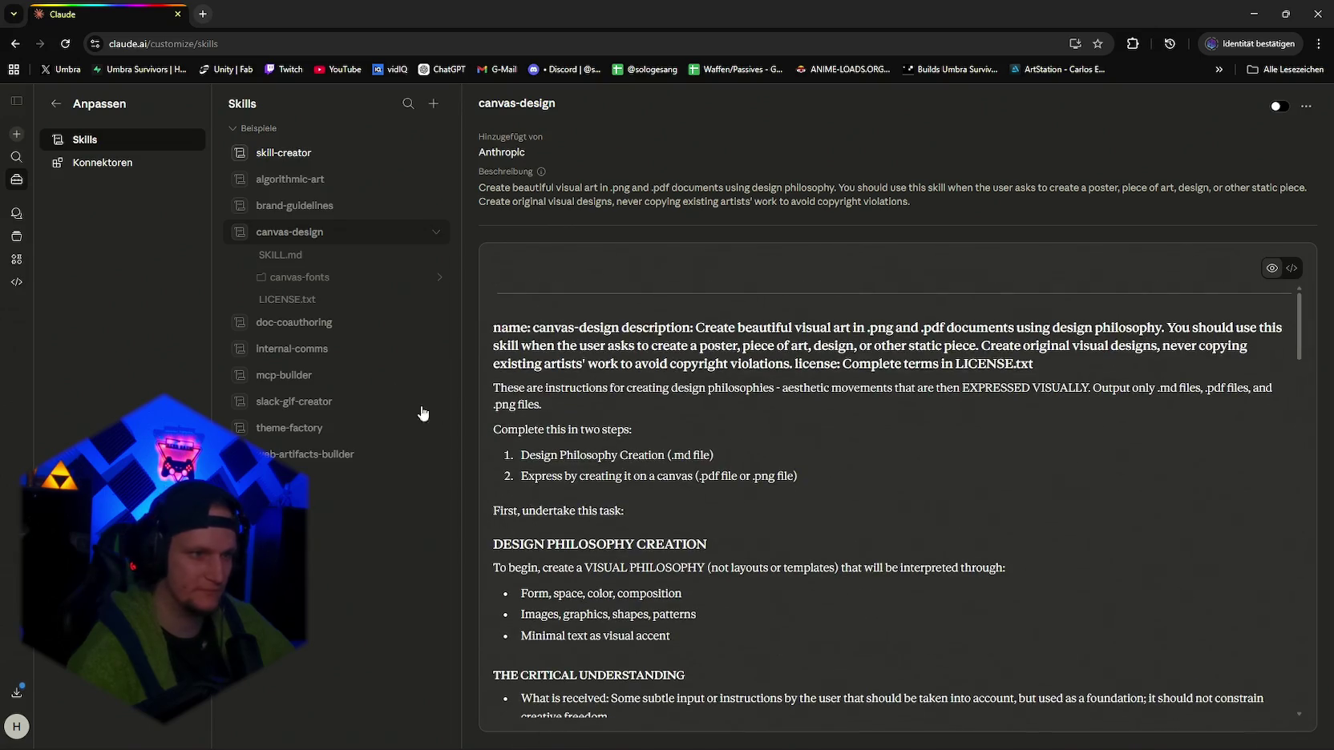
left_click(57, 105)
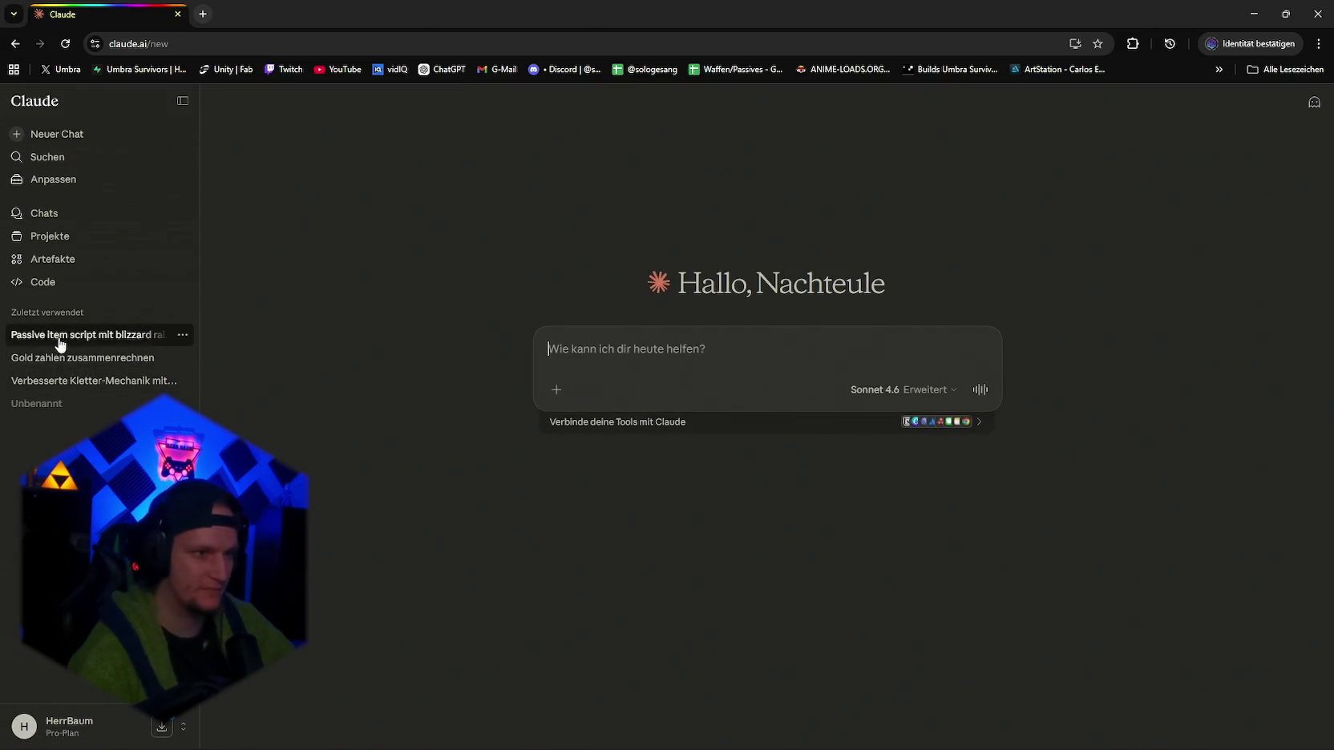
Open the 'Passive item script mit blizzard rain' chat and select its #FF8A00 colour-coded text.
left_click(88, 336)
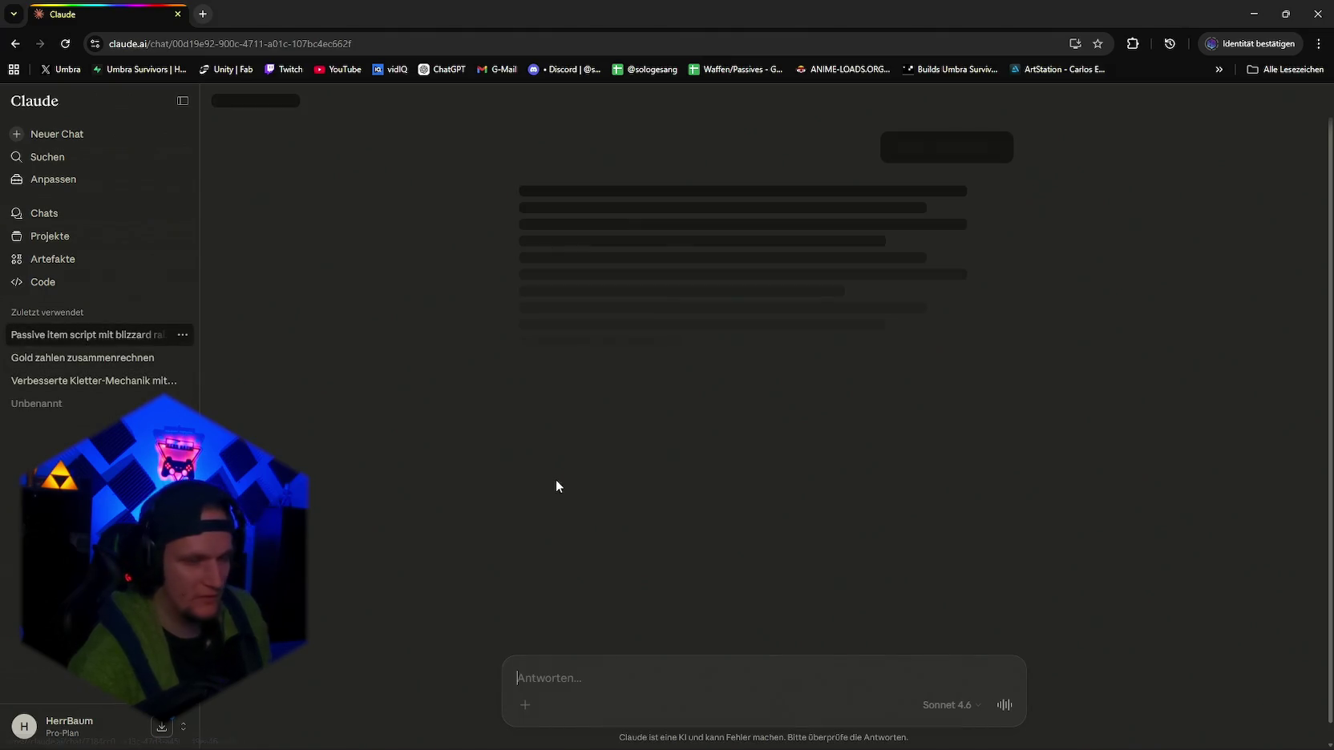
scroll(729, 501, "up", 10)
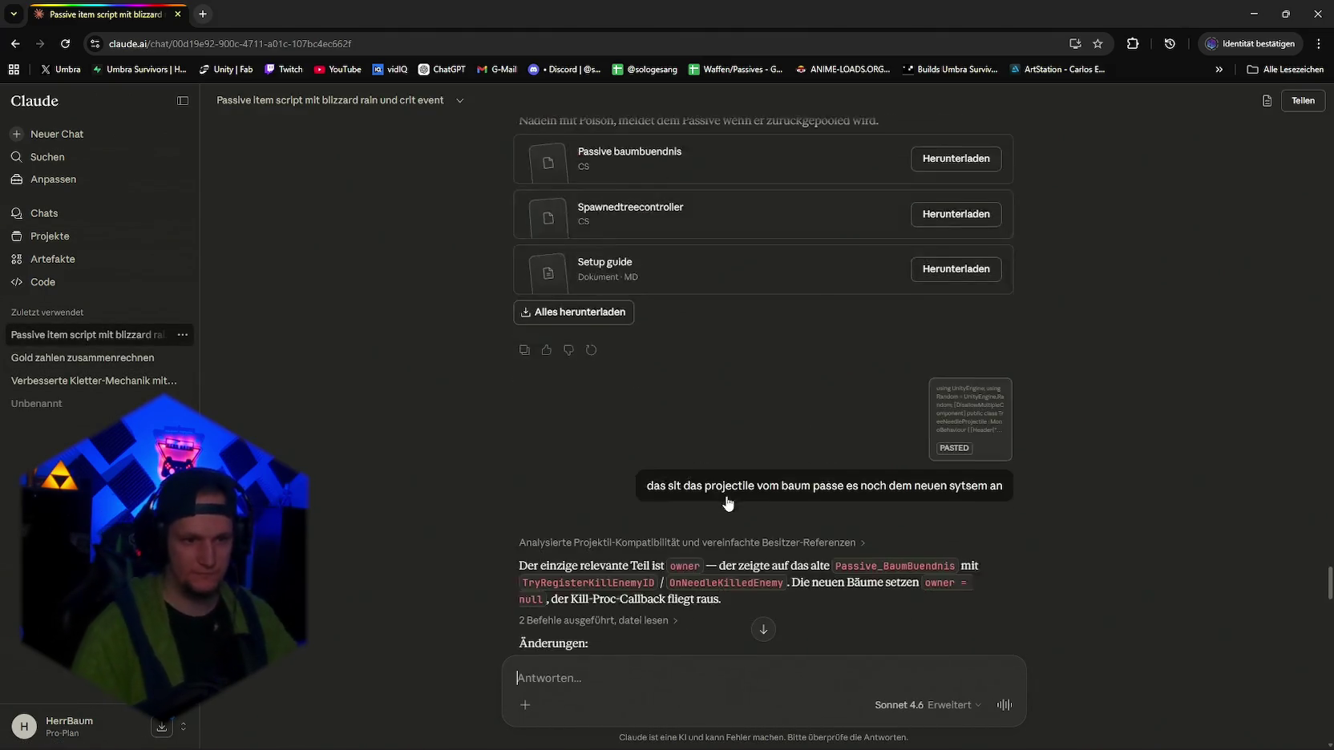
scroll(754, 497, "up", 10)
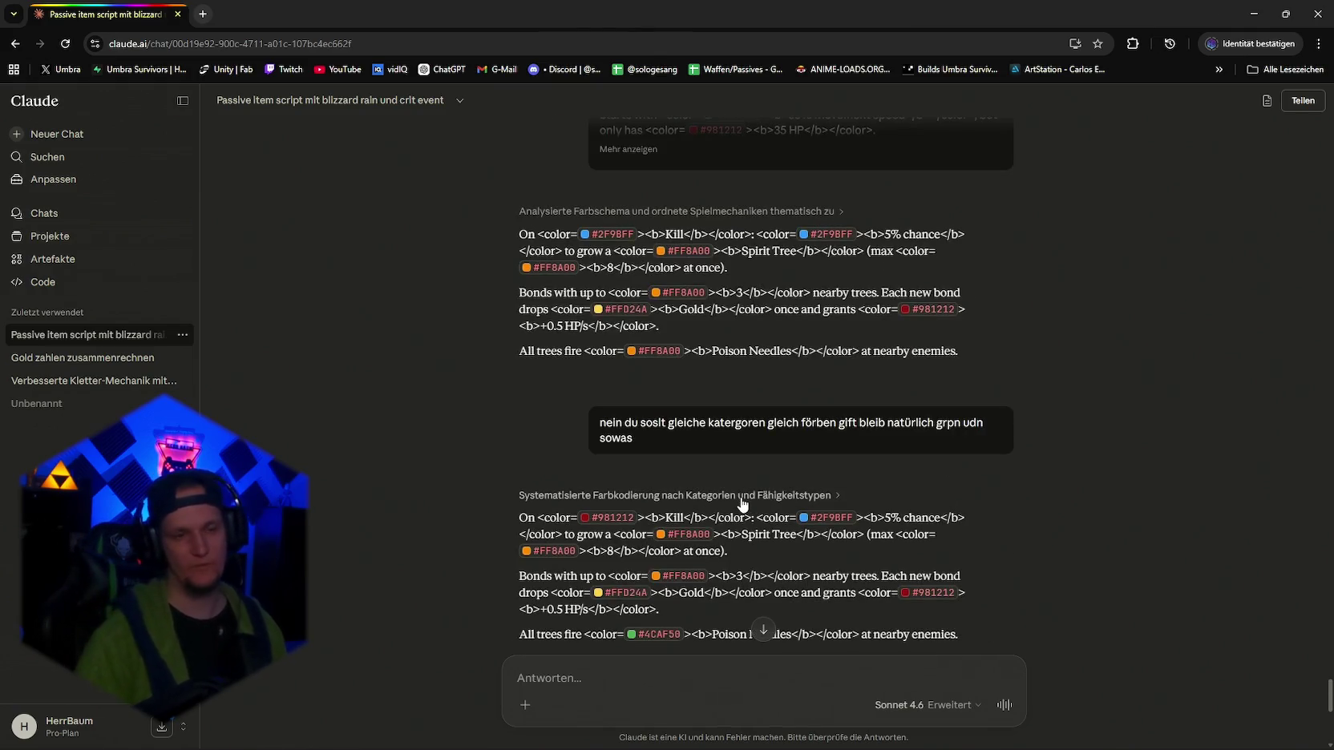
left_click_drag(682, 296, 746, 293)
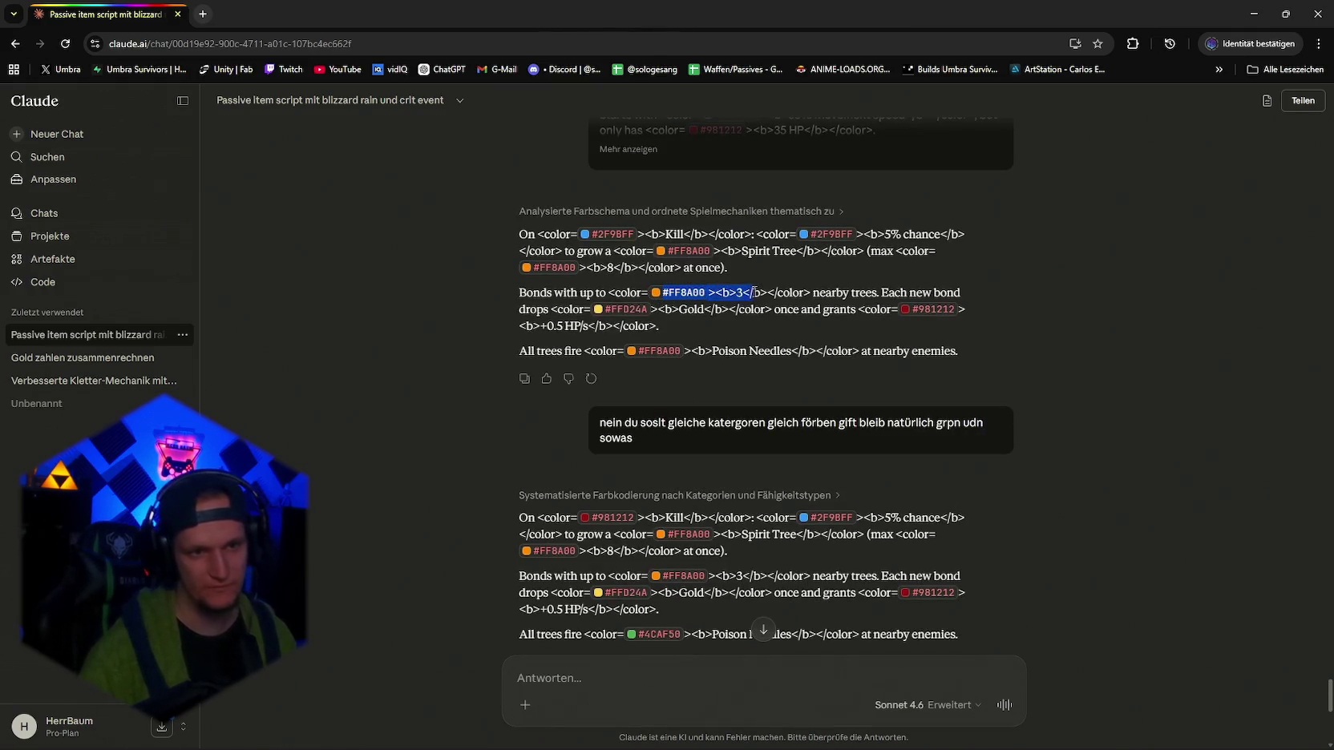
left_click(826, 311)
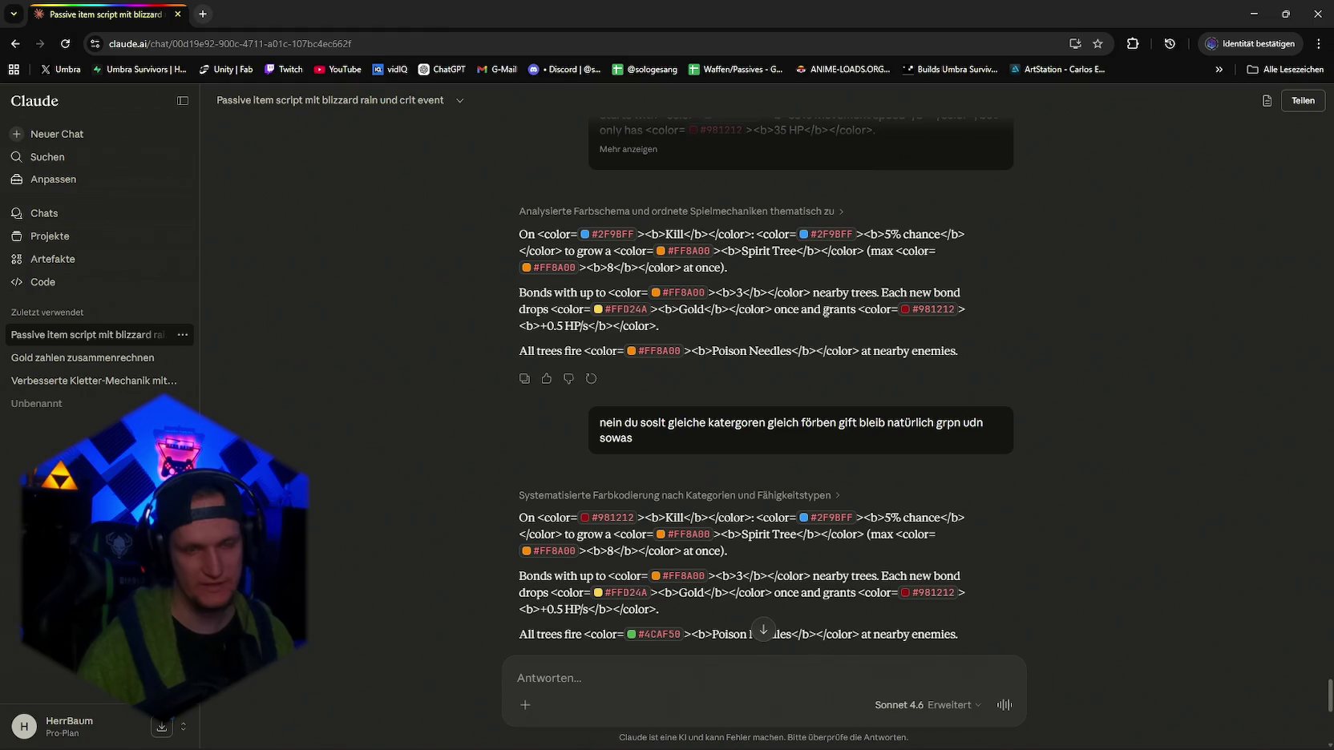
double_click(716, 292)
left_click(697, 309)
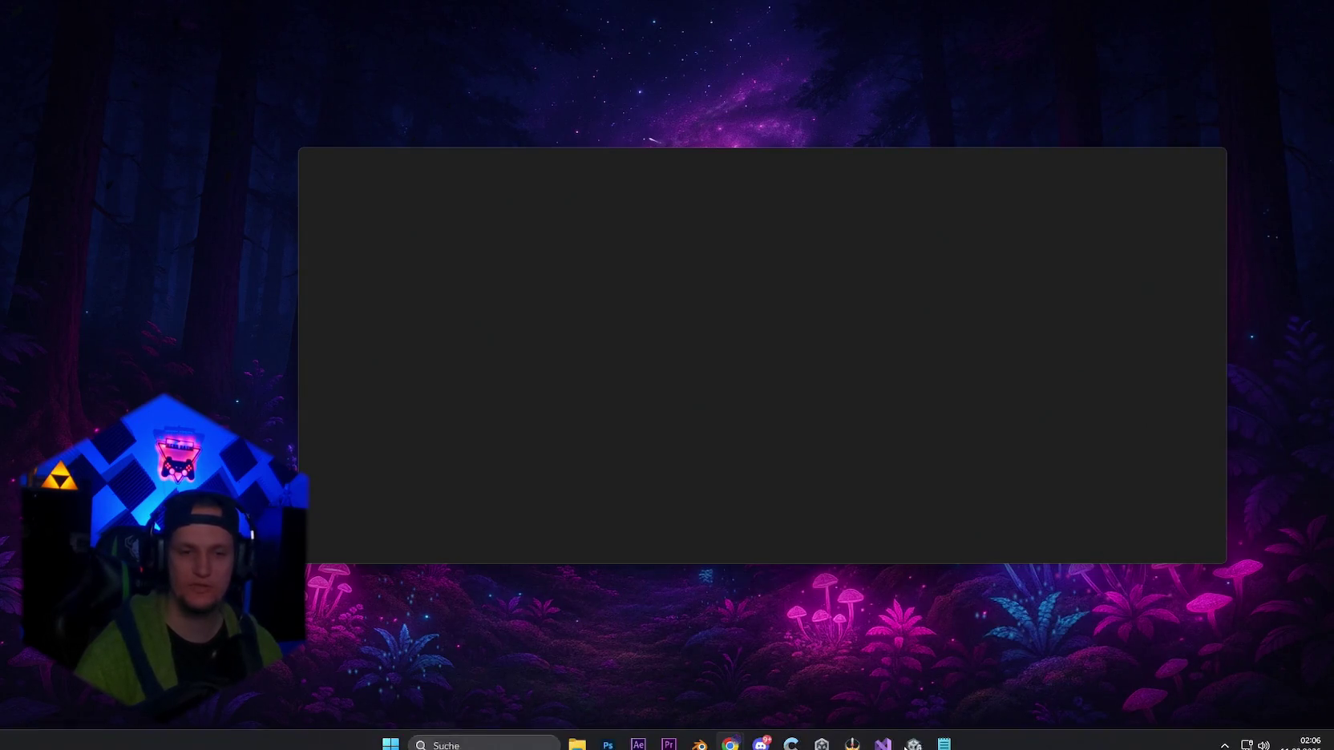
Switch from the notes window back to the Unity editor.
left_click(944, 736)
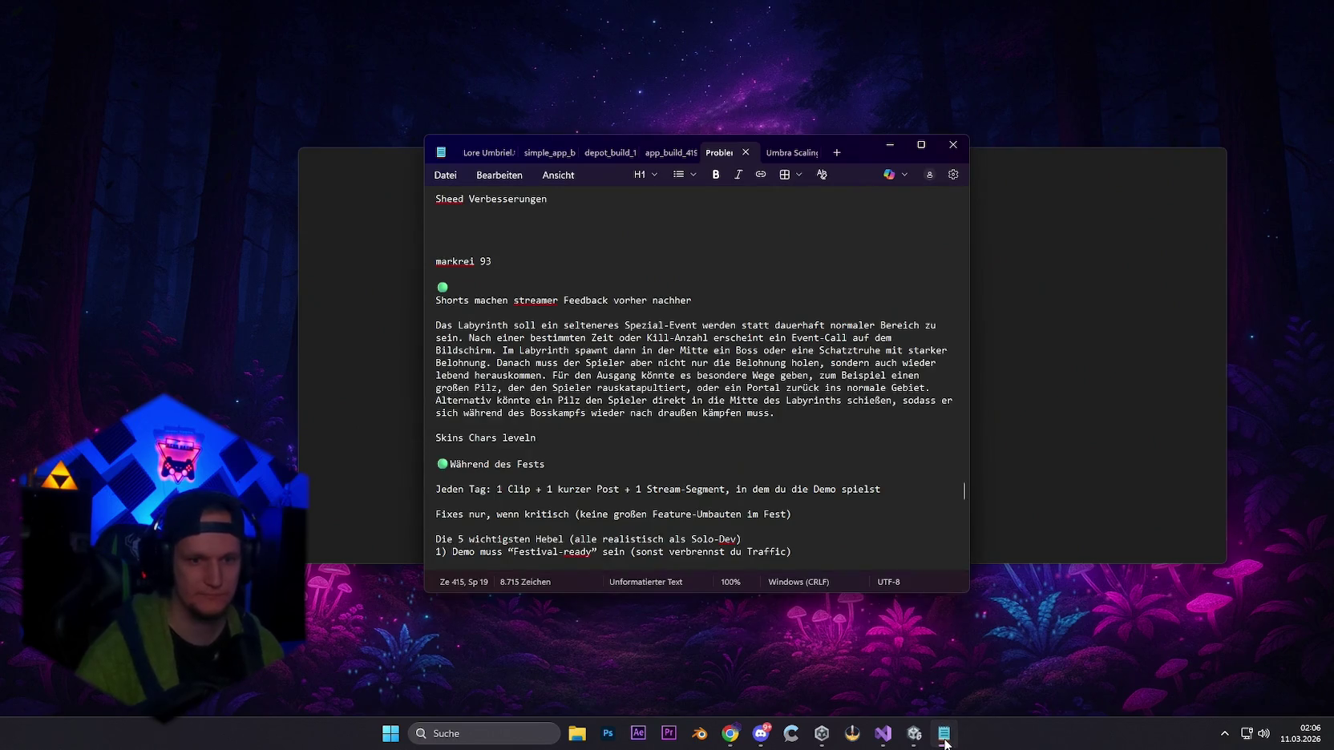
left_click(945, 742)
mouse_move(883, 735)
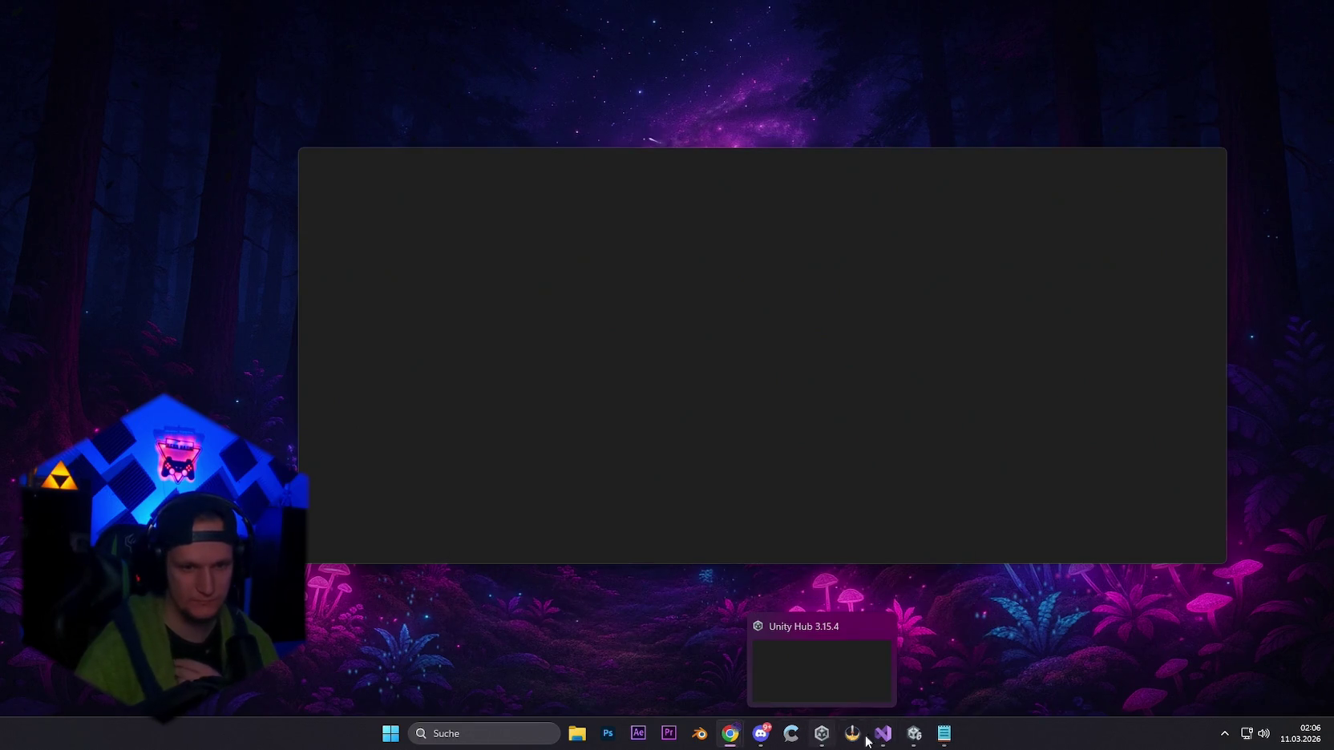
left_click(821, 734)
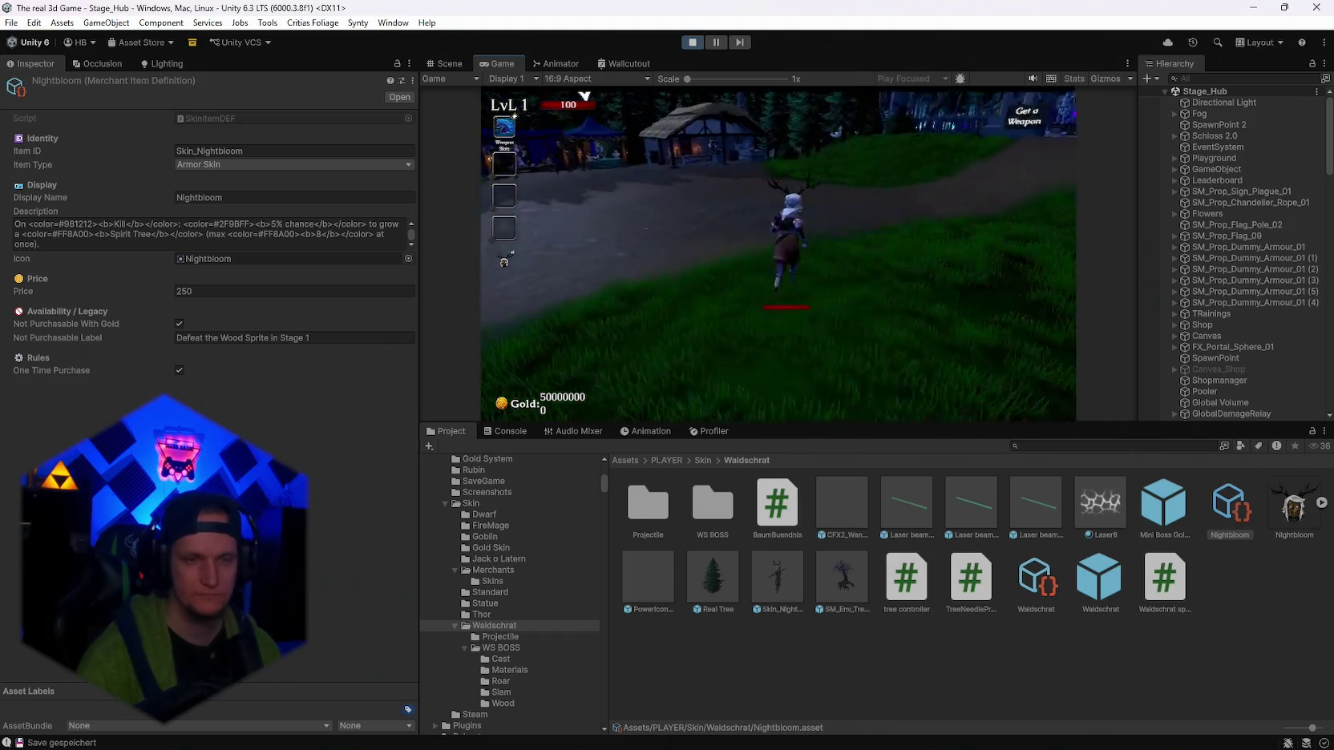
Open the Skin Shop at the merchant in a maximized Game view and browse it.
key("w")
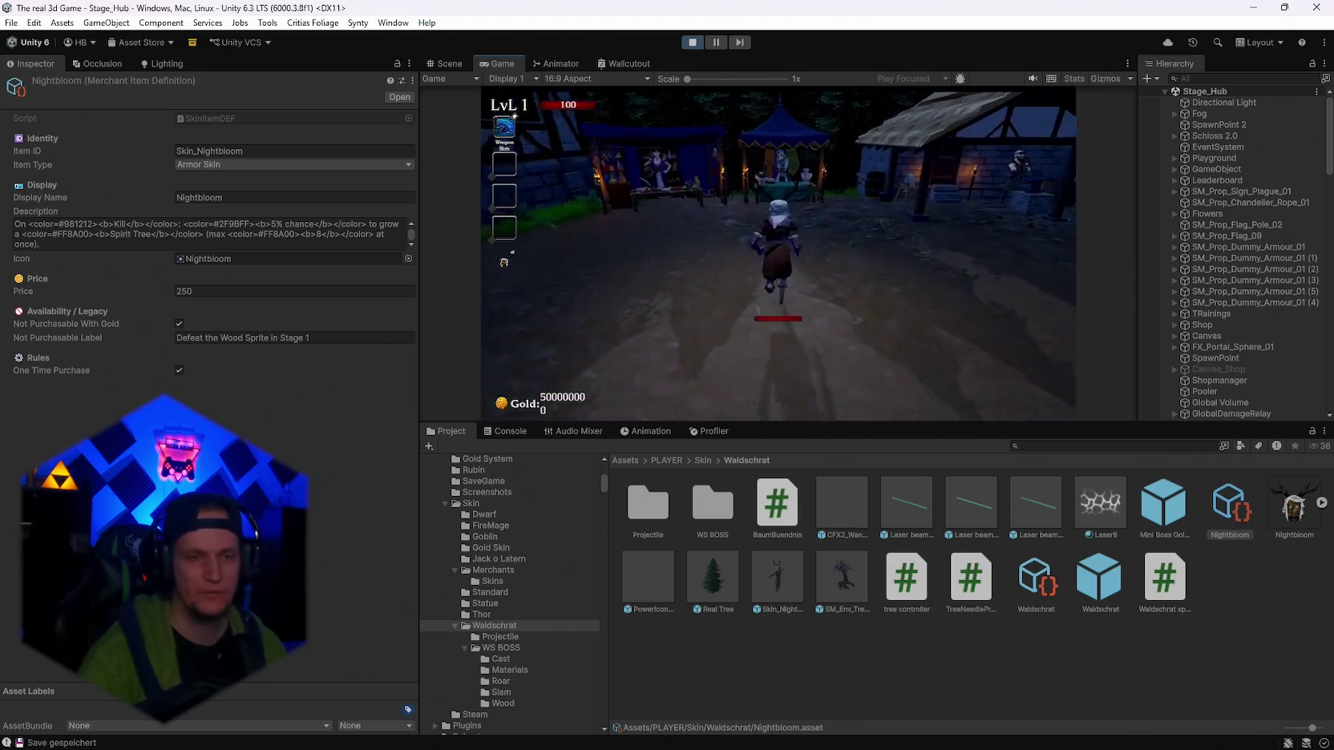
double_click(500, 62)
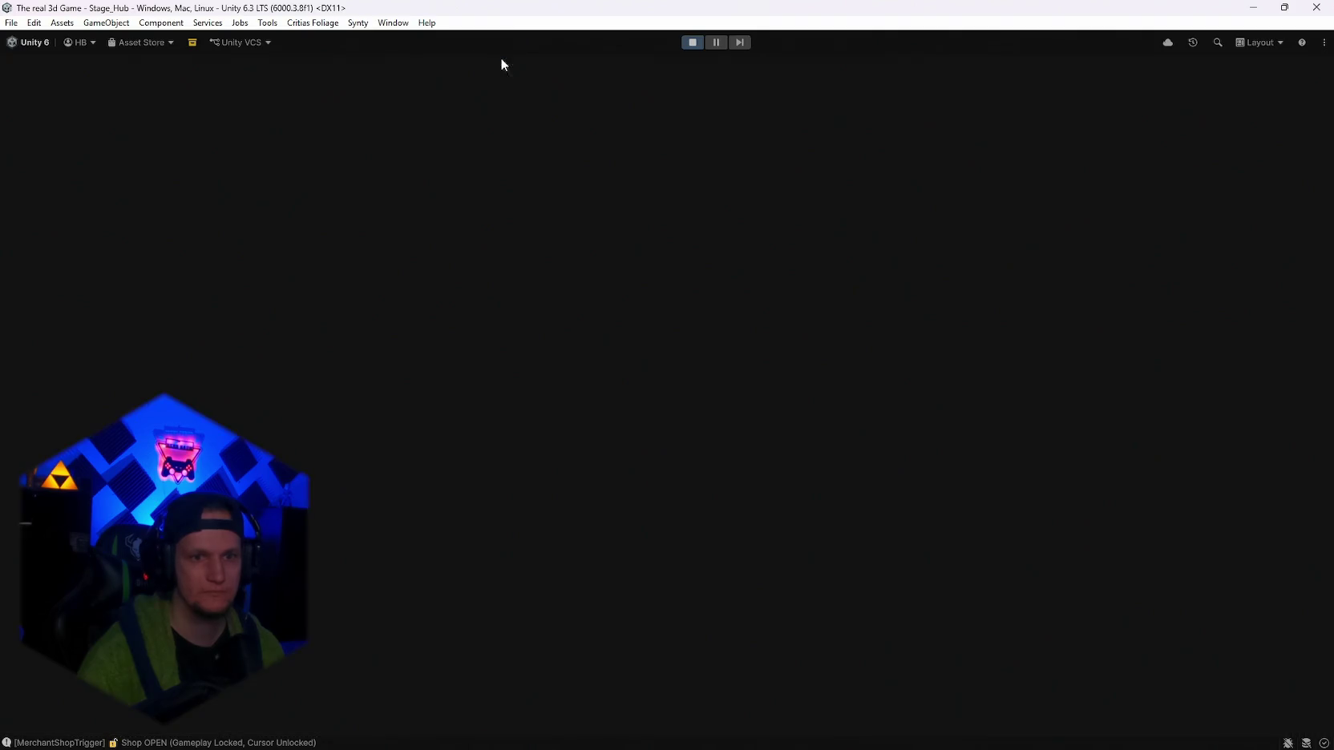
scroll(773, 391, "down", 5)
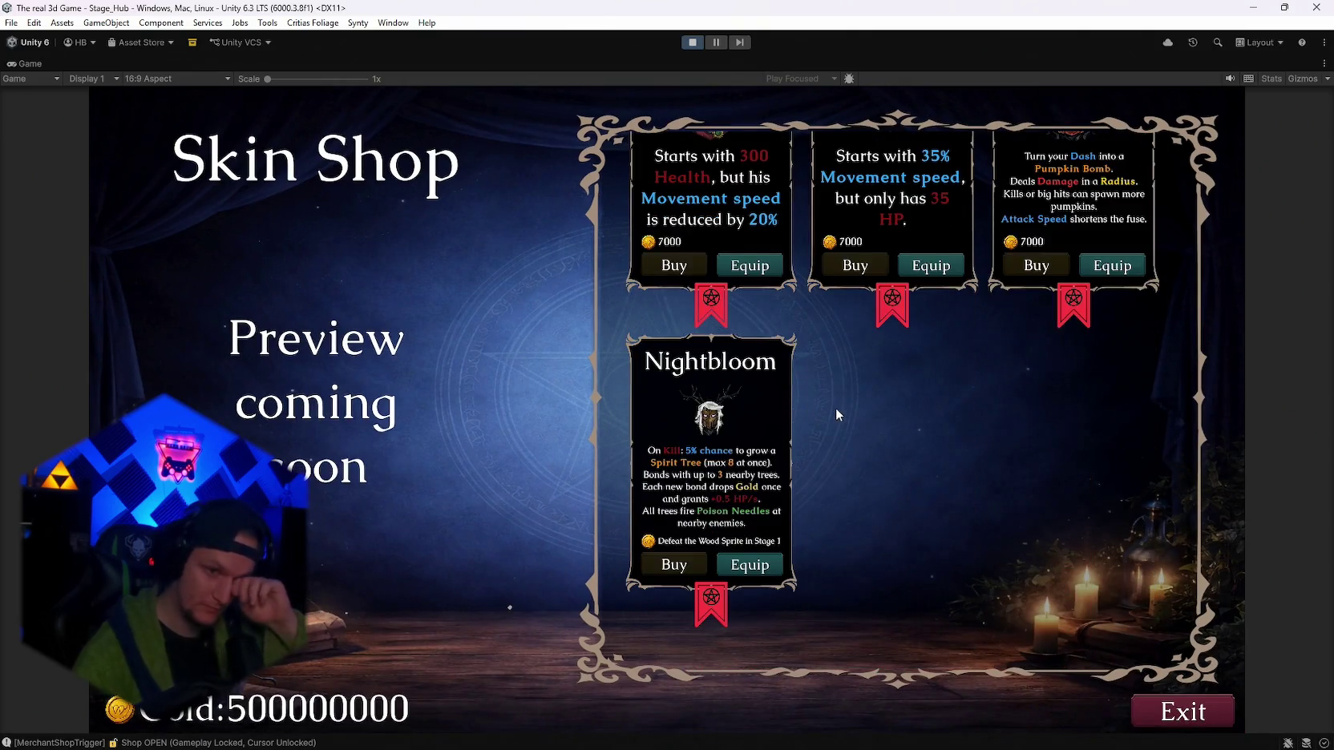
scroll(836, 407, "up", 5)
scroll(904, 437, "down", 3)
scroll(904, 441, "down", 3)
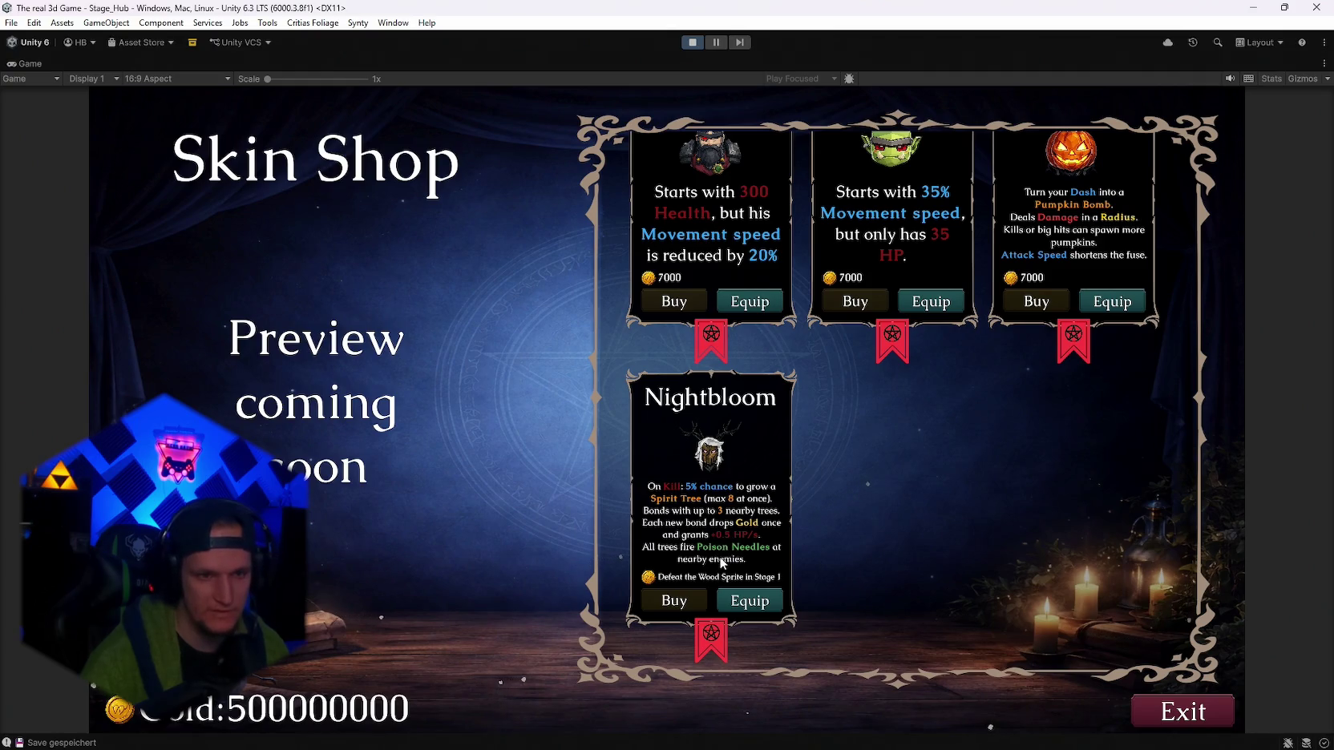
scroll(734, 553, "up", 5)
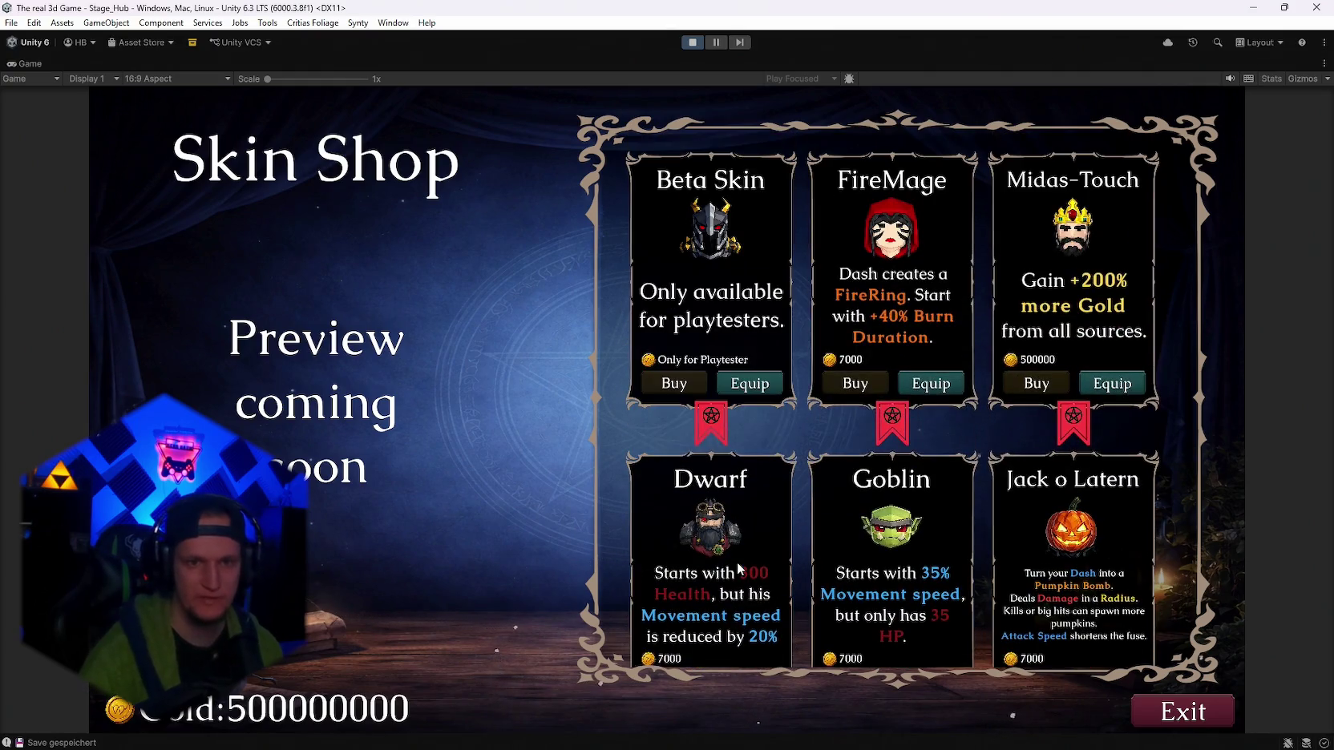
scroll(738, 569, "down", 5)
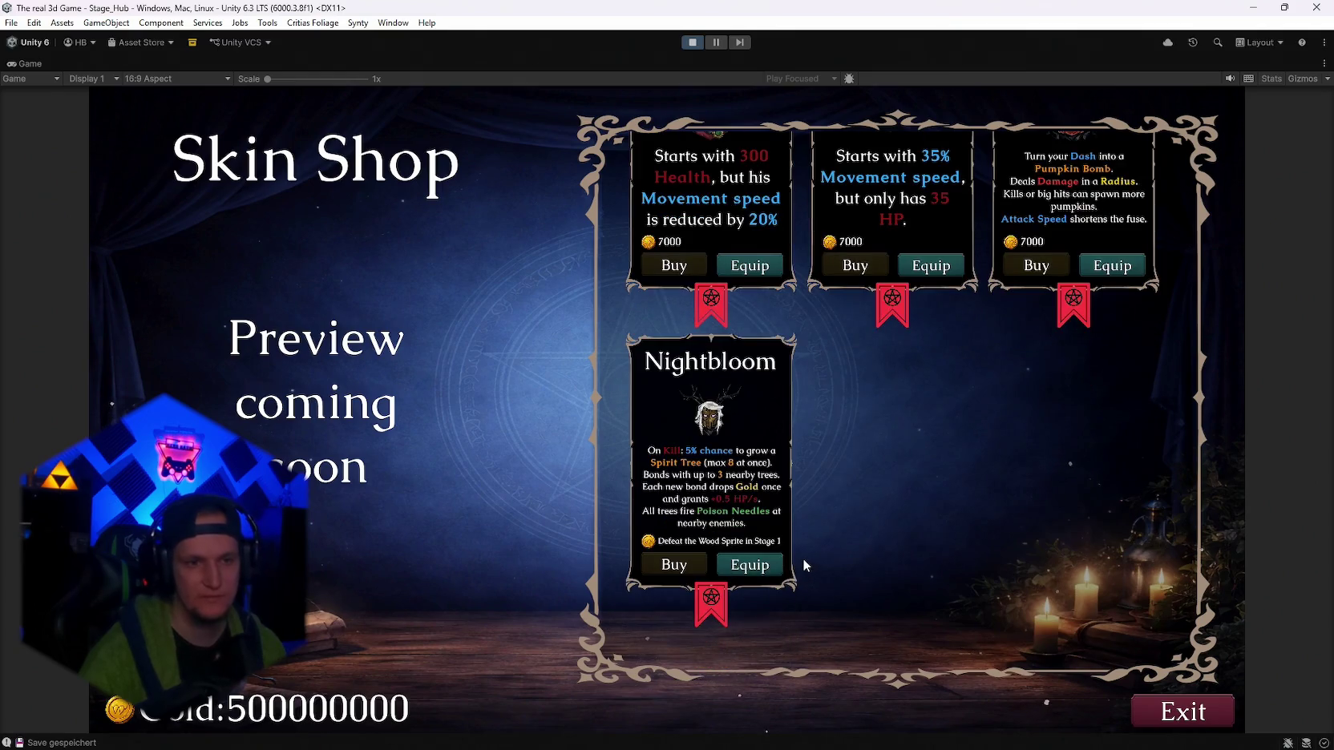
scroll(796, 545, "up", 2)
scroll(800, 549, "down", 3)
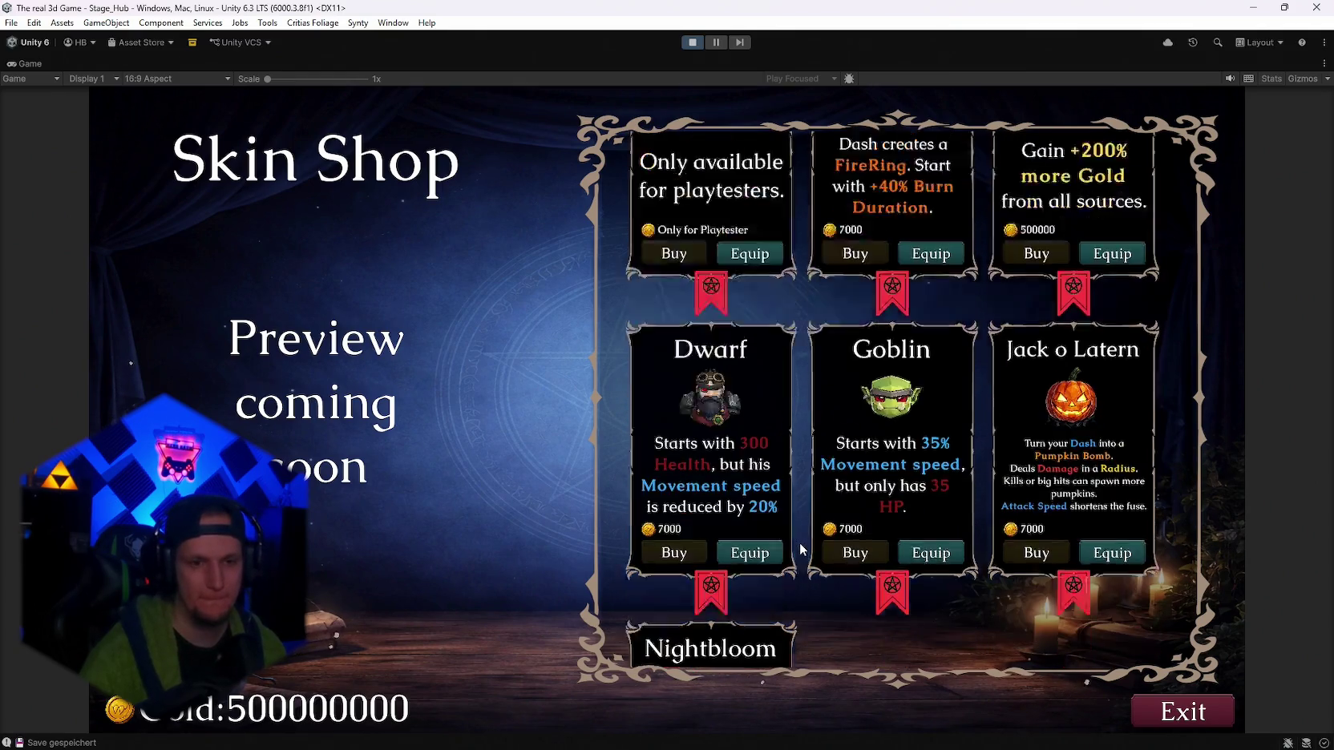
scroll(800, 549, "up", 2)
scroll(800, 549, "up", 2)
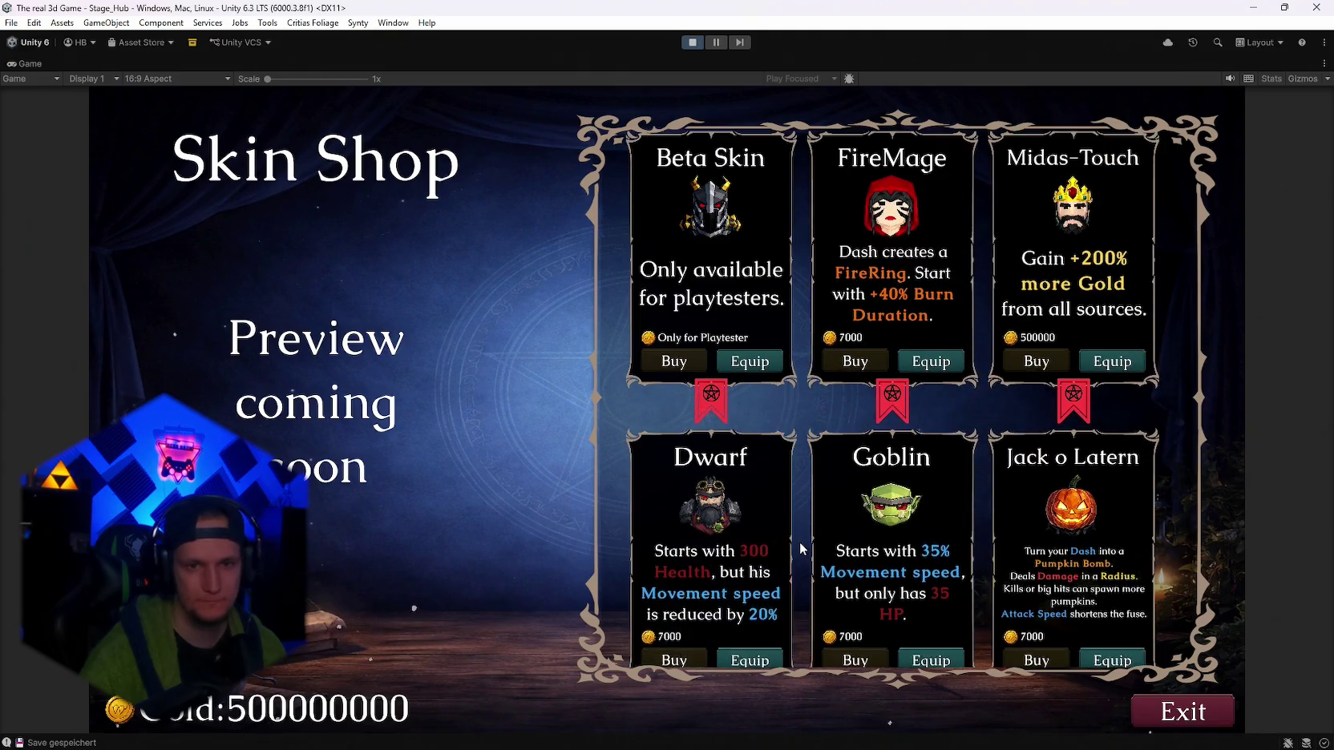
Close the Skin Shop, run toward the Get a Weapon shop, then pause and exit Play Mode.
key("Escape")
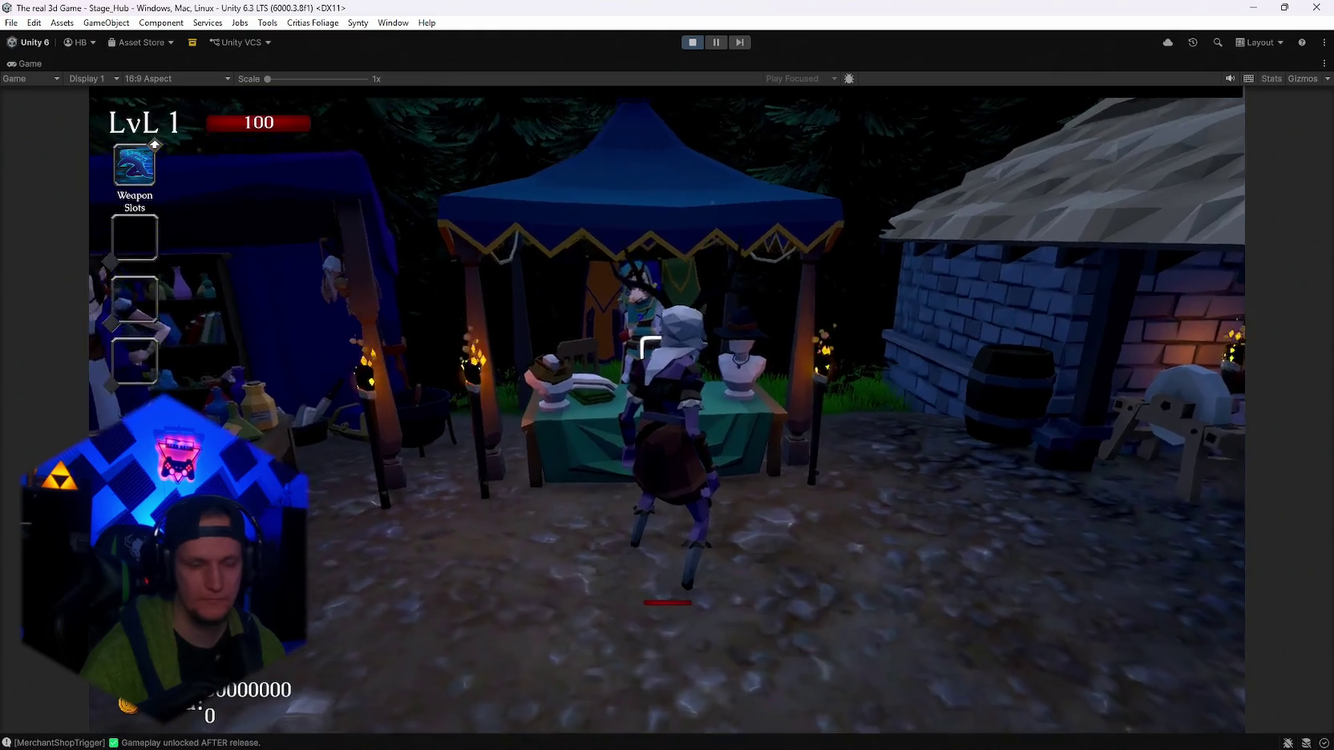
key("s")
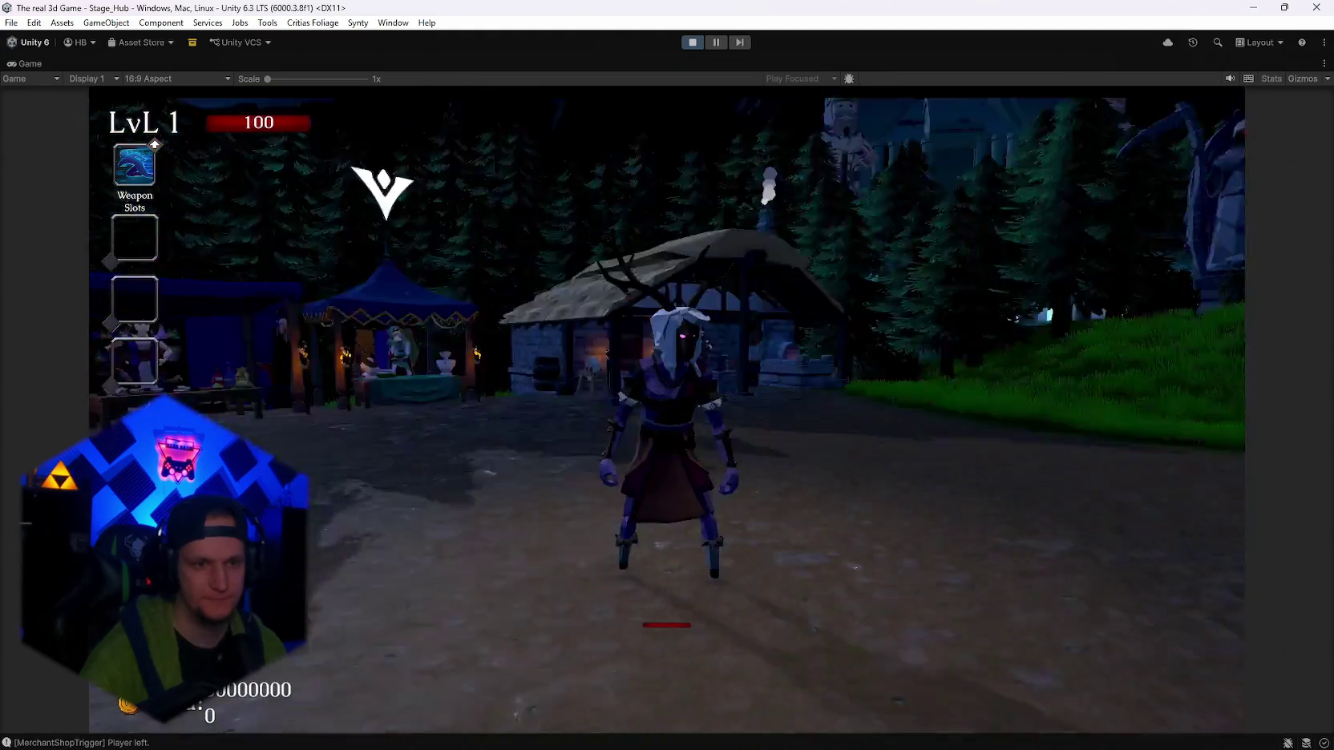
key("w")
key("a")
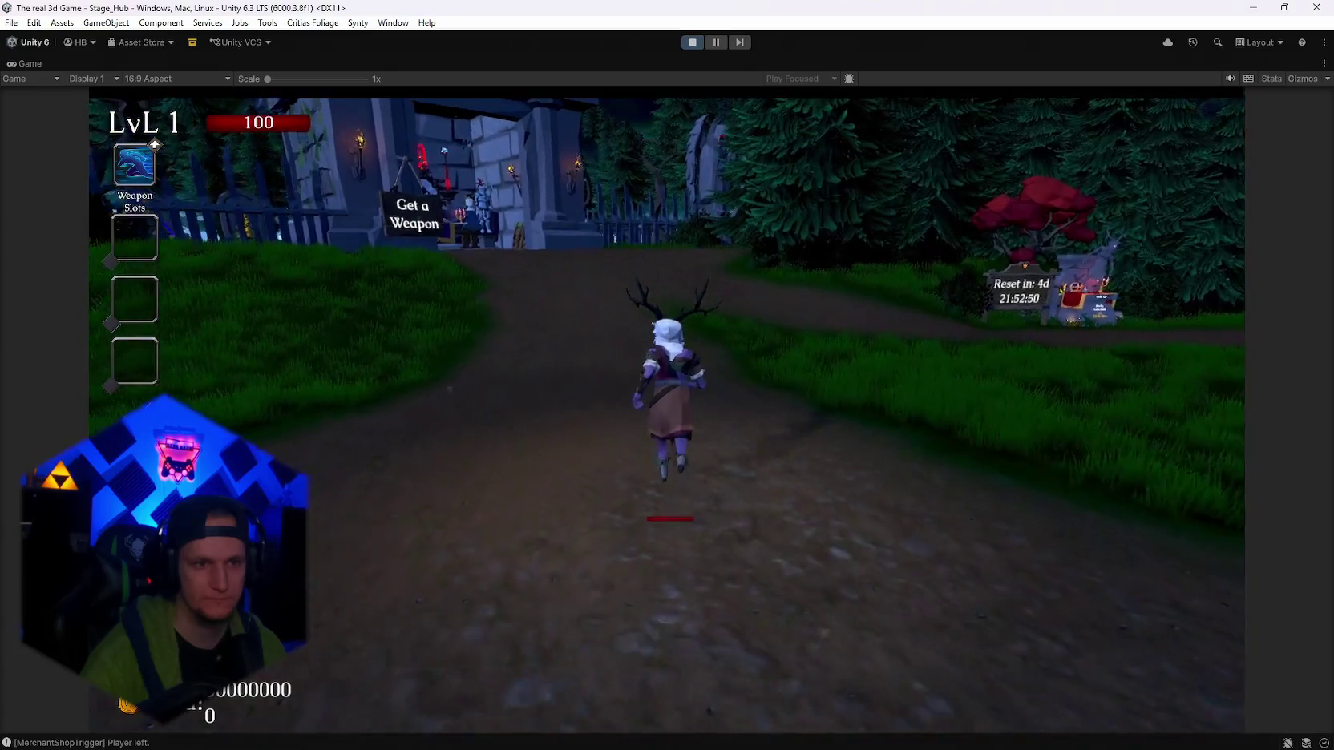
key("w")
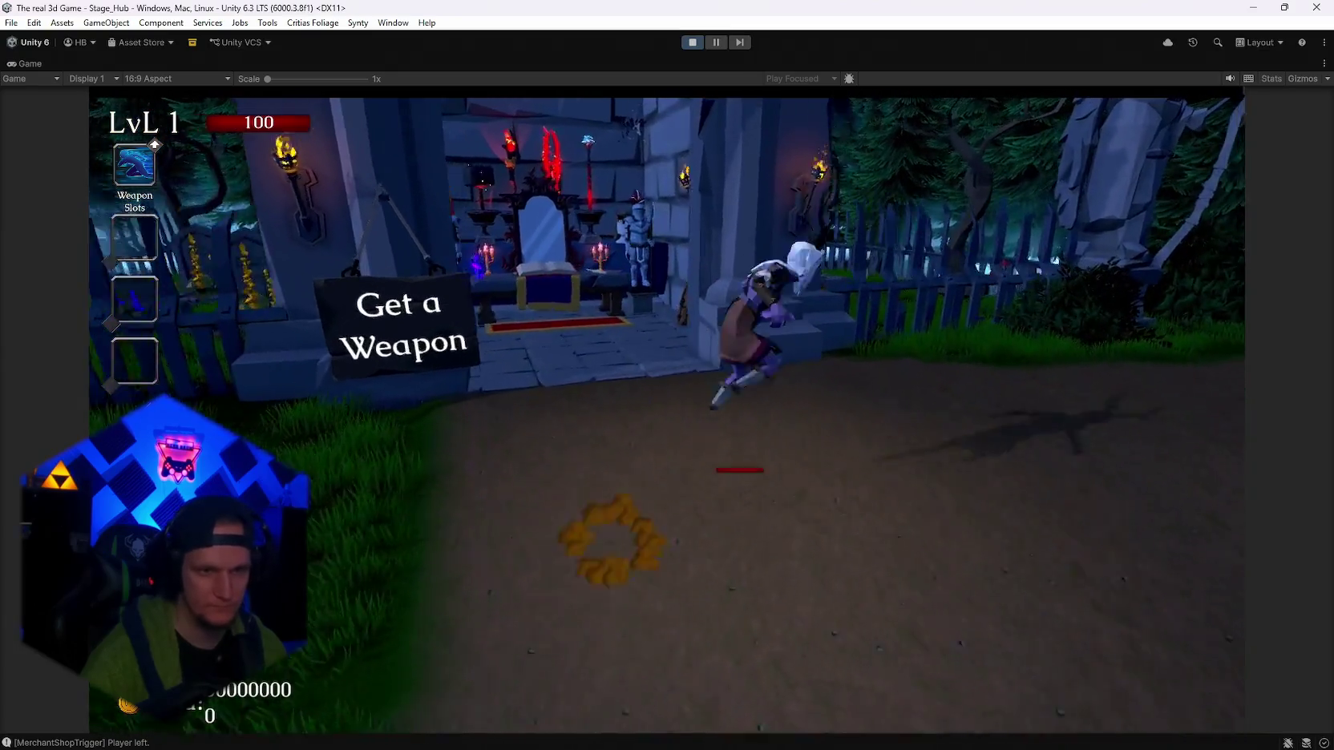
key("Escape")
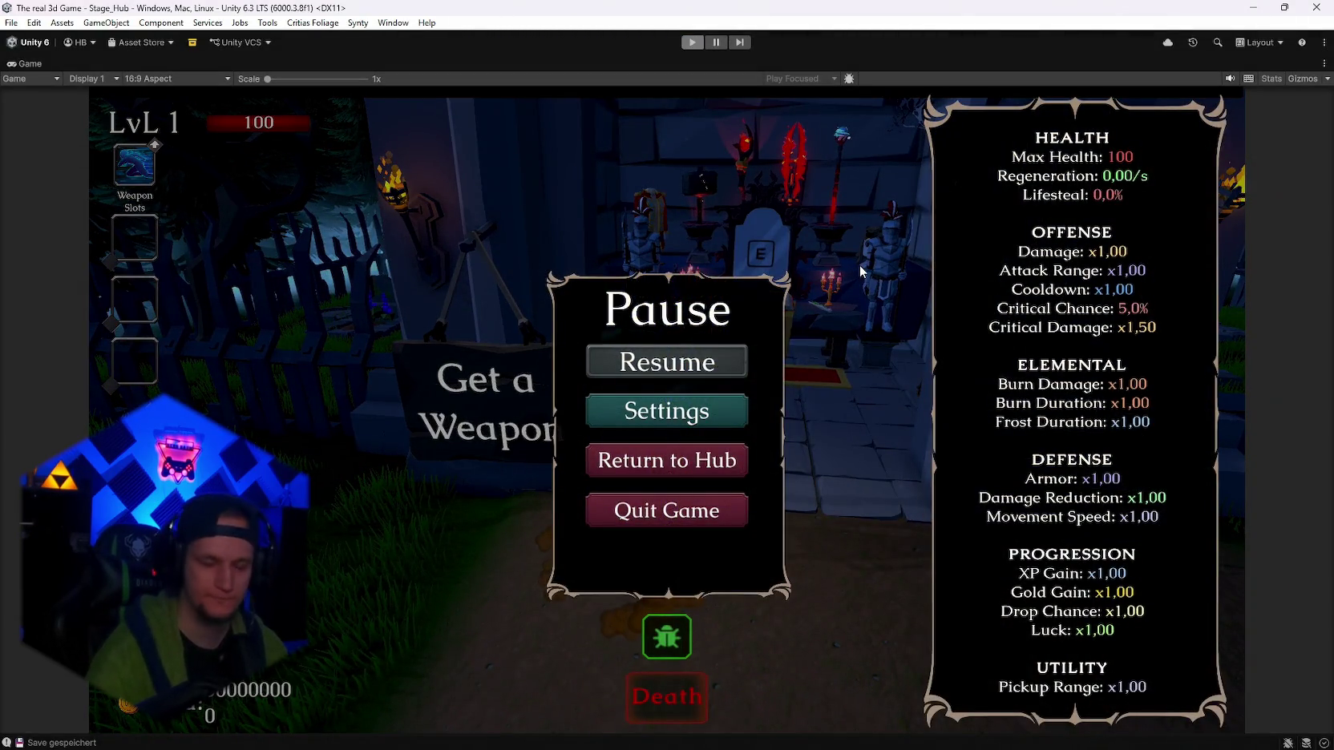
key("ctrl+p")
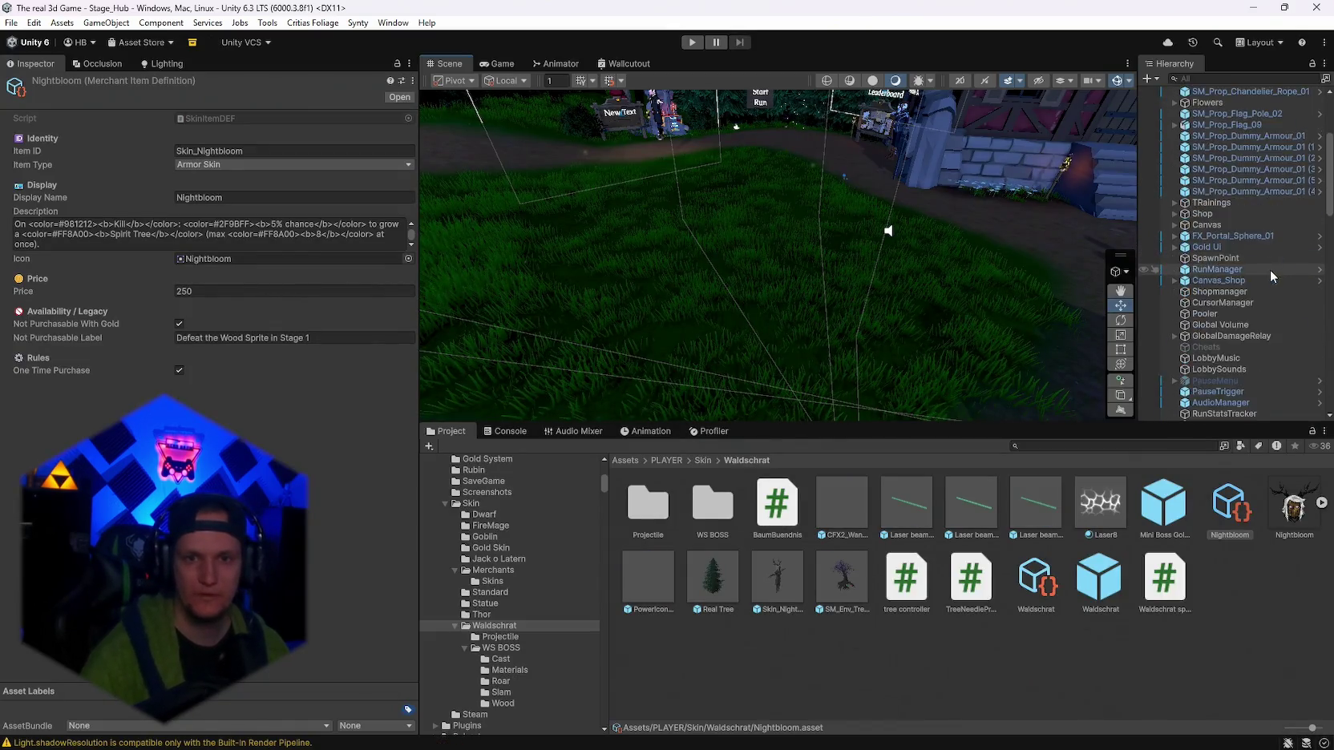
Frame the Player in the scene view and expand Skin_Default to inspect the hip mesh.
scroll(1268, 269, "down", 8)
double_click(1213, 222)
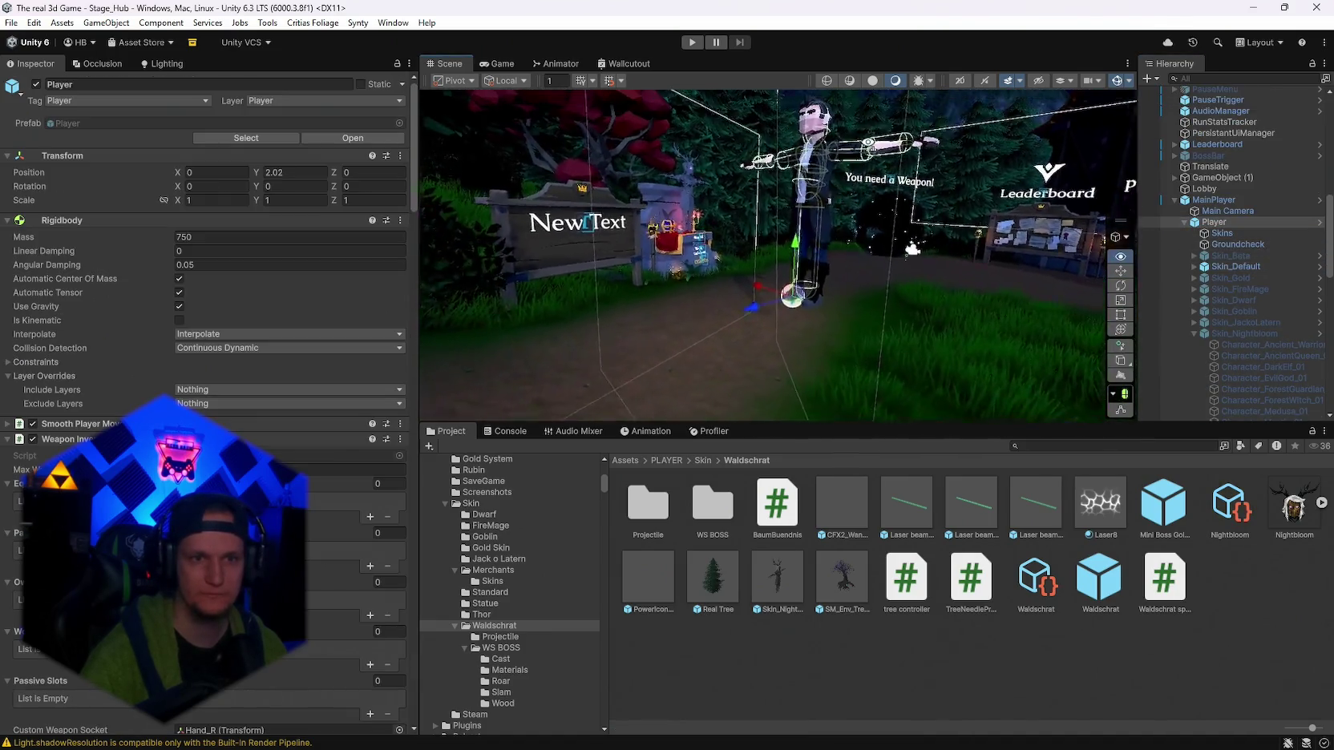
left_click_drag(965, 146, 965, 146)
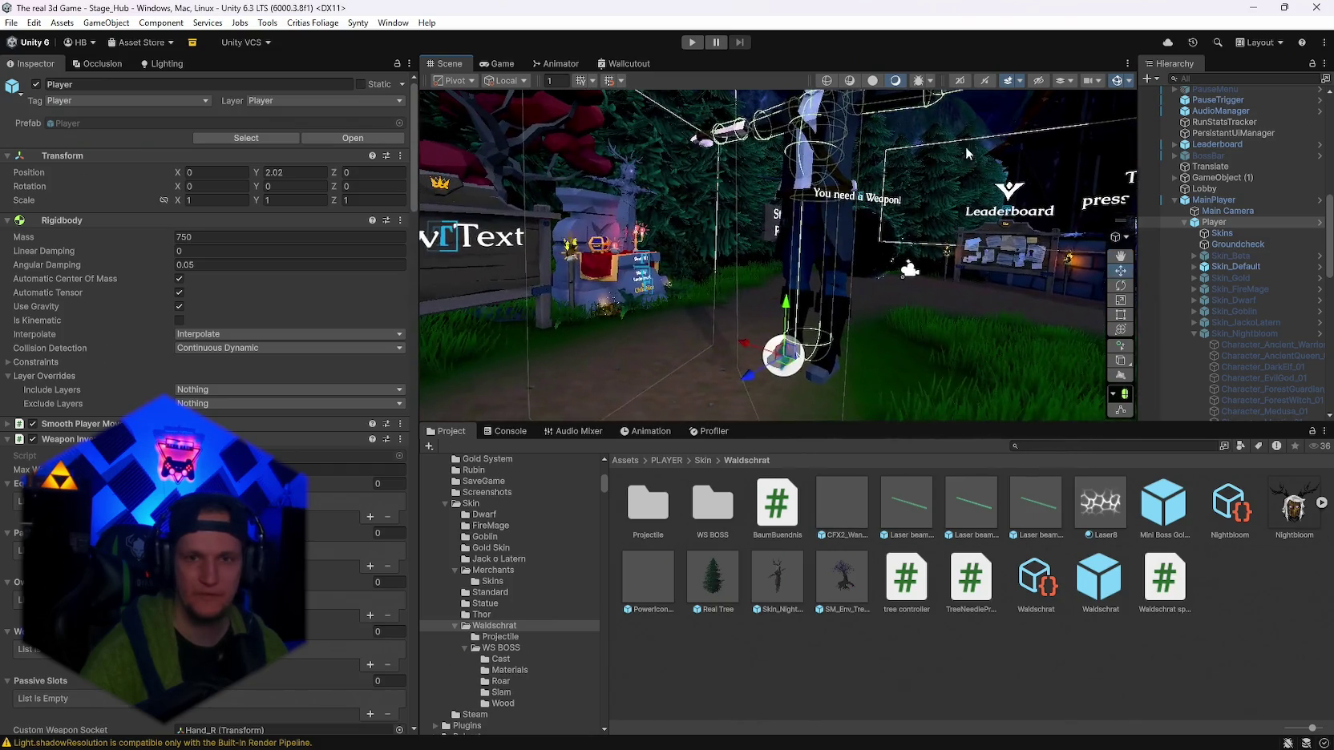
left_click(1219, 268)
key("Right")
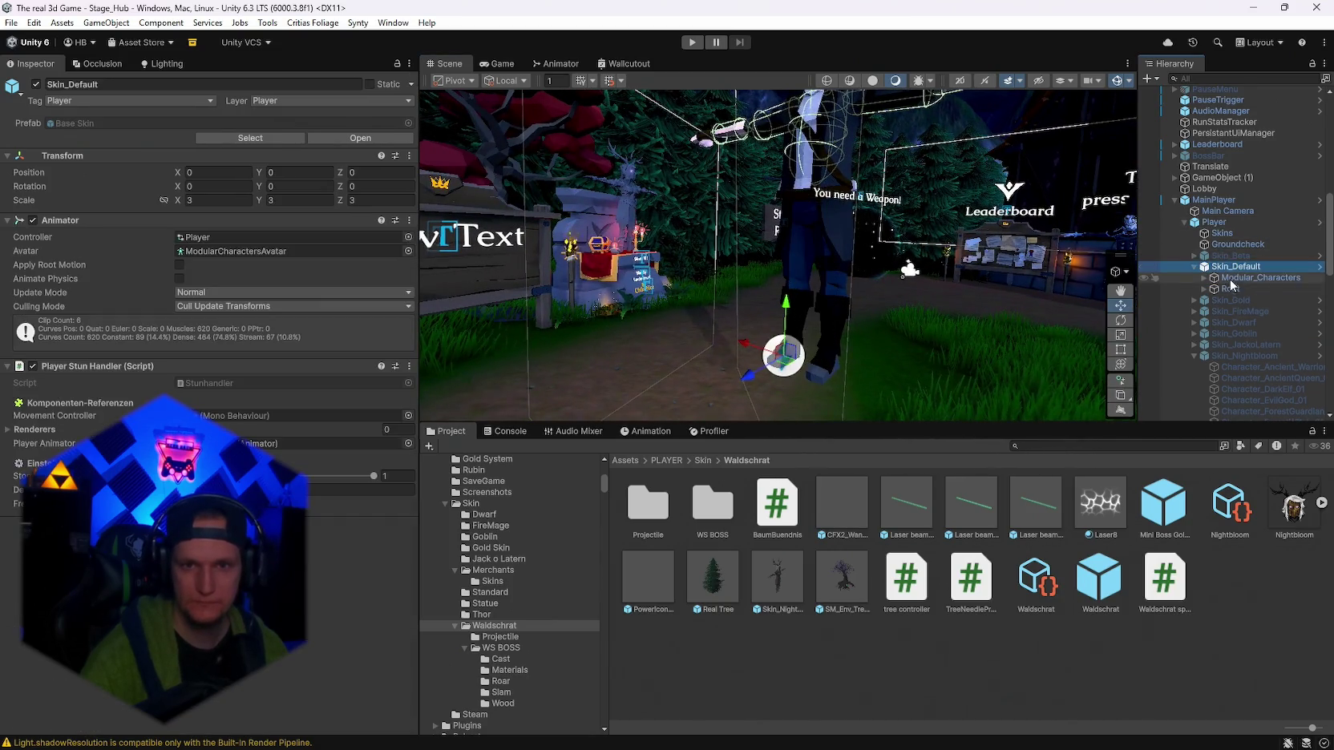
left_click(831, 287)
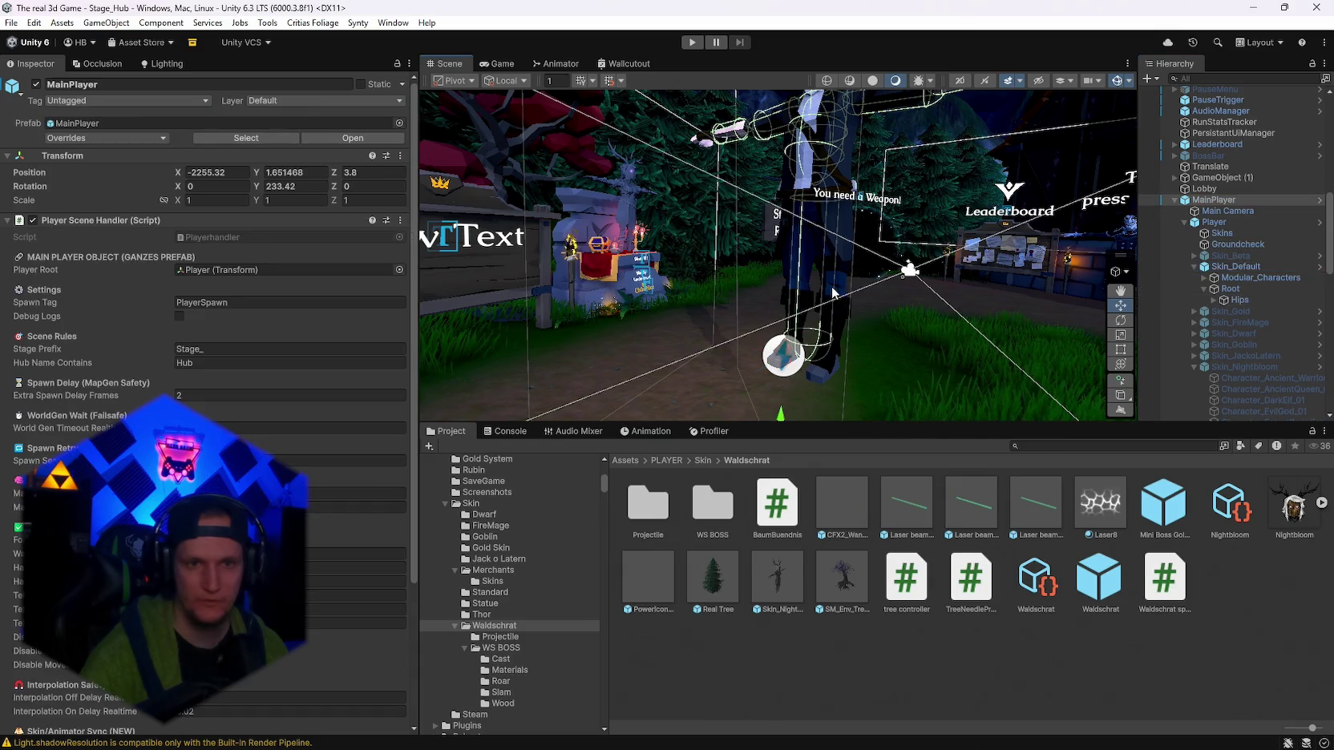
left_click(838, 283)
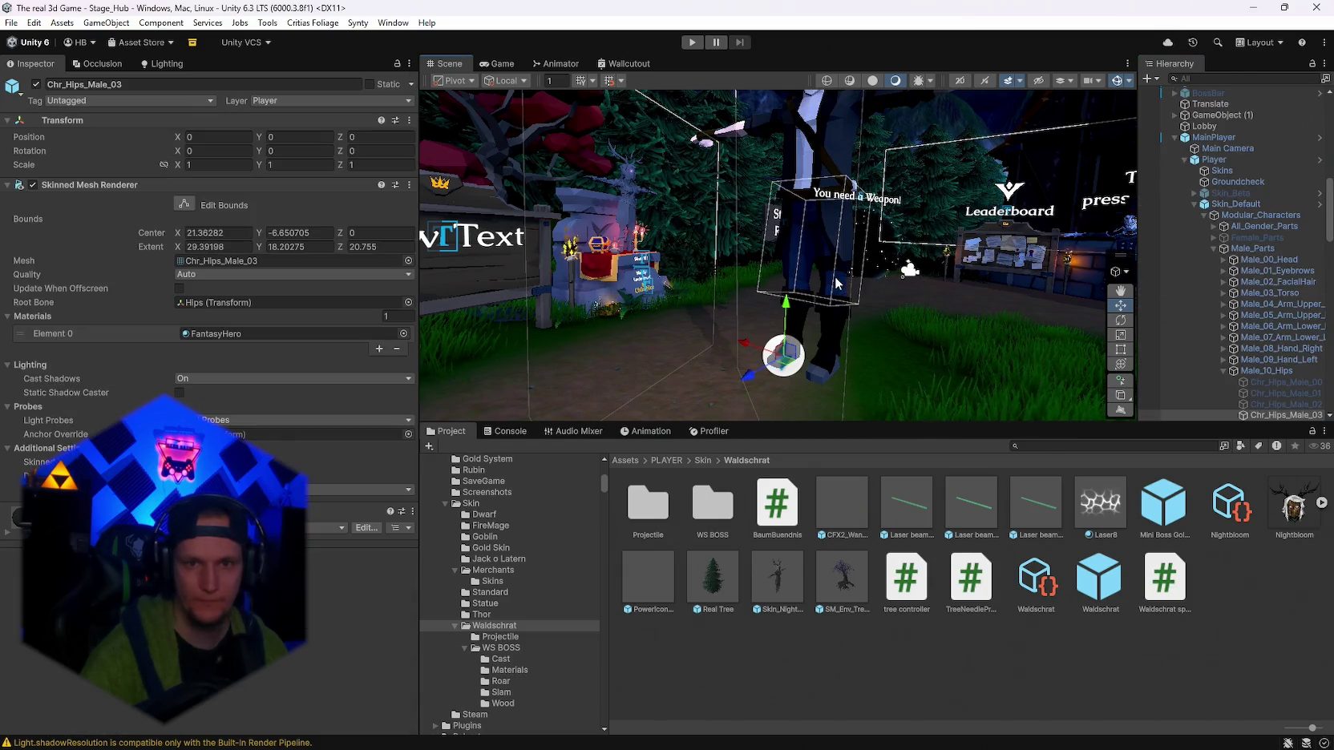
Widen the Hierarchy, expand Hips and collapse Male_Parts to reveal the leg bones.
scroll(1258, 323, "down", 3)
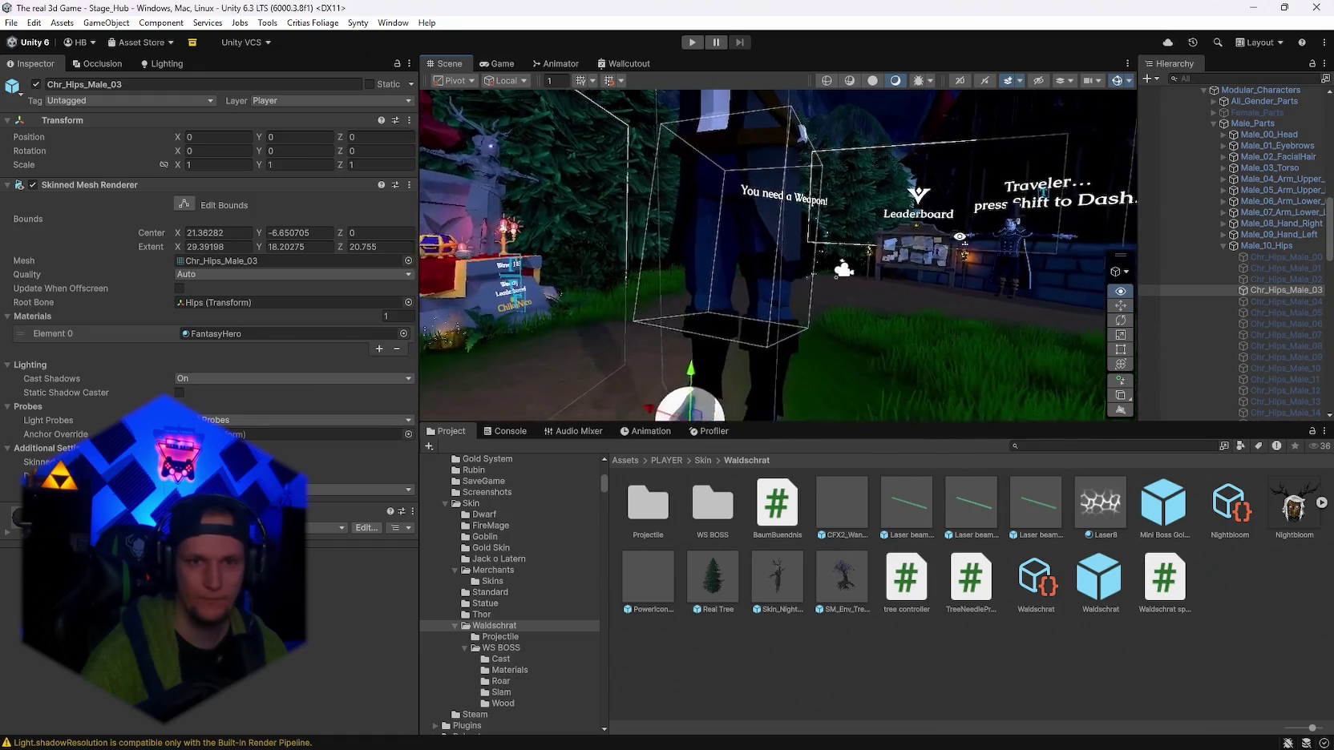
scroll(1251, 322, "up", 2)
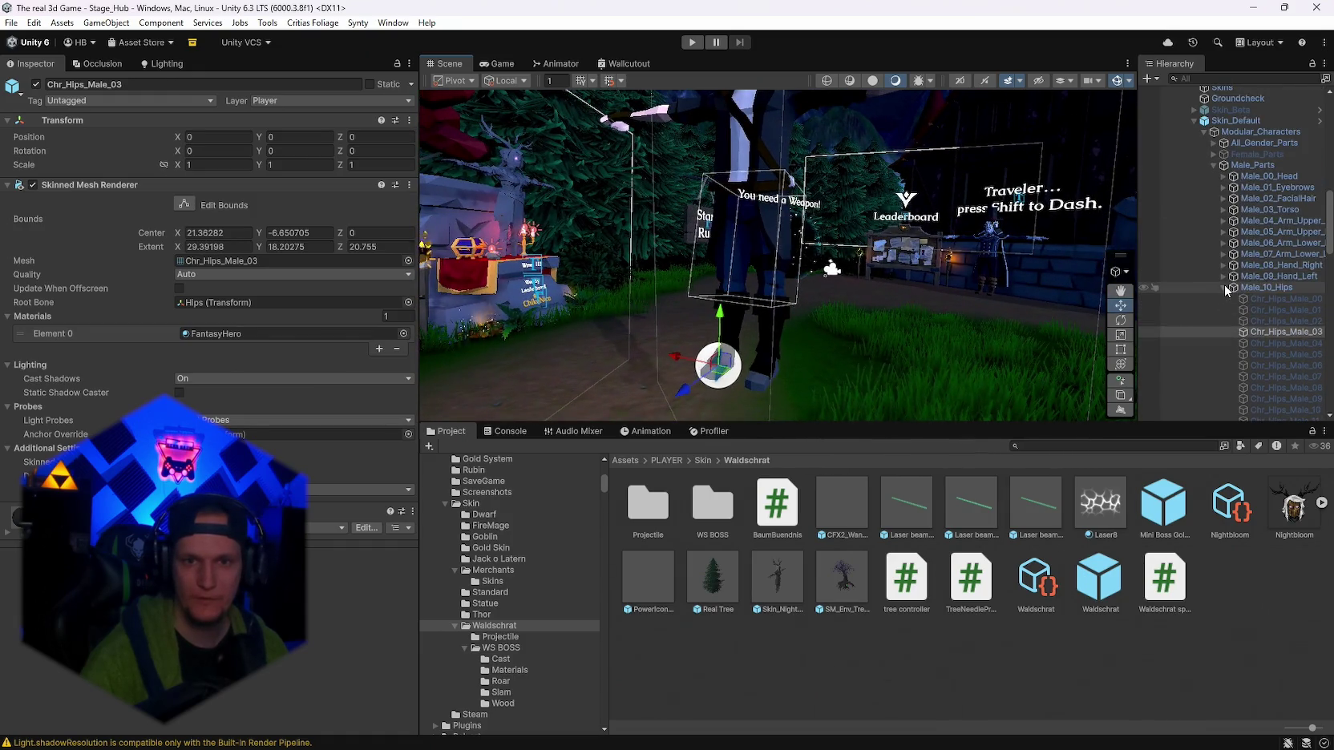
left_click(1224, 288)
left_click_drag(1138, 267, 1064, 267)
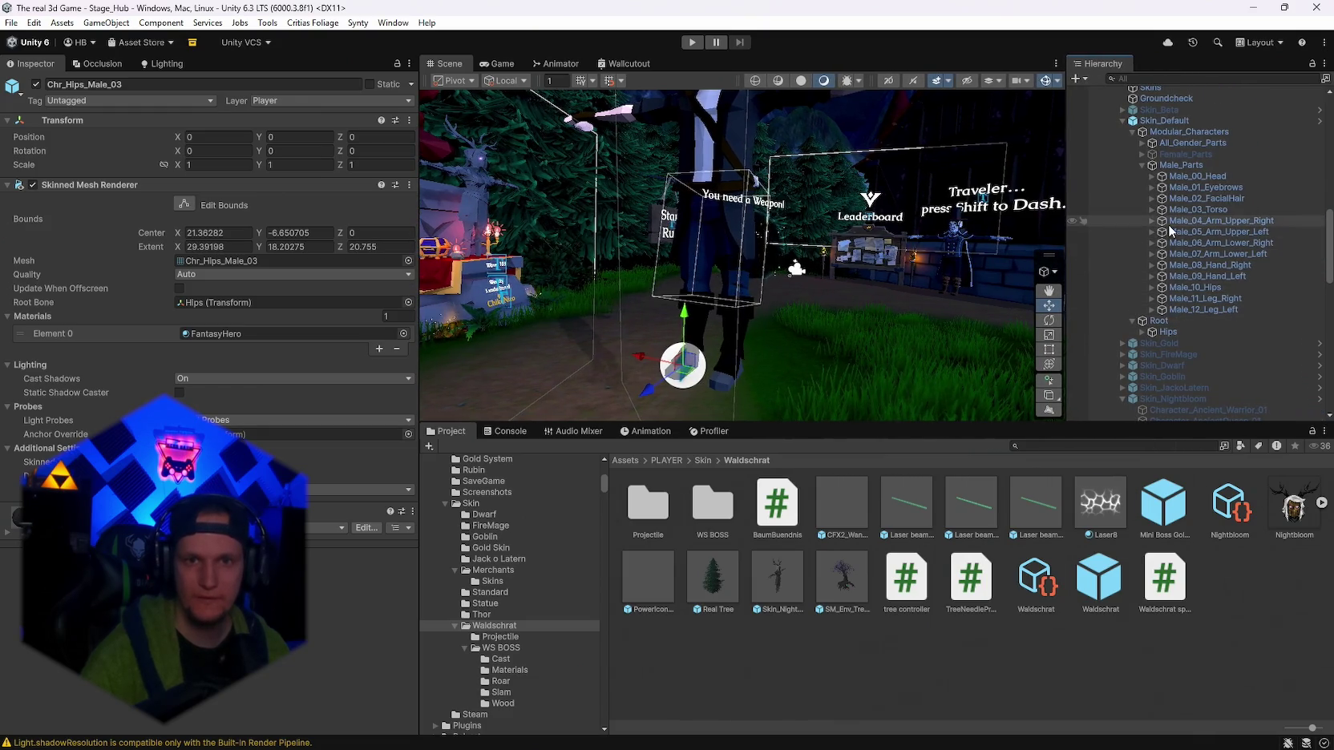
left_click(1142, 332)
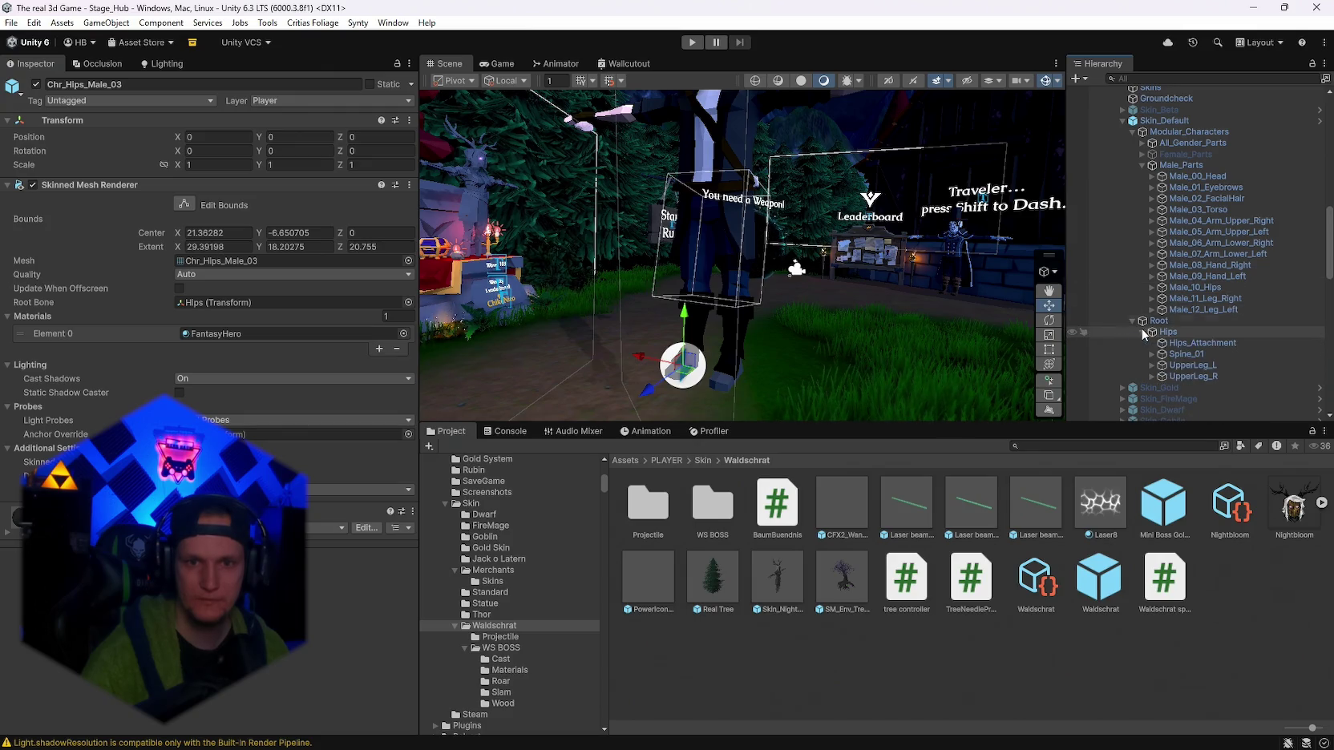
left_click(1142, 165)
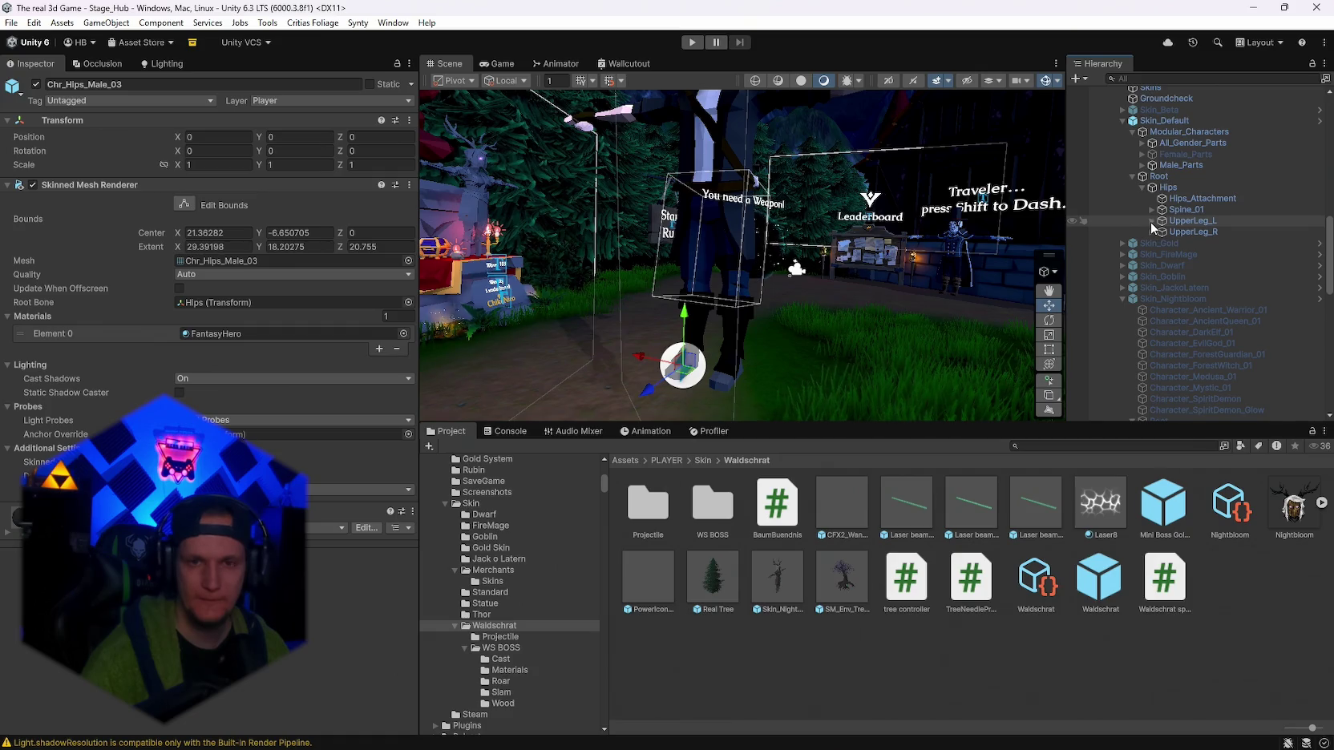
Expand UpperLeg_L and LowerLeg_L, inspecting the Ankle_L and Knee_Attachment_L children before reselecting LowerLeg_L.
left_click(1151, 220)
left_click(1161, 231)
left_click(1200, 231)
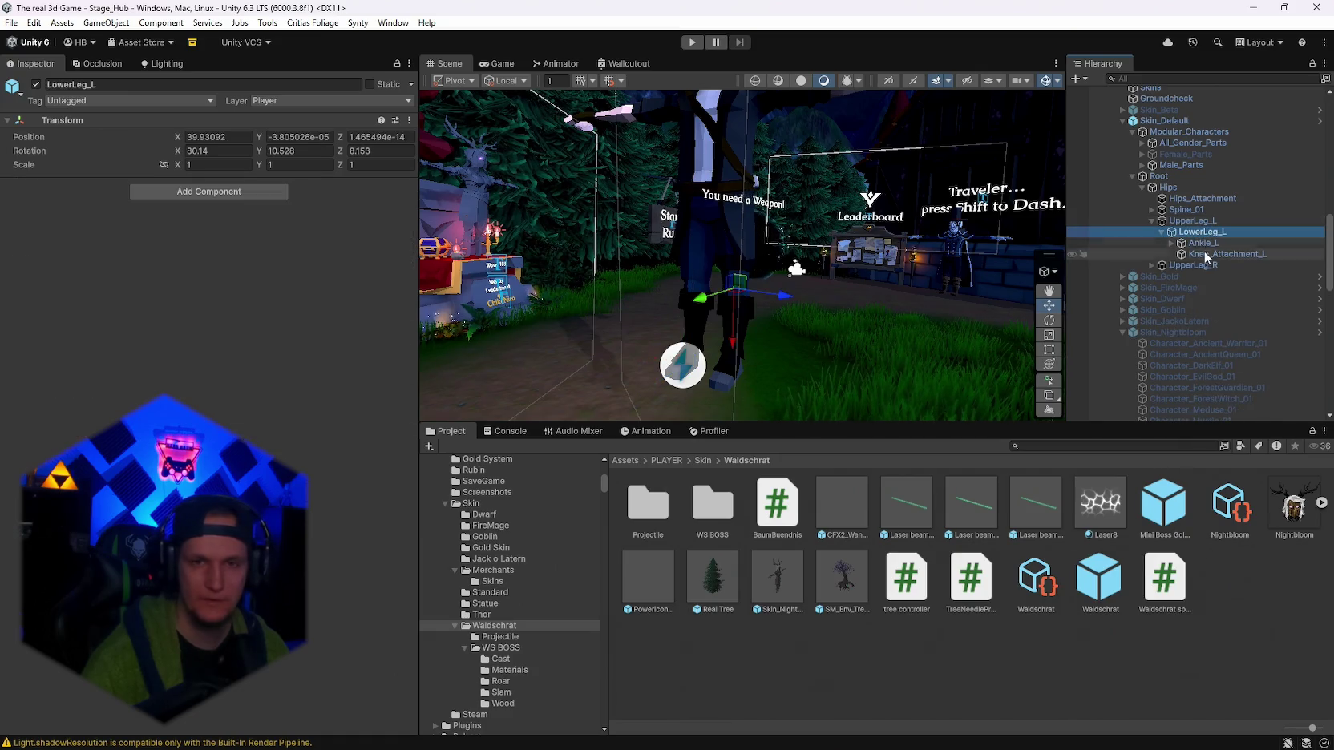
left_click(1196, 242)
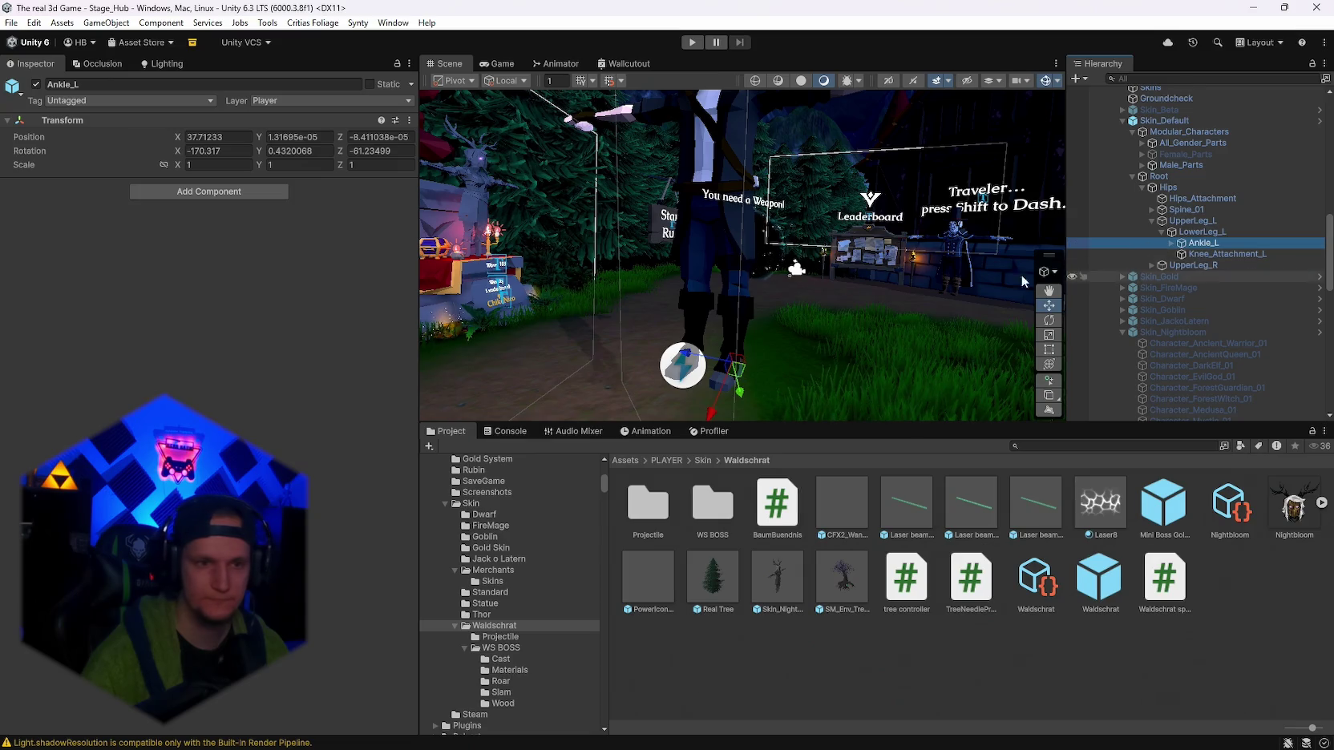
left_click(1200, 231)
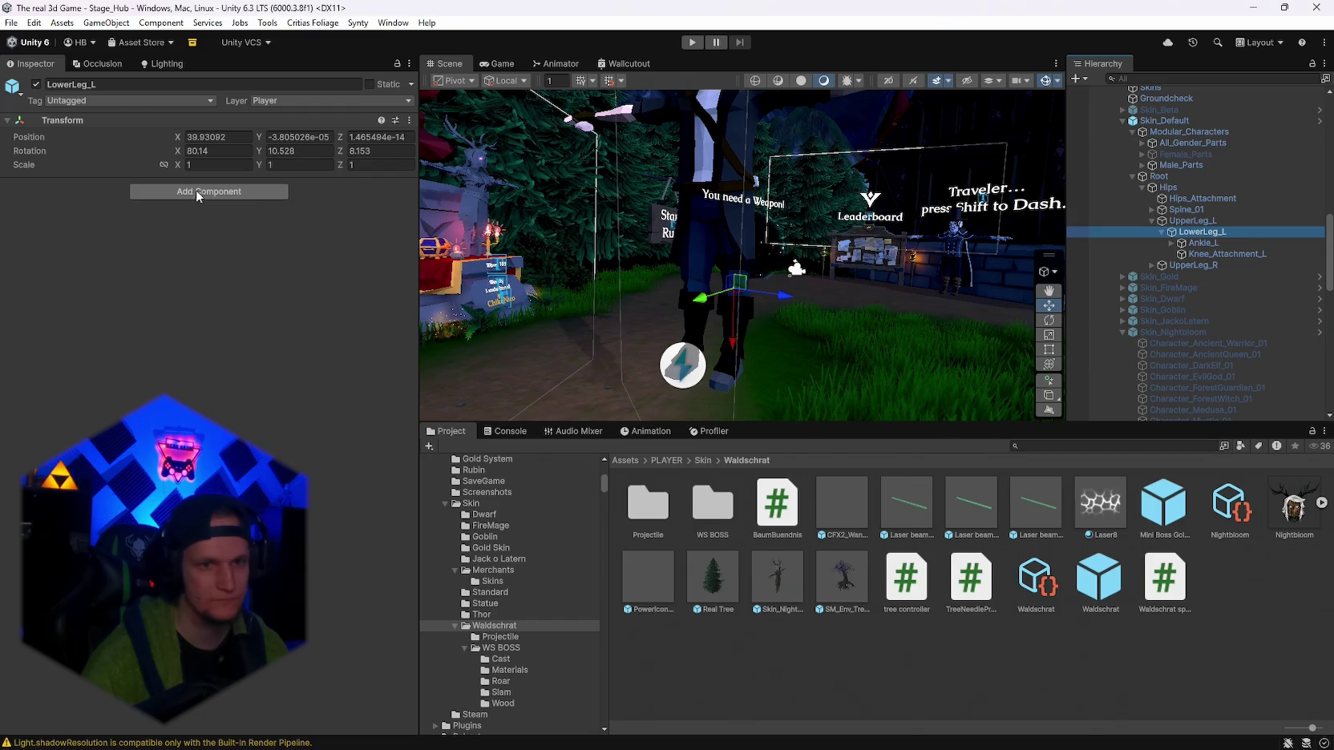
left_click(1231, 254)
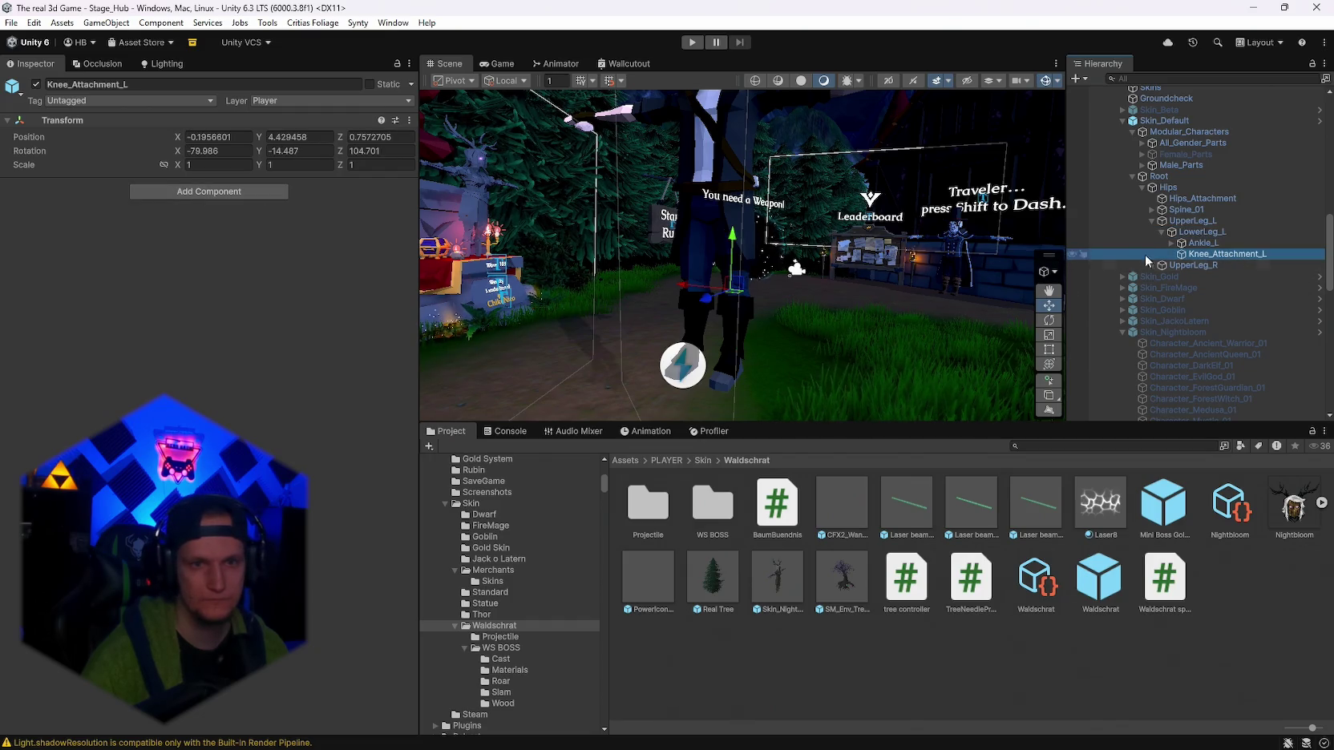
left_click(1202, 234)
Add a Capsule Collider component to LowerLeg_L via a 'capsule' search.
left_click(208, 193)
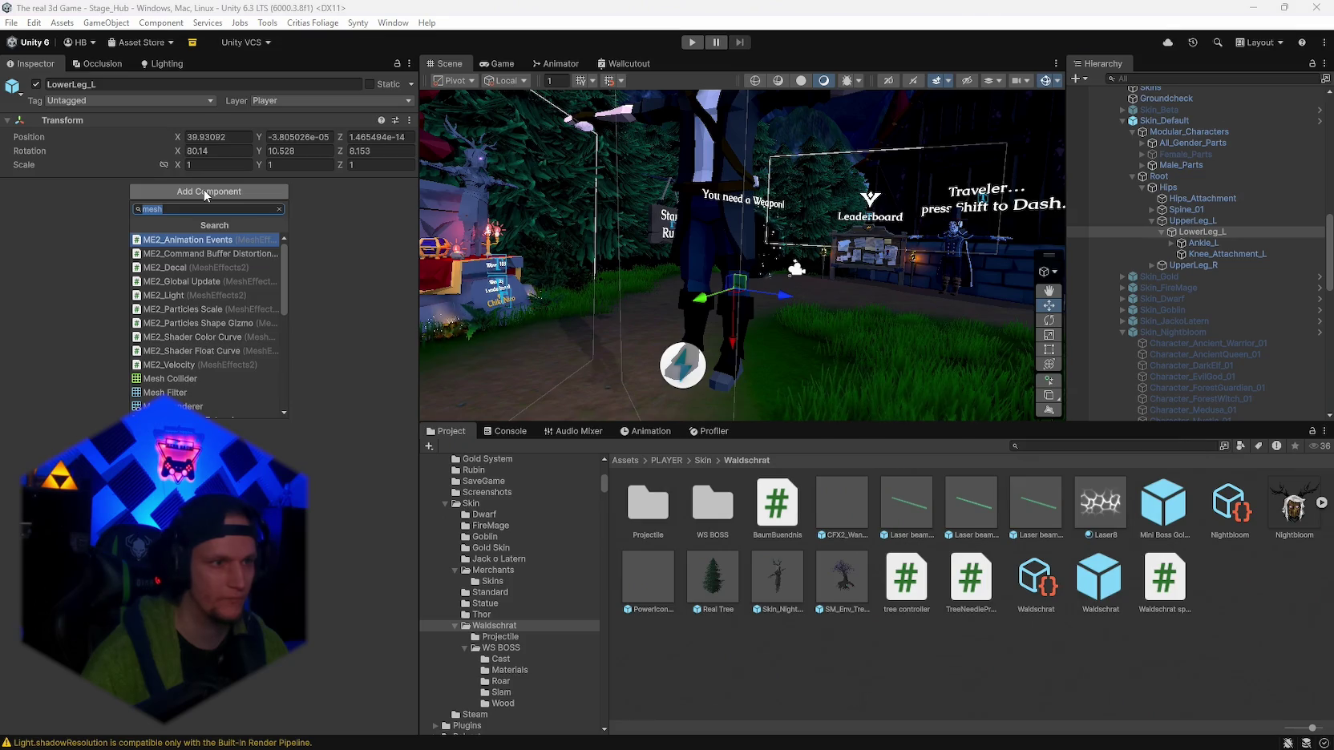
type("capsule")
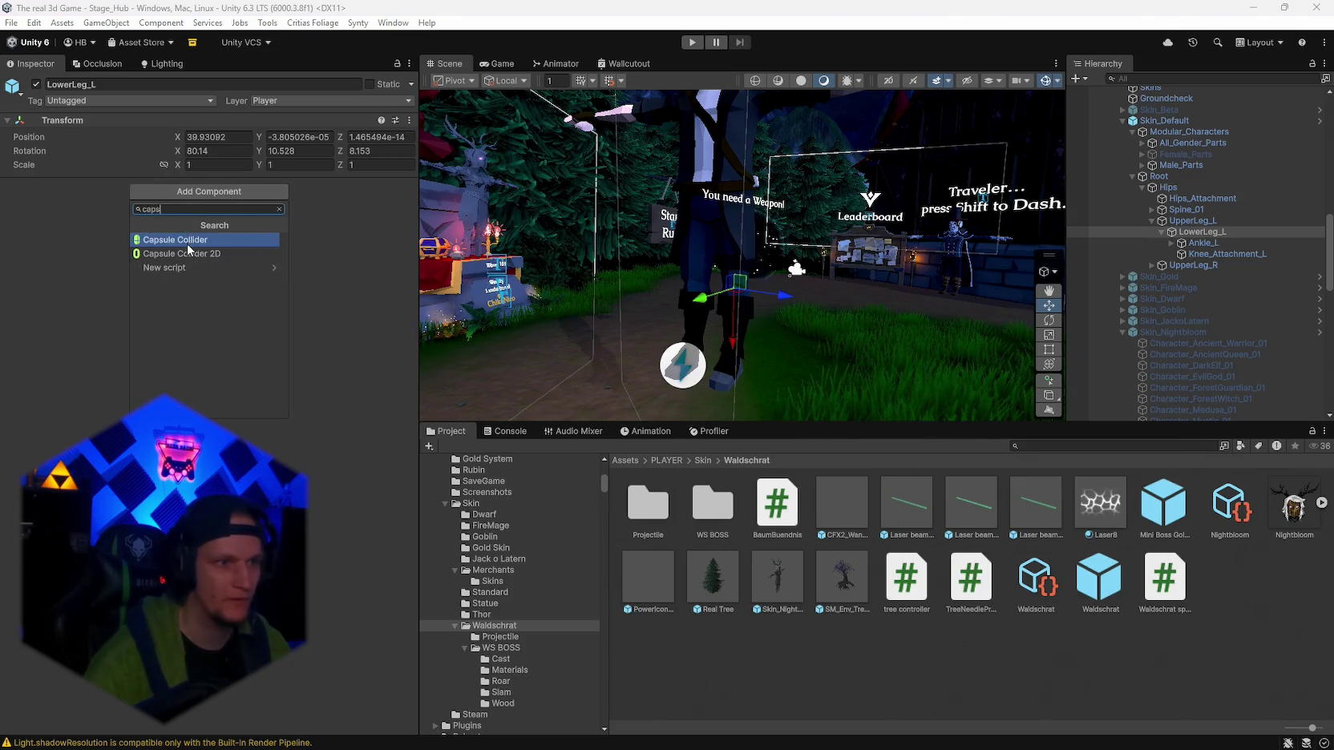
left_click(184, 240)
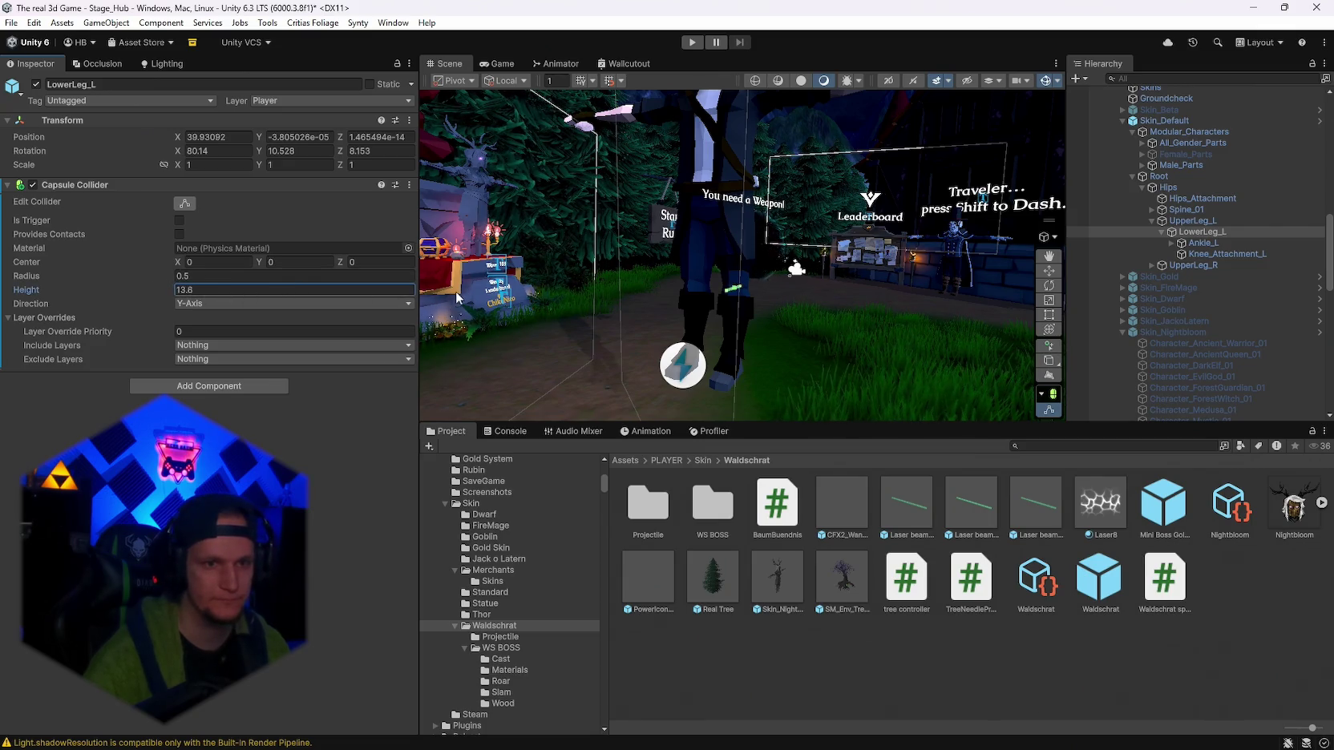
type("1")
Set the capsule's direction to X-Axis, adjust its height and drag the radius to 7.01.
left_click(200, 318)
left_click(182, 290)
type(".7")
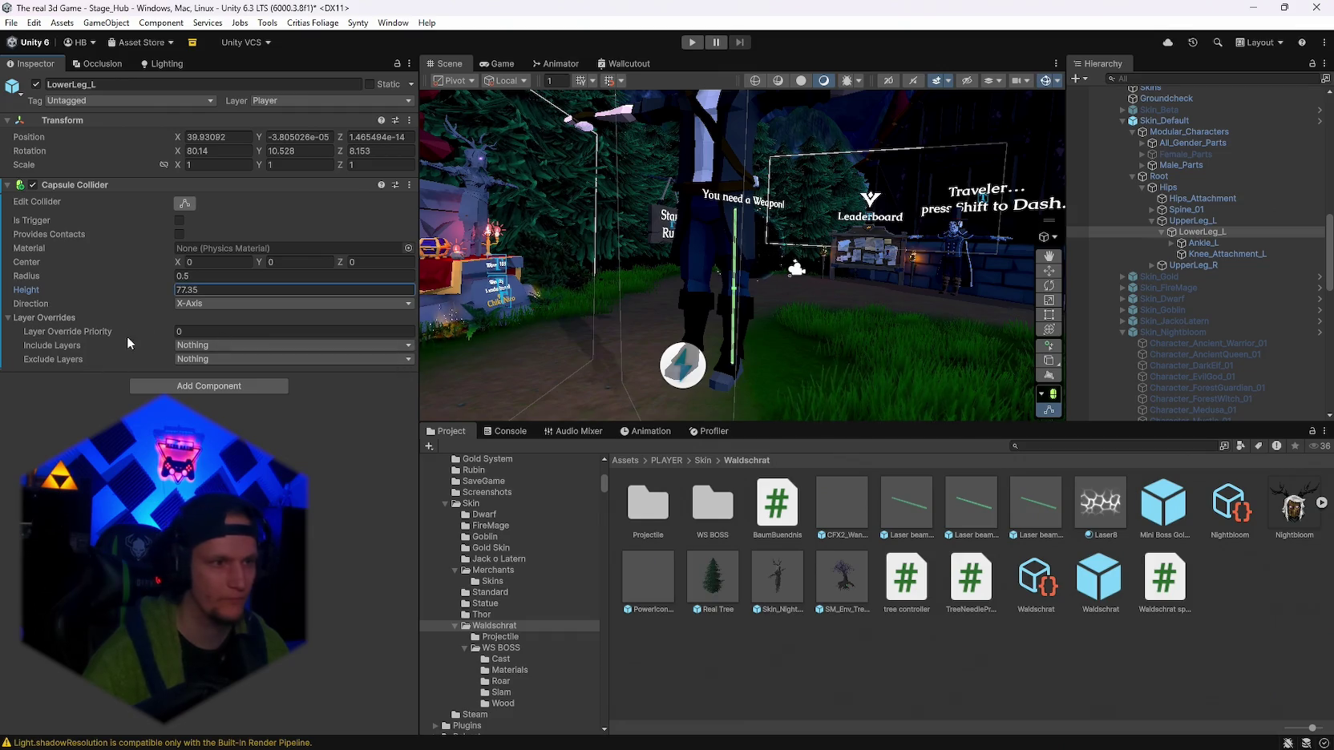
left_click(180, 276)
left_click_drag(179, 276, 318, 284)
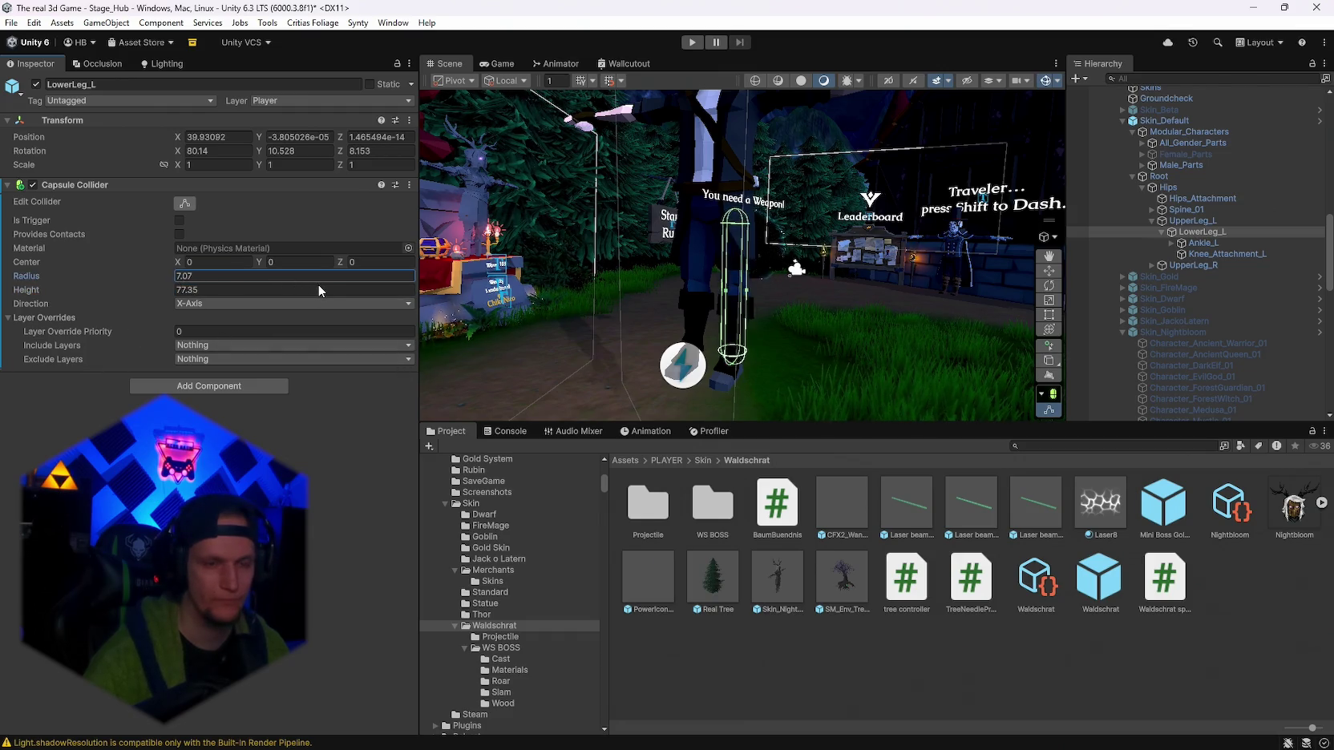
key("f")
mouse_move(885, 417)
left_mouse_down()
mouse_move(732, 204)
mouse_move(827, 343)
mouse_move(729, 321)
left_mouse_up()
right_click(76, 179)
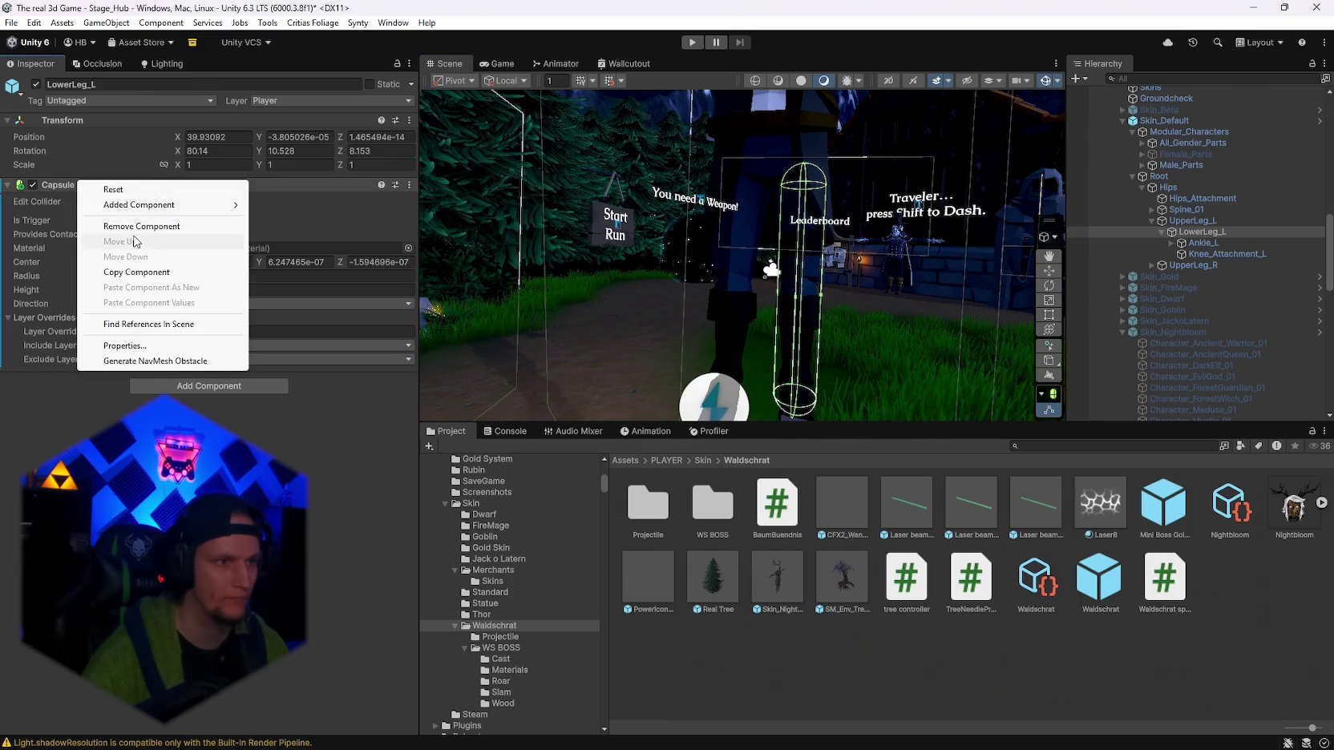
Copy the capsule collider and paste it as a new component onto UpperLeg_R.
left_click(120, 271)
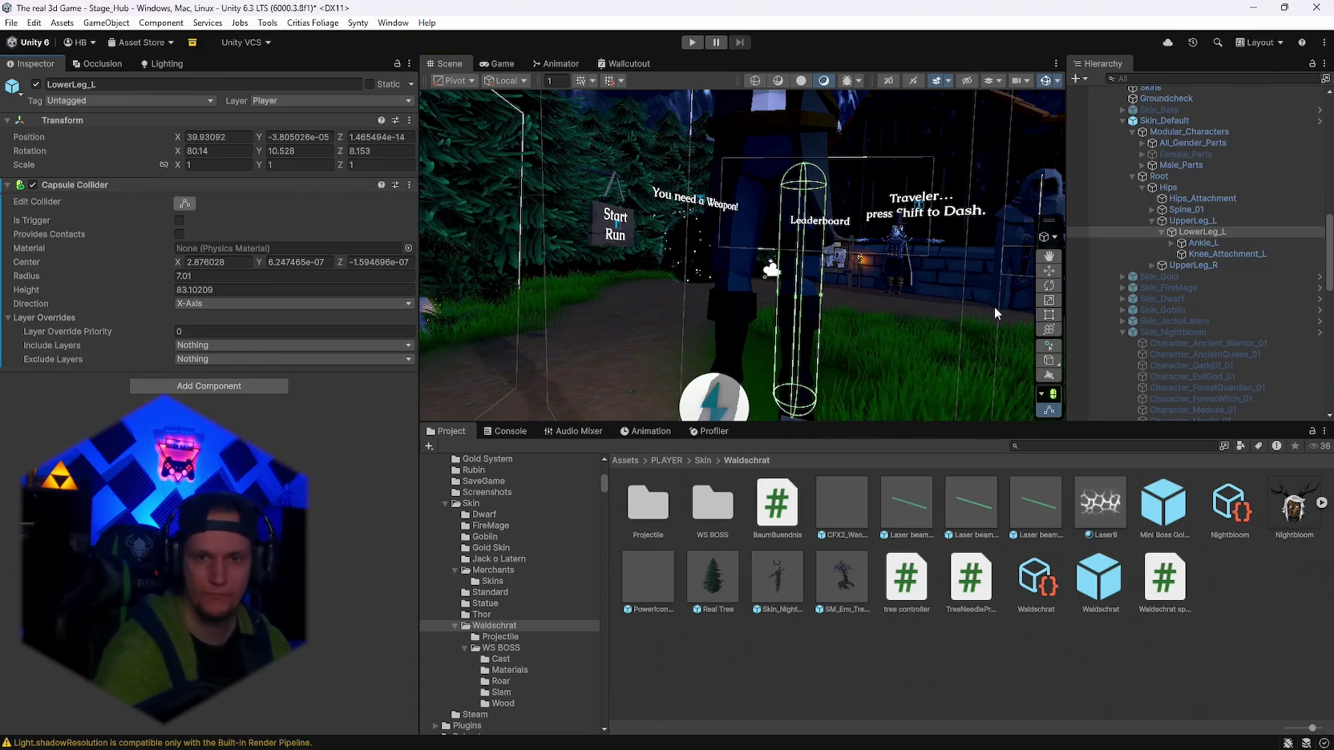
left_click(1193, 266)
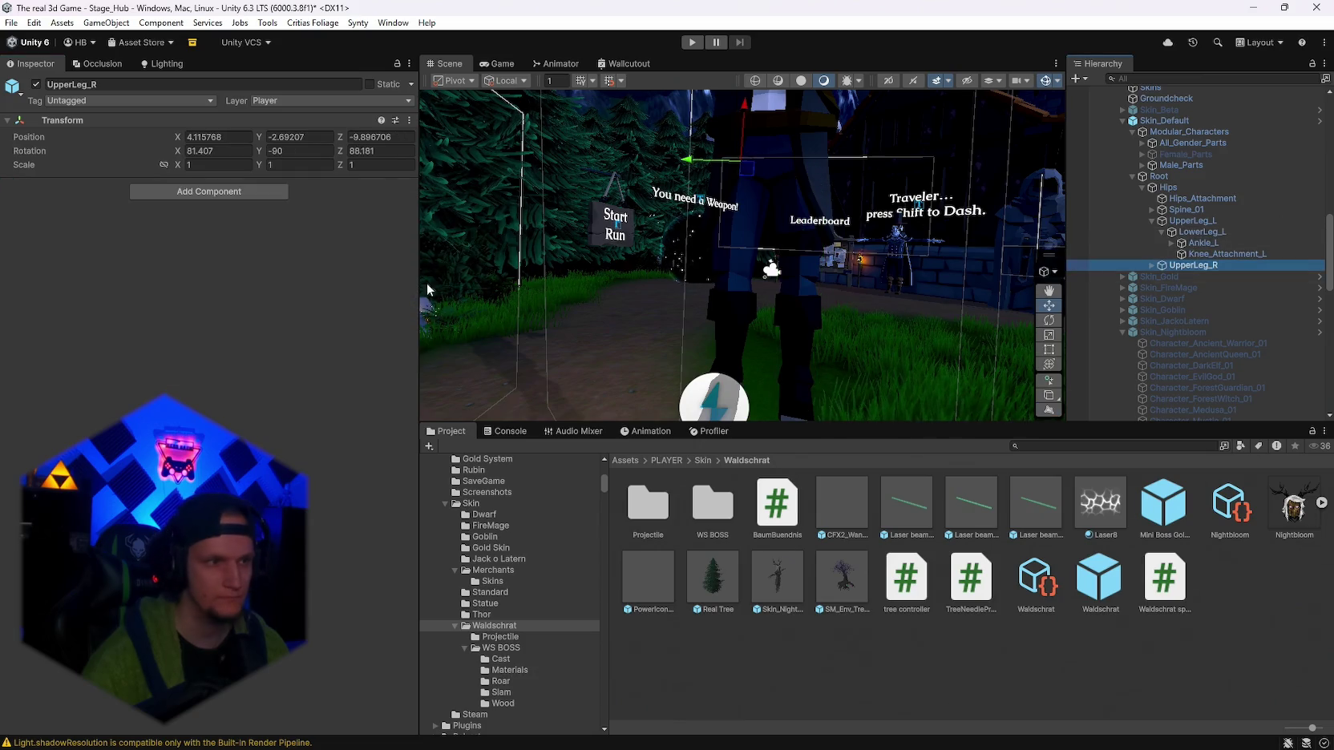
right_click(44, 118)
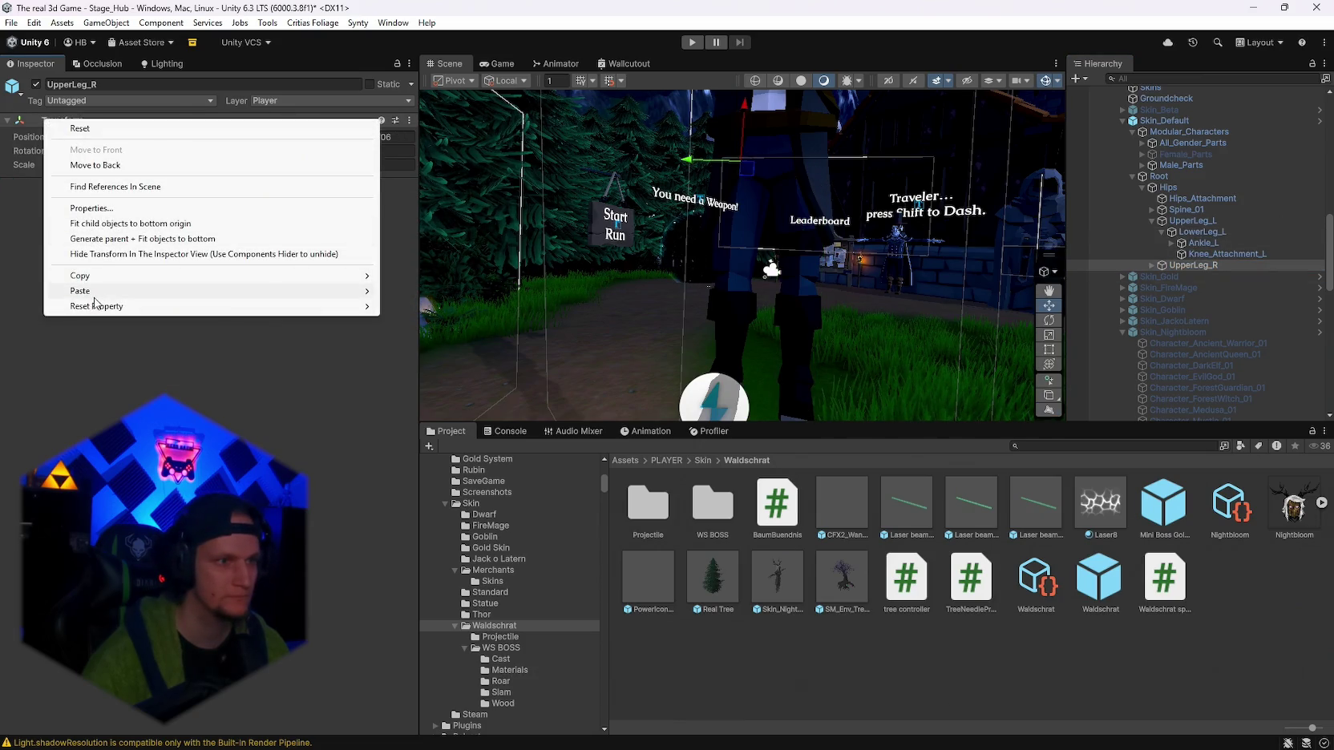
mouse_move(92, 300)
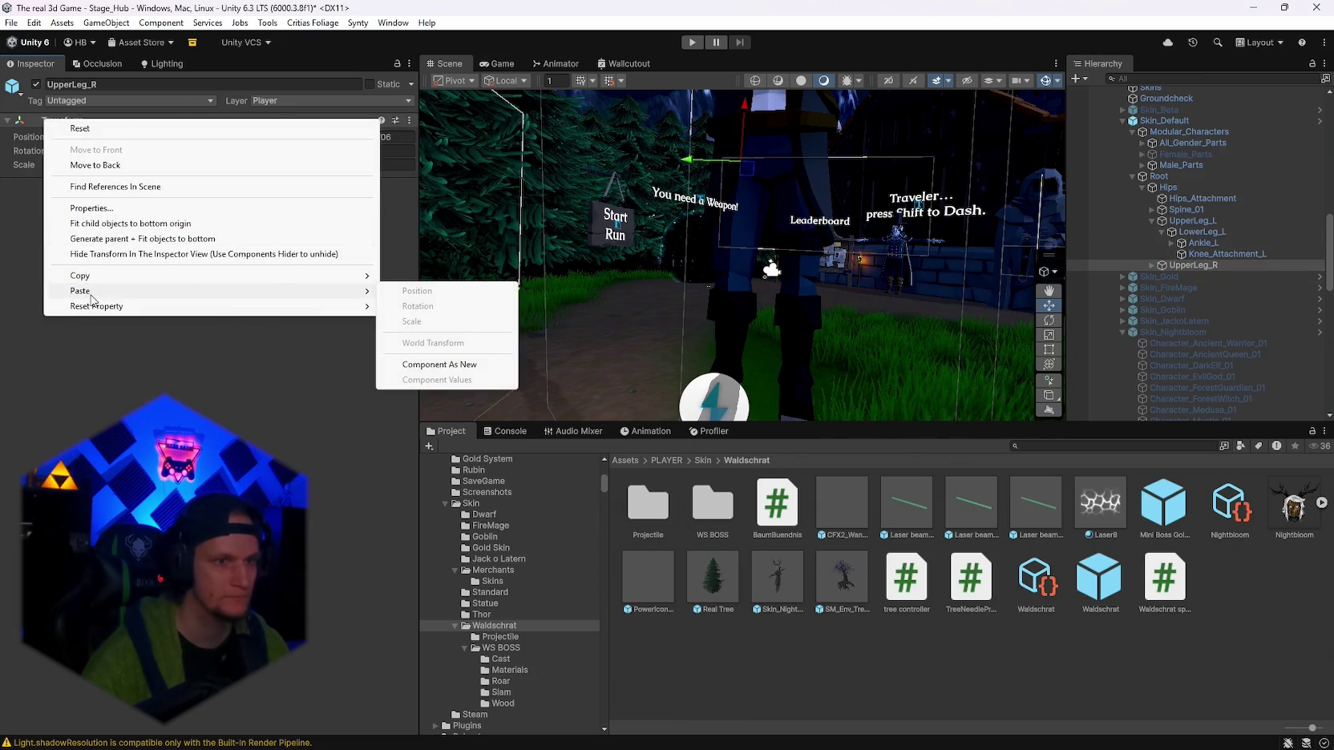
left_click(97, 347)
right_click(72, 120)
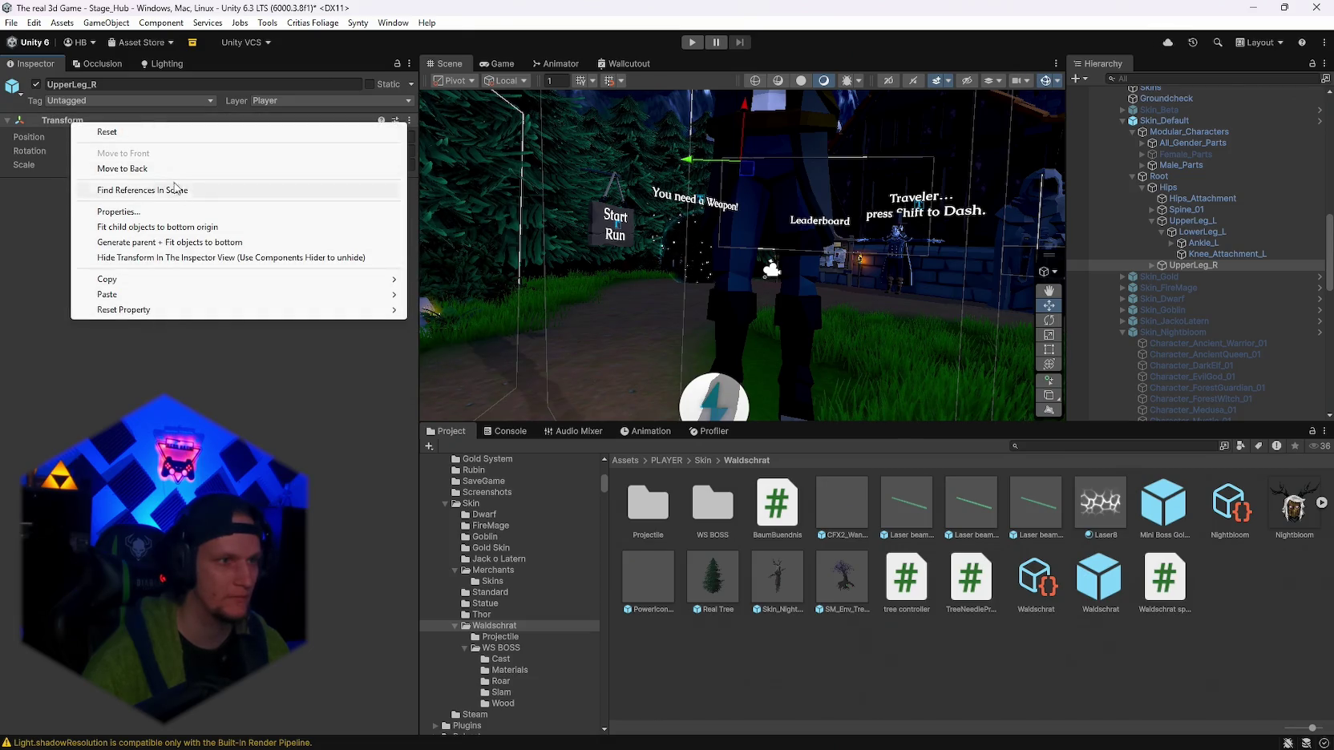
mouse_move(280, 302)
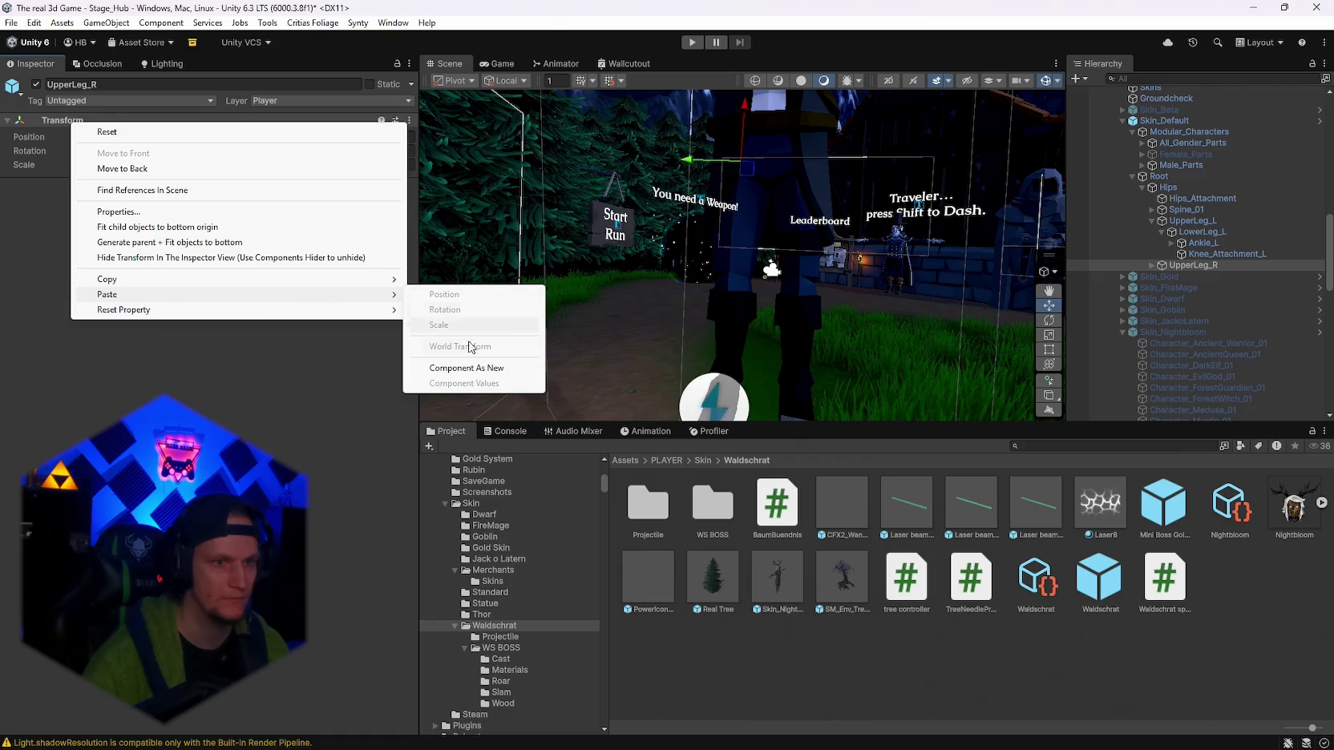
left_click(497, 368)
Remove the mistakenly pasted capsule collider from UpperLeg_R.
left_click_drag(612, 303, 731, 190)
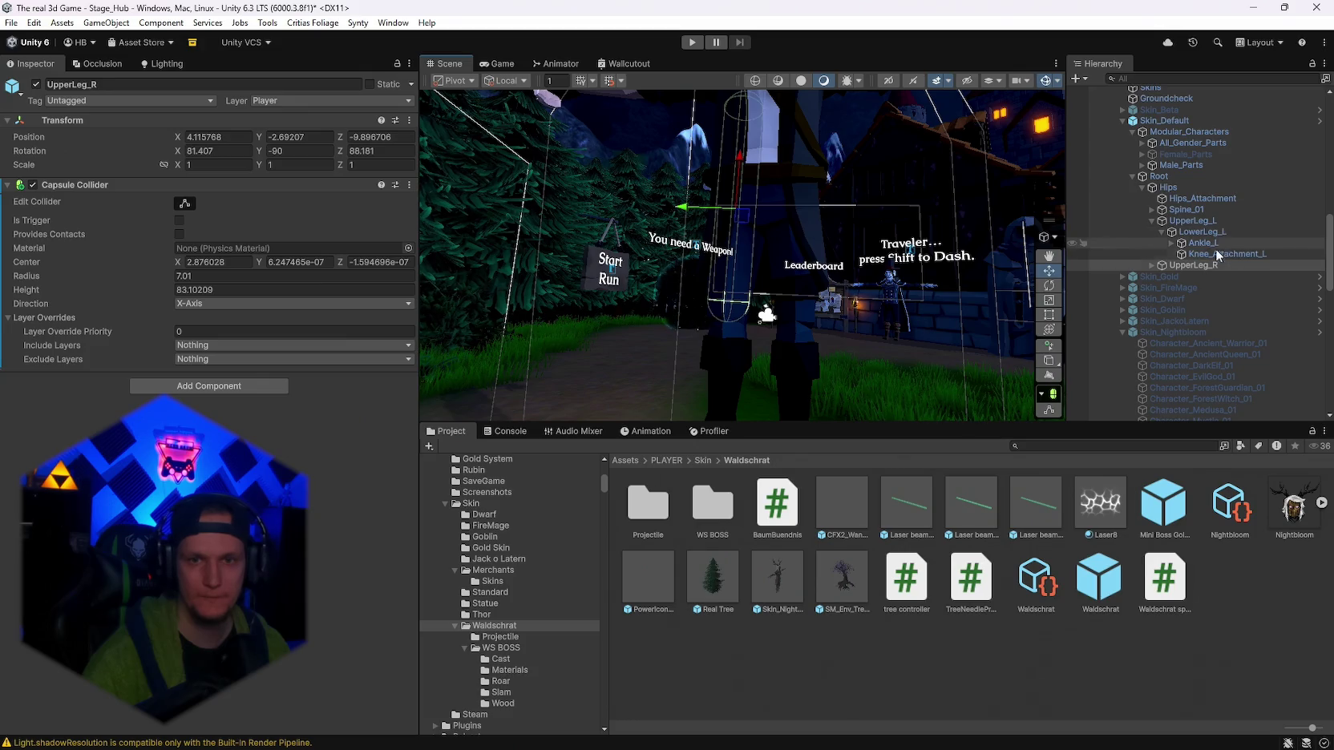
left_click(1151, 266)
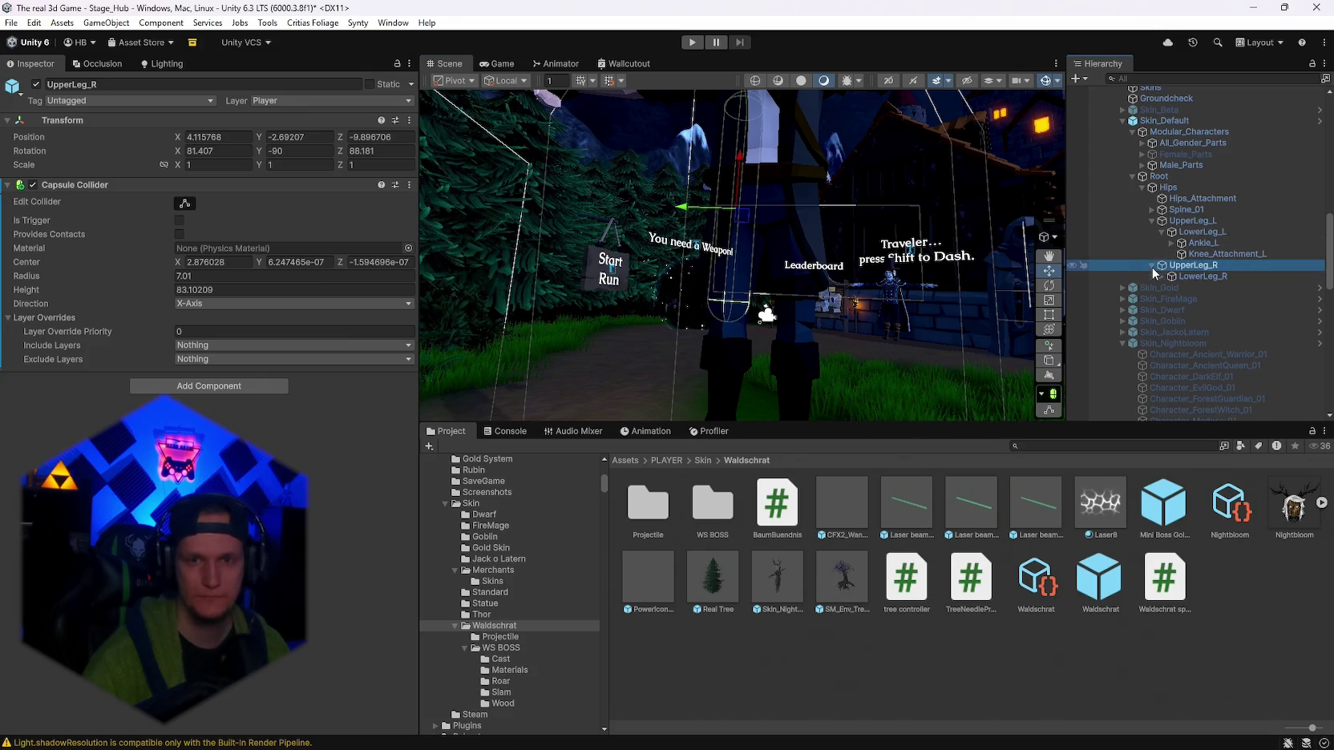
right_click(79, 185)
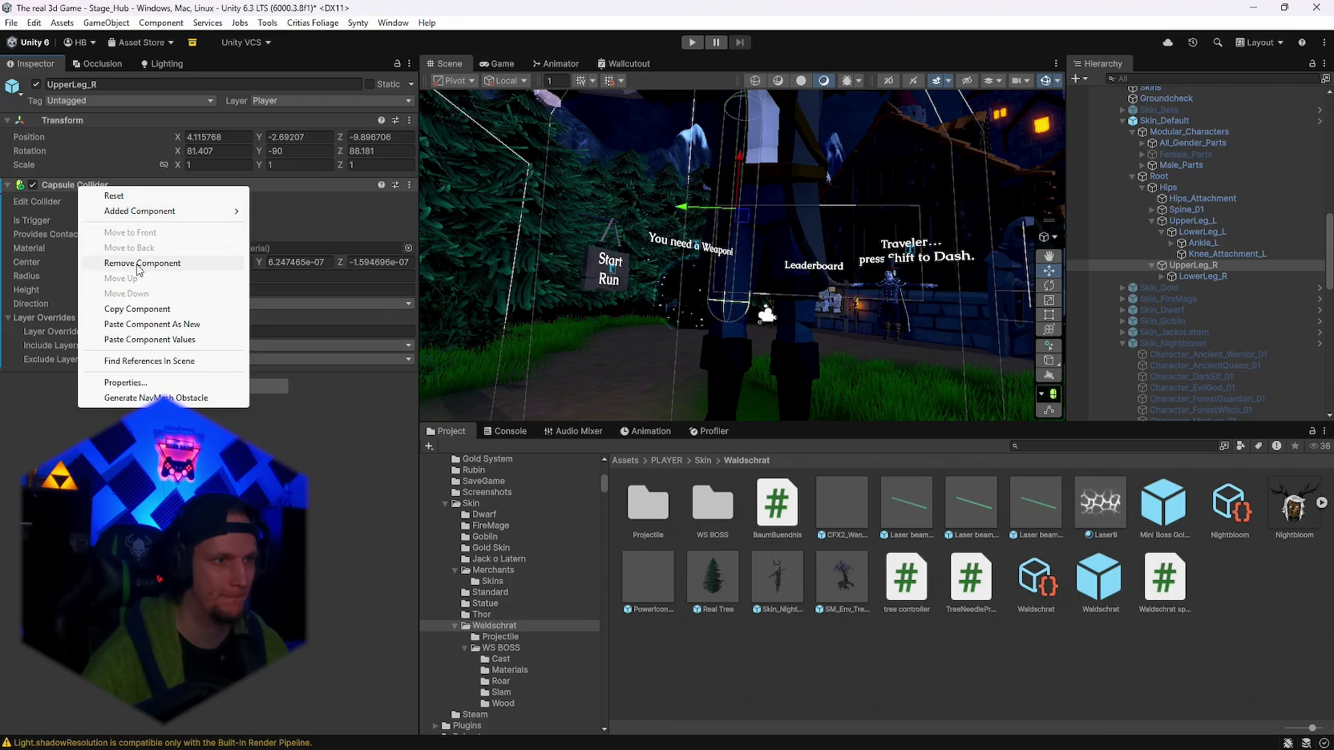
left_click(137, 263)
Paste the capsule collider onto LowerLeg_R: radius 7.01, height 83.10209, X-axis direction.
left_click(1194, 276)
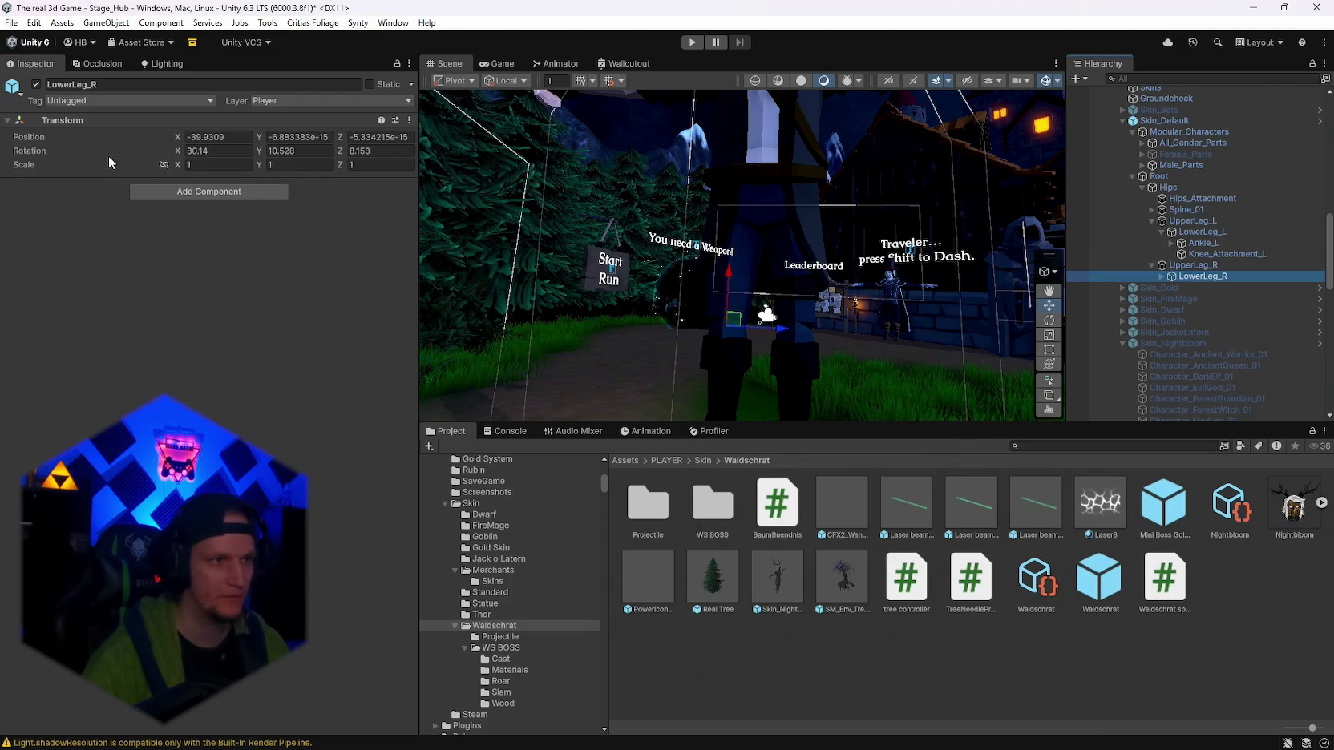
right_click(70, 124)
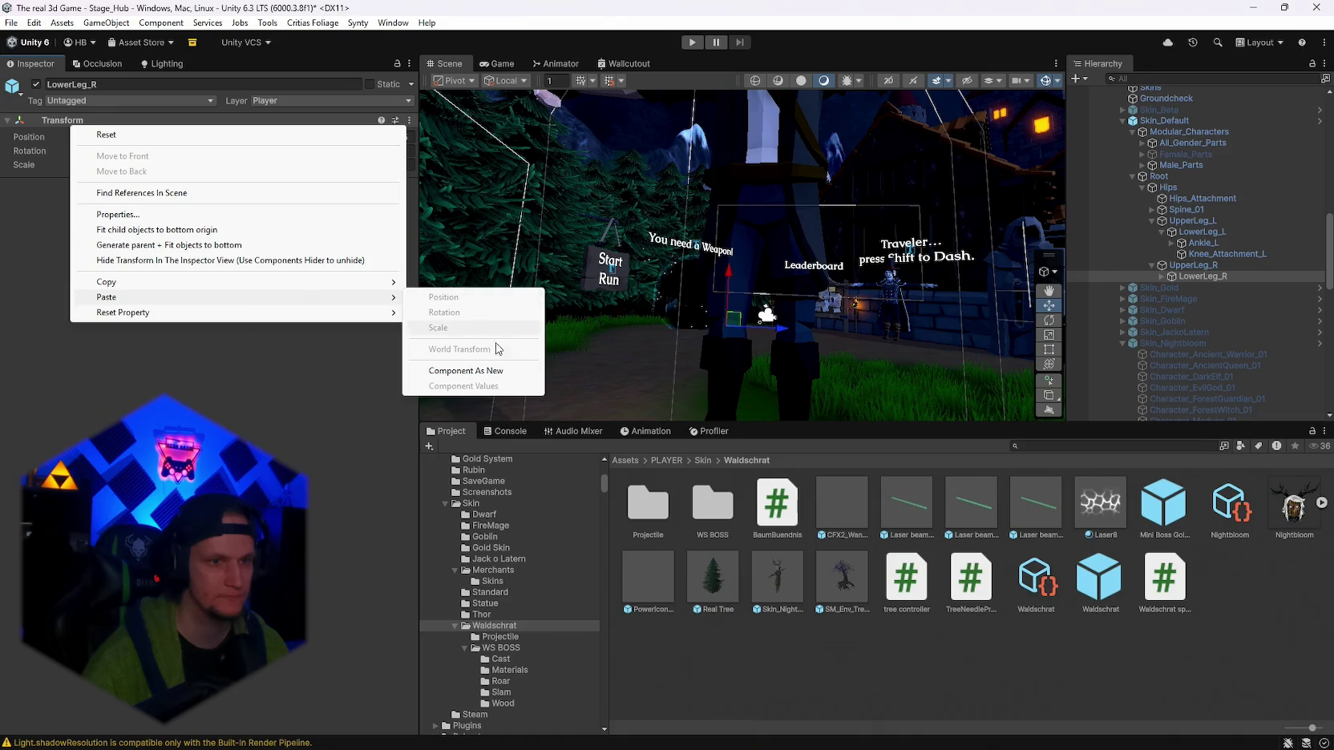
left_click(481, 371)
mouse_move(681, 377)
left_mouse_down()
mouse_move(808, 378)
mouse_move(972, 262)
mouse_move(967, 235)
left_mouse_up()
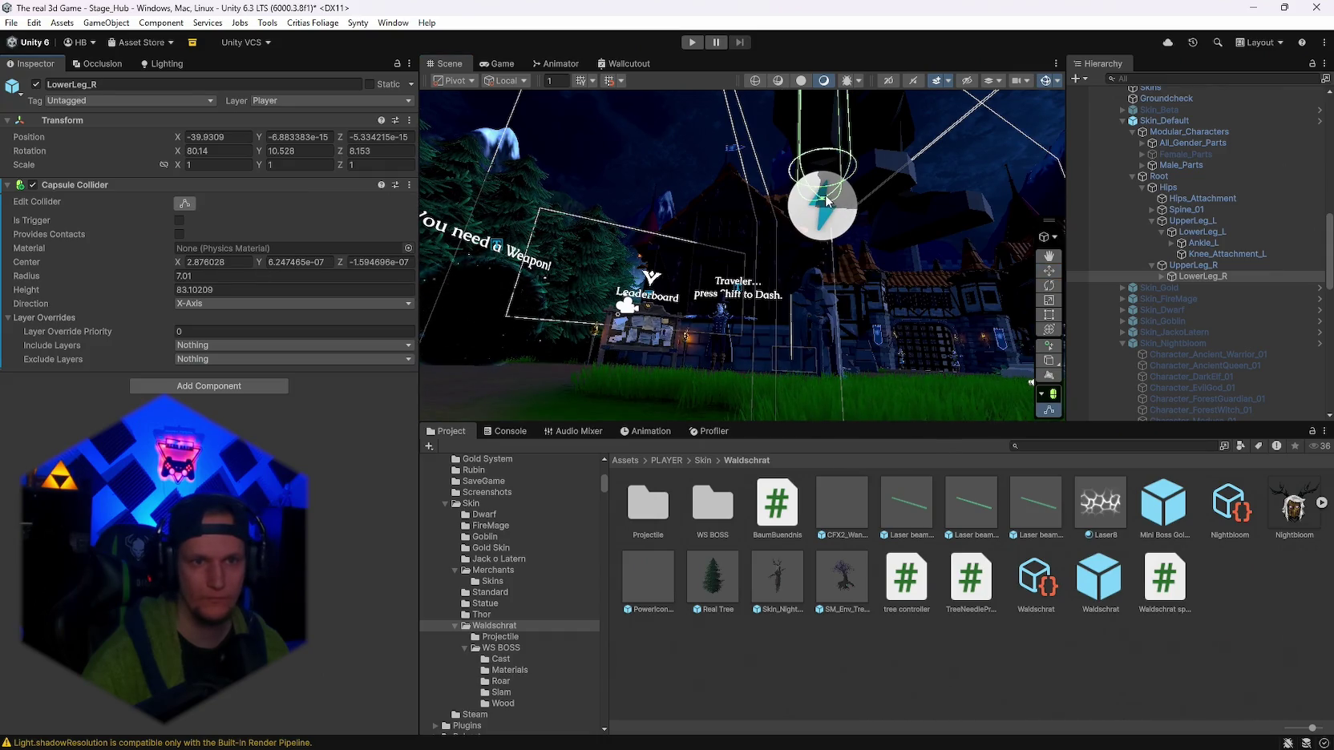
Adjust the right lower-leg collider's centre and length to fit the default character's shin.
left_click_drag(828, 200, 824, 208)
mouse_move(1026, 241)
left_mouse_down()
mouse_move(1012, 324)
mouse_move(908, 291)
left_mouse_up()
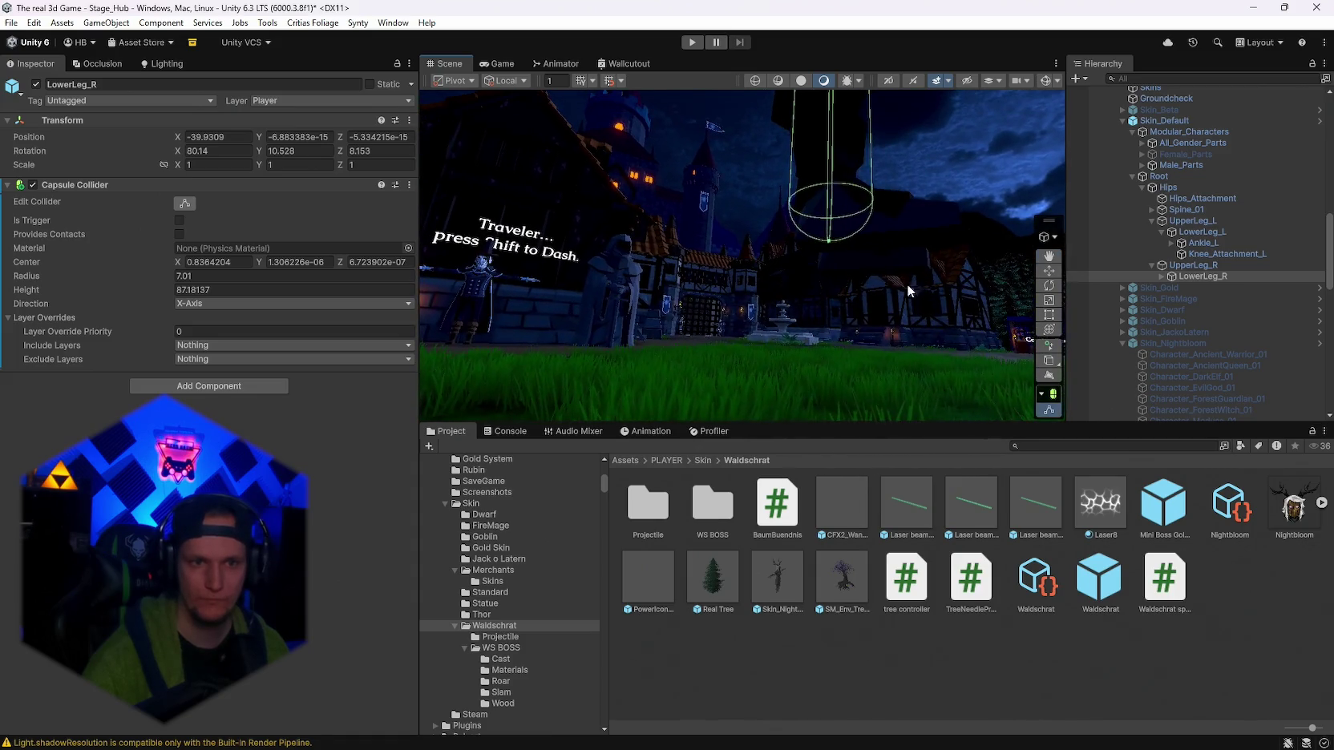
left_click_drag(826, 238, 865, 236)
key("f")
left_click_drag(722, 280, 613, 312)
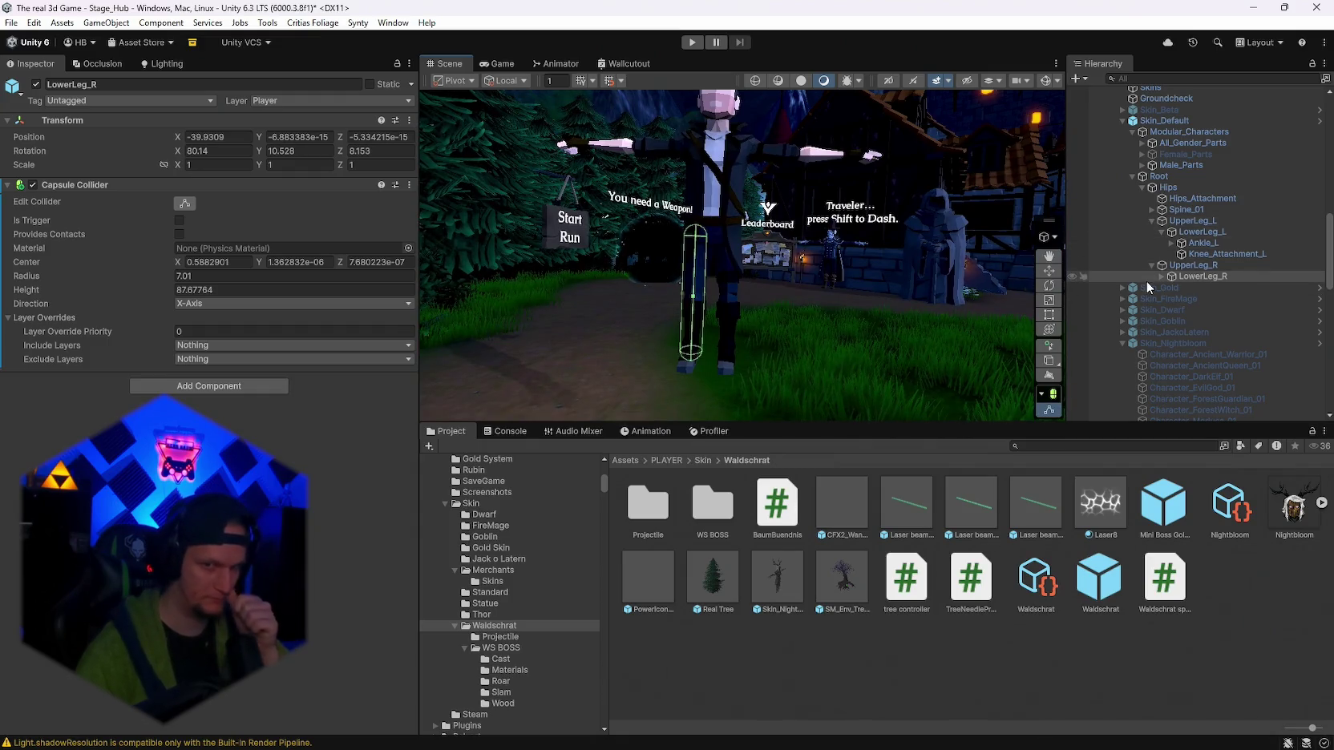
scroll(1167, 351, "up", 3)
scroll(1168, 321, "up", 2)
Deactivate Skin_Default and activate Skin_Gold on MainPlayer.
left_click(1103, 179)
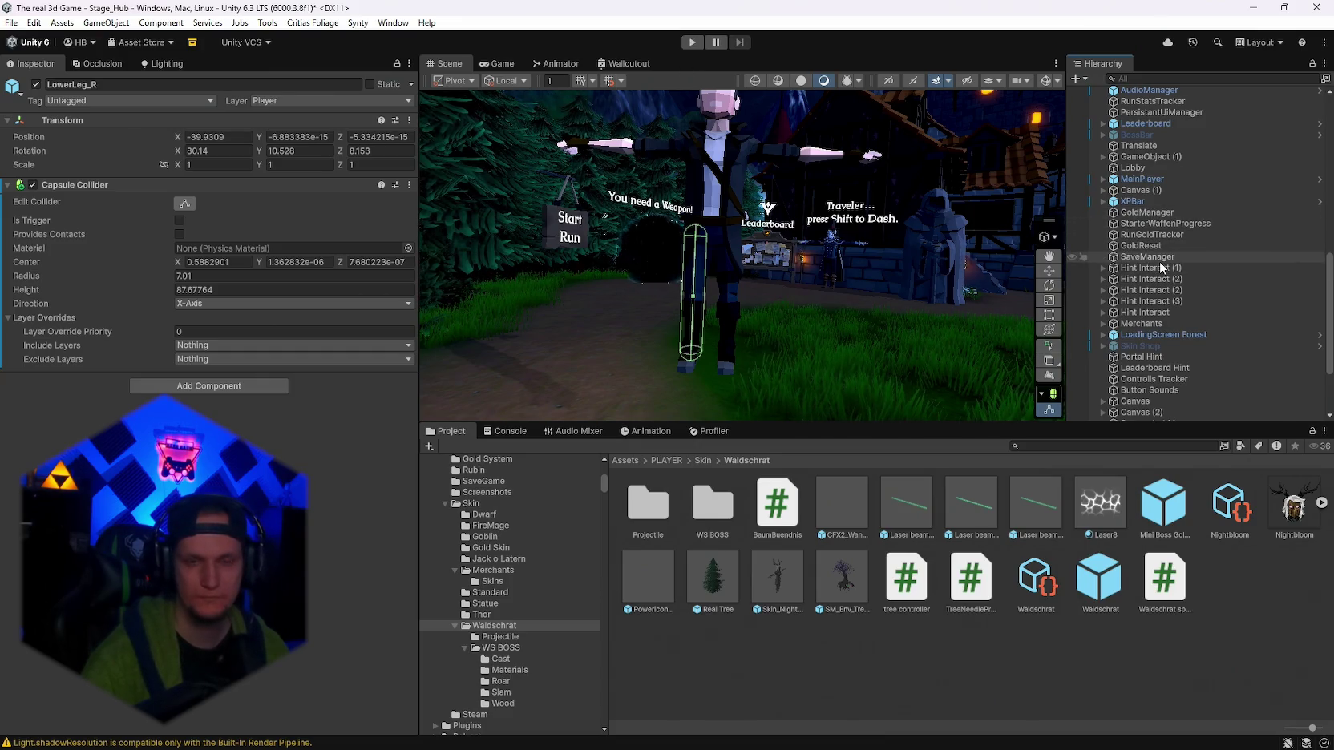
scroll(1154, 289, "up", 5)
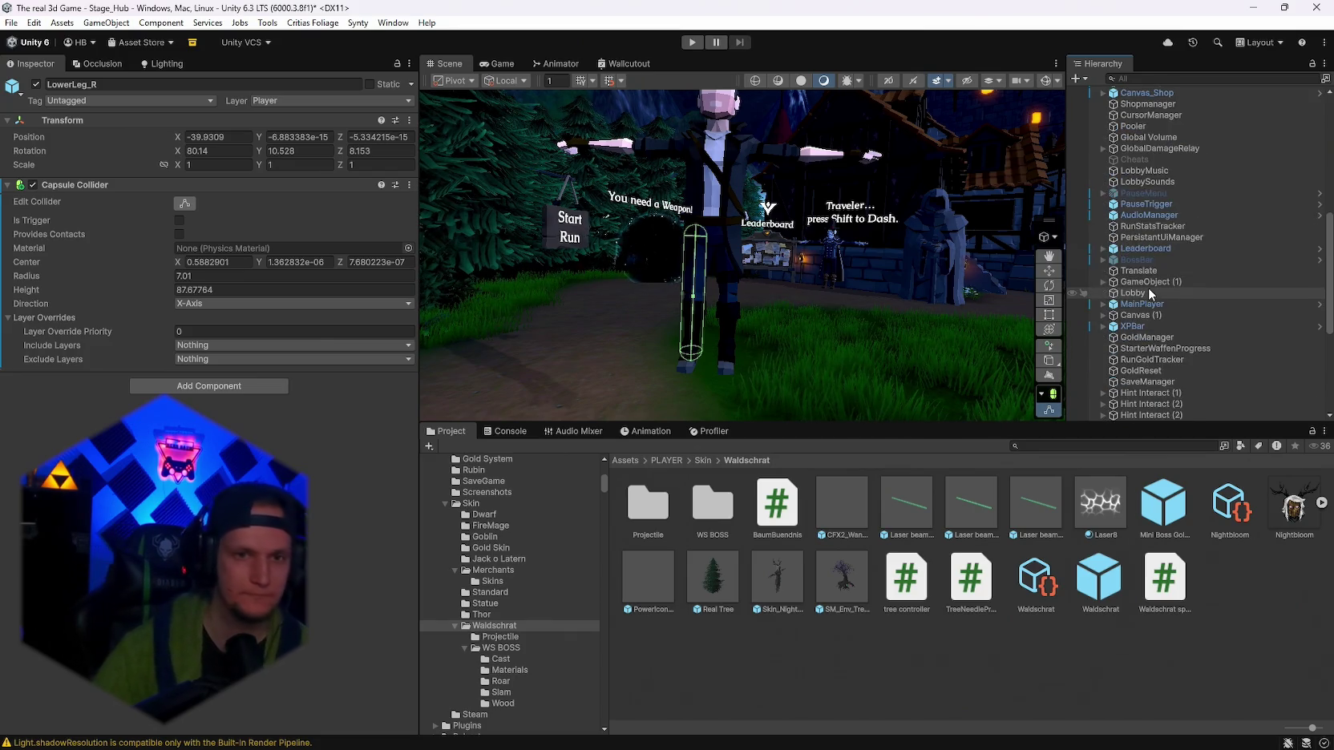
scroll(1150, 294, "down", 3)
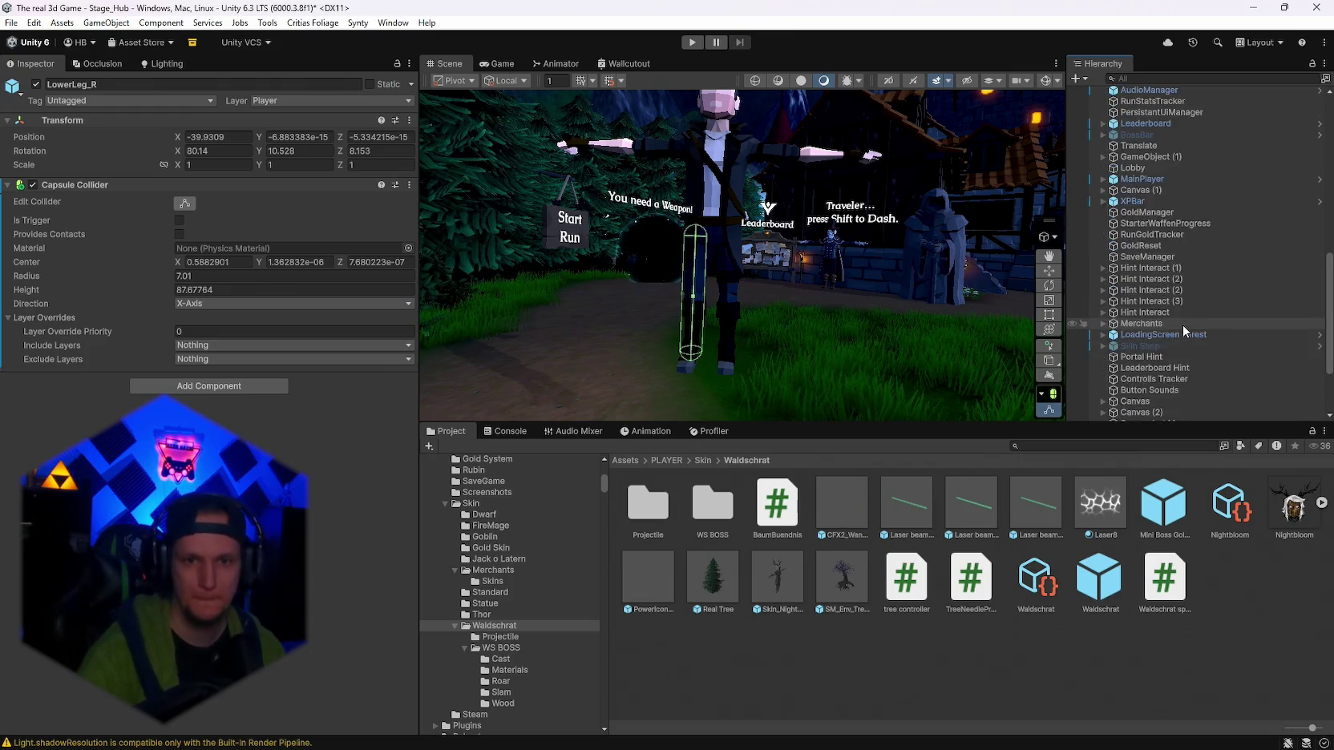
left_click(1104, 238)
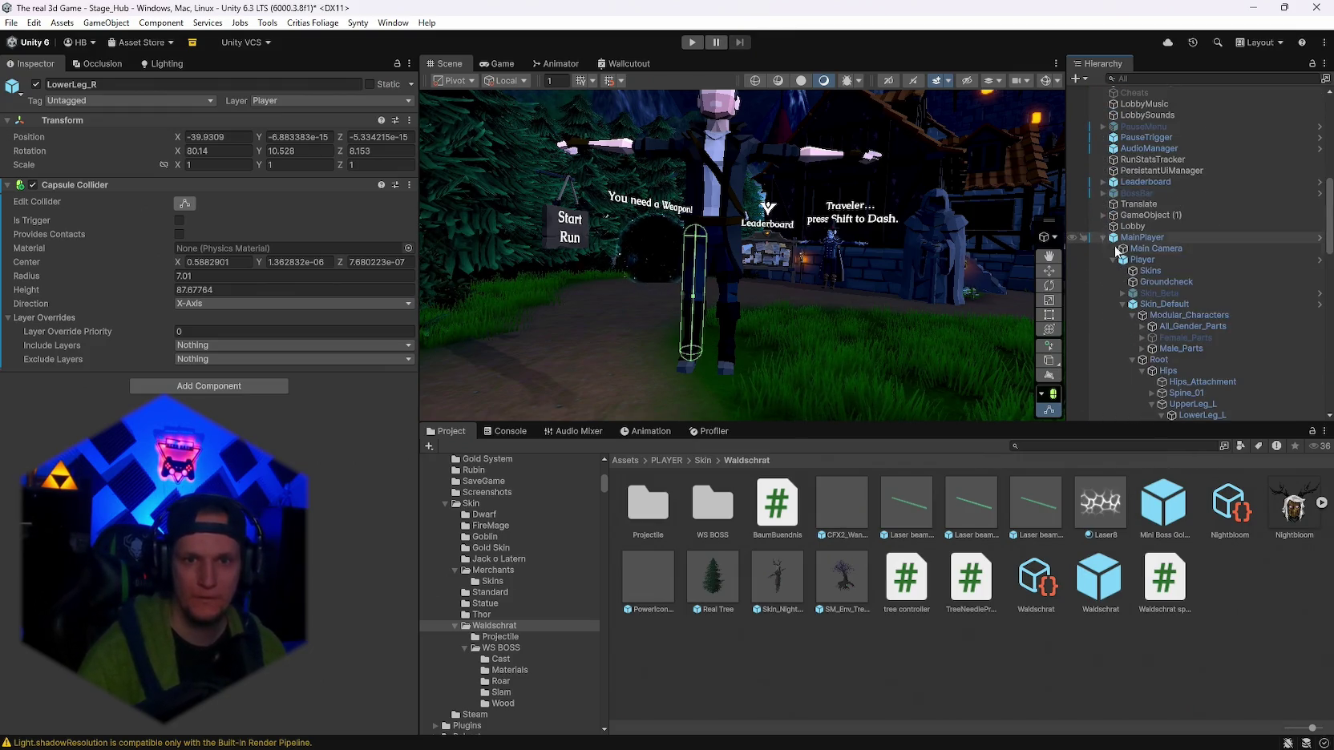
left_click(1120, 304)
left_click(1148, 303)
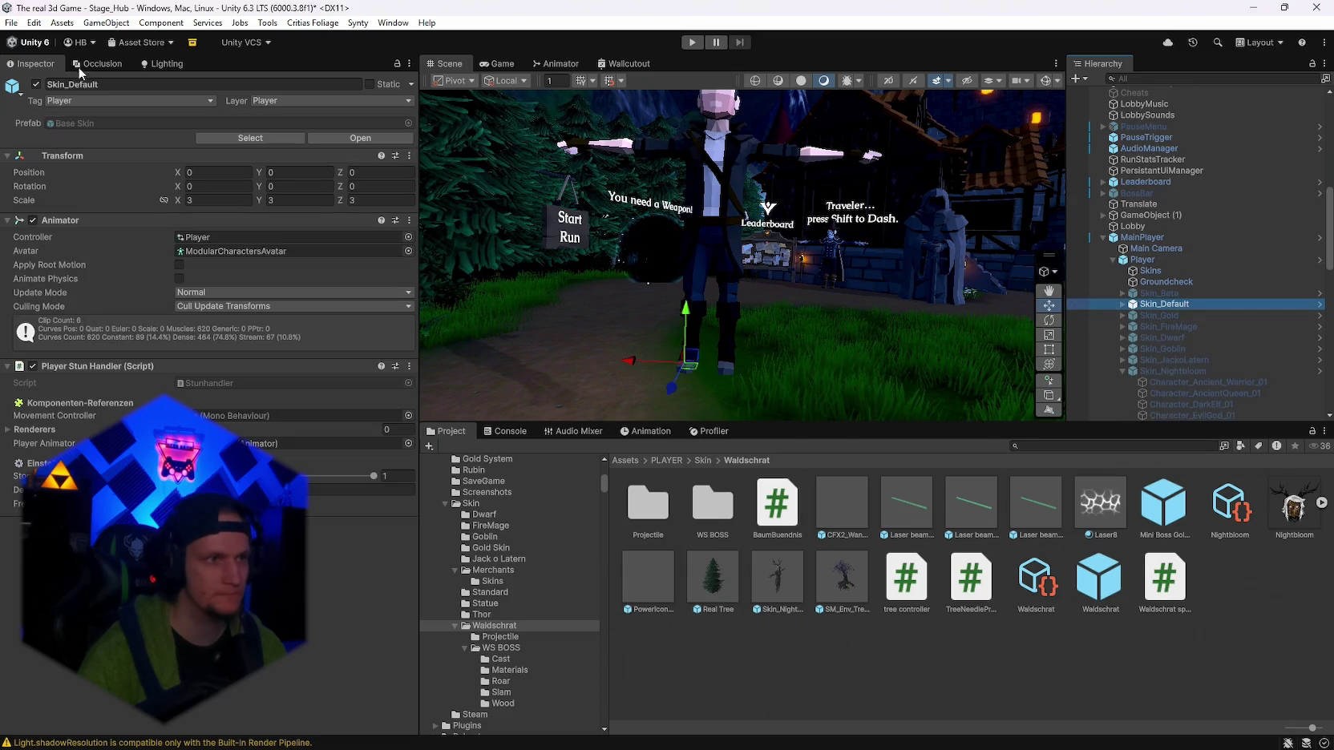
left_click(36, 85)
left_click(1147, 319)
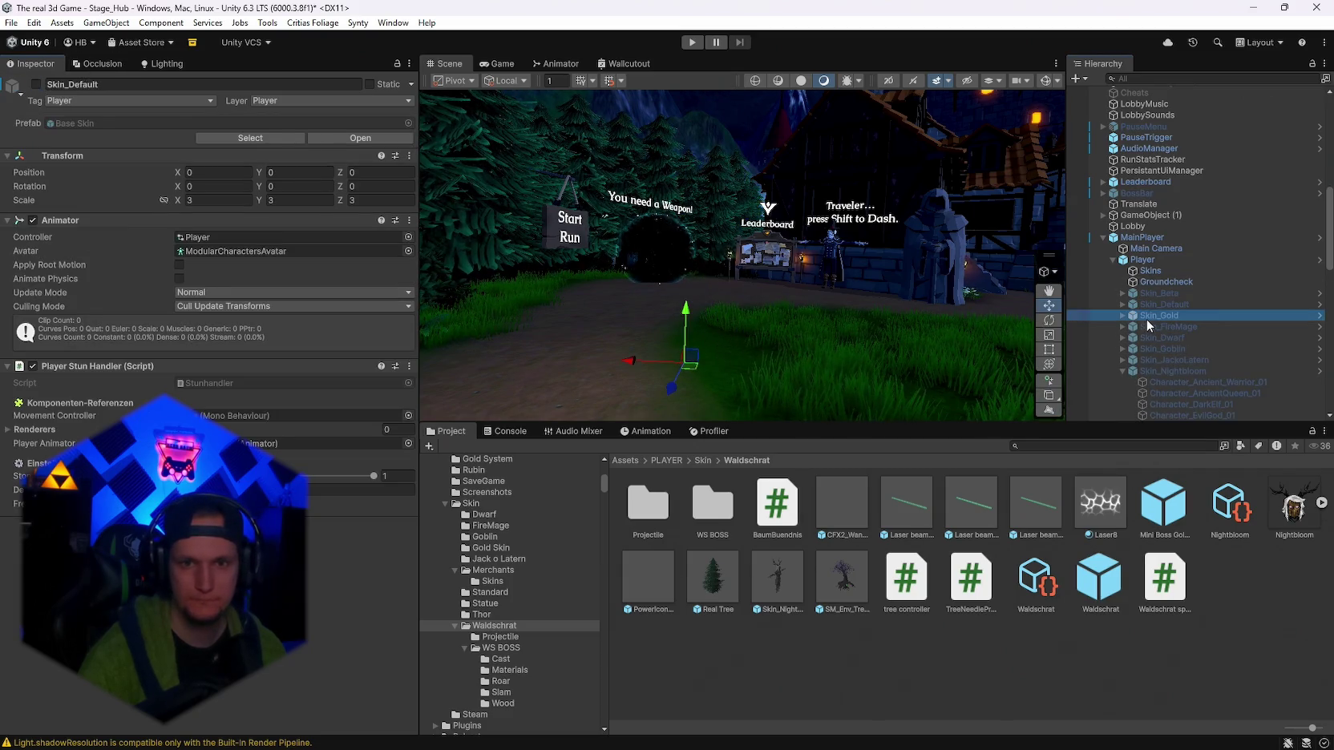
left_click(36, 84)
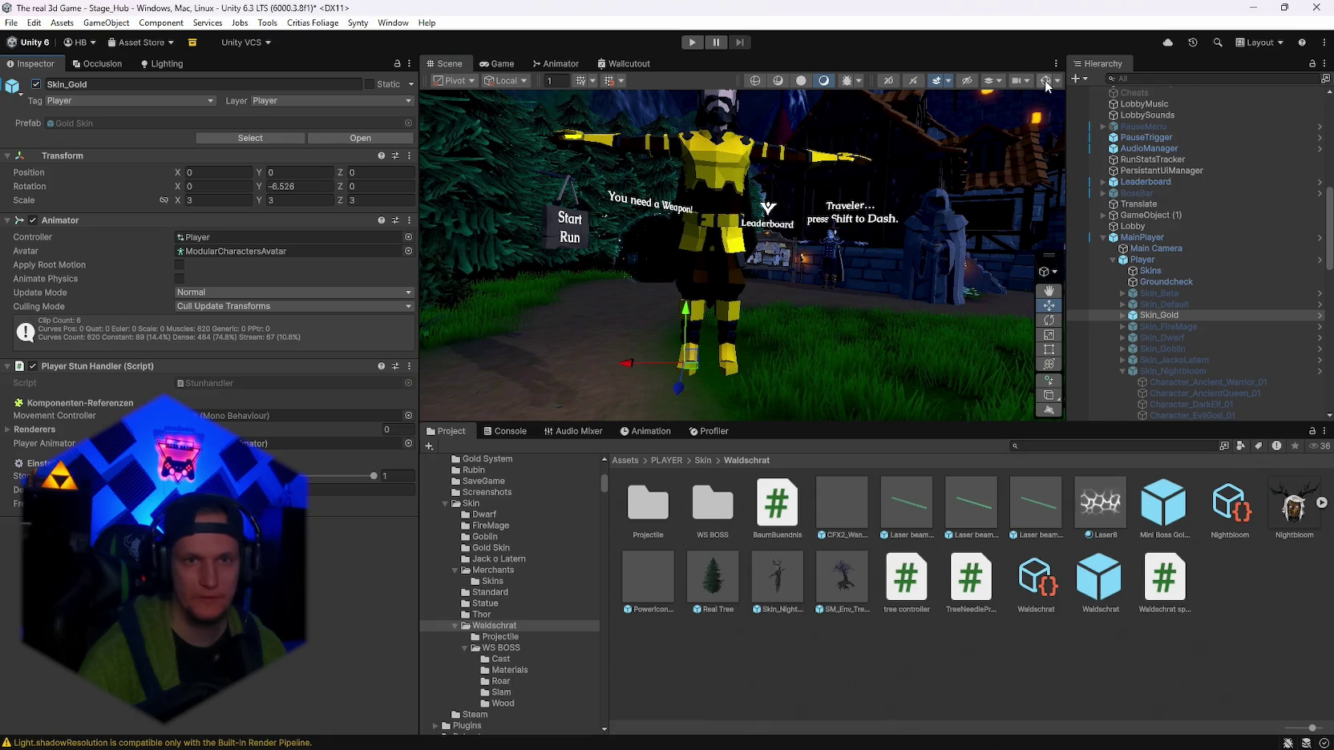
Turn on Gizmos and expand Skin_Gold down to its lower-leg bones.
left_click(1045, 82)
left_click(1122, 315)
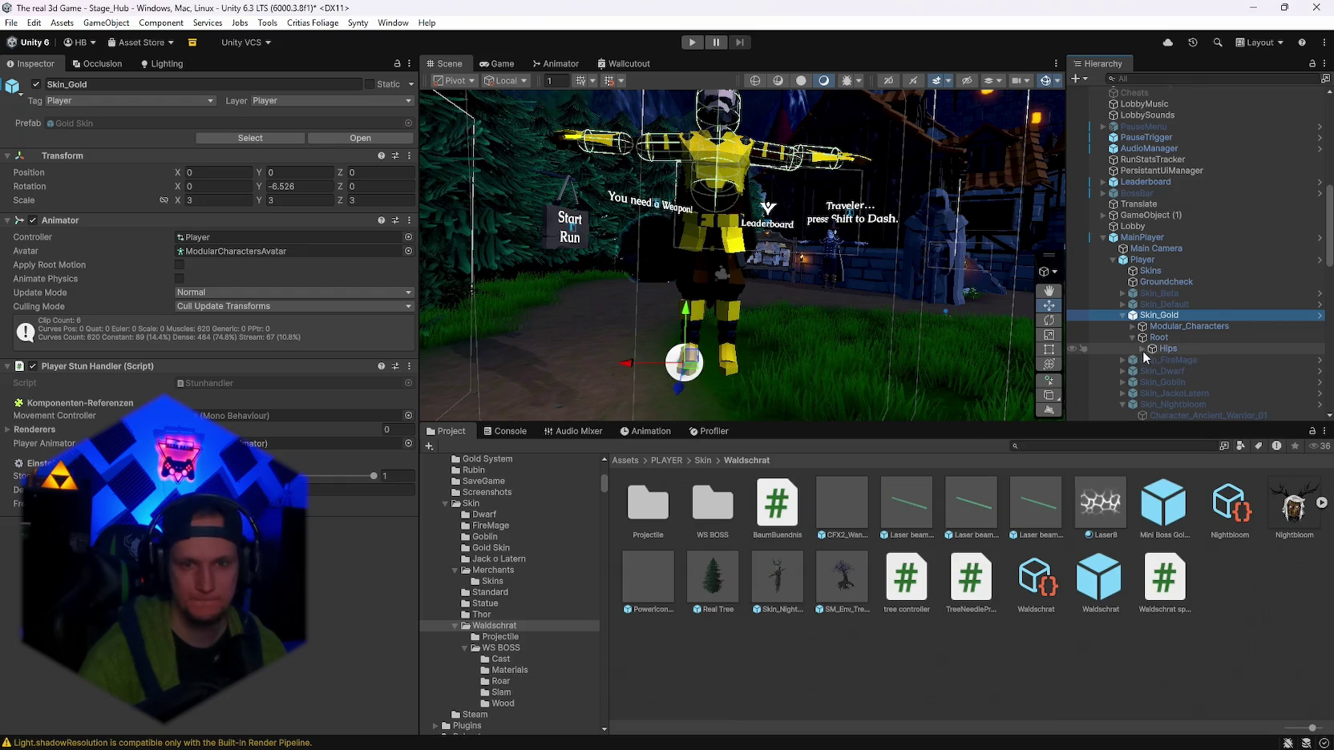
left_click(1142, 348)
left_click(1151, 382)
left_click(1152, 405)
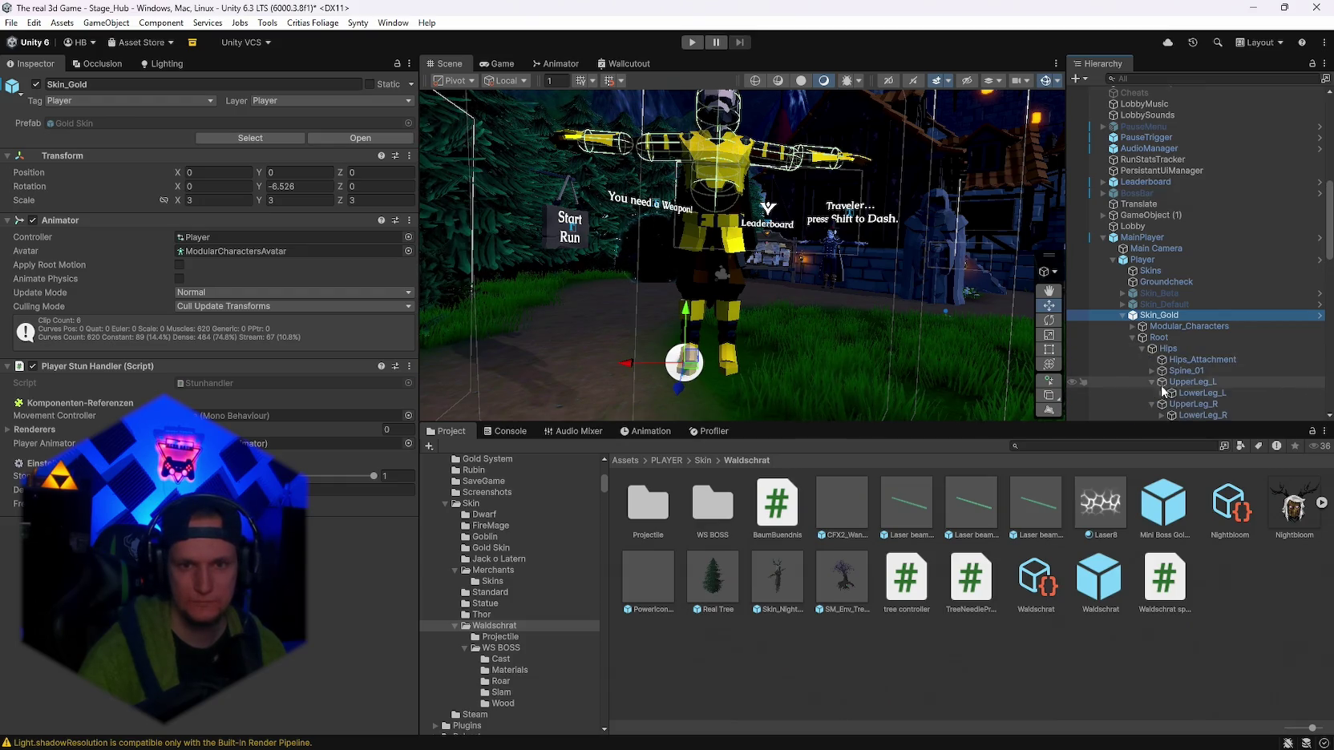
Paste the capsule collider as new onto the Gold skin's LowerLeg_L and LowerLeg_R.
left_click(1195, 393)
right_click(48, 120)
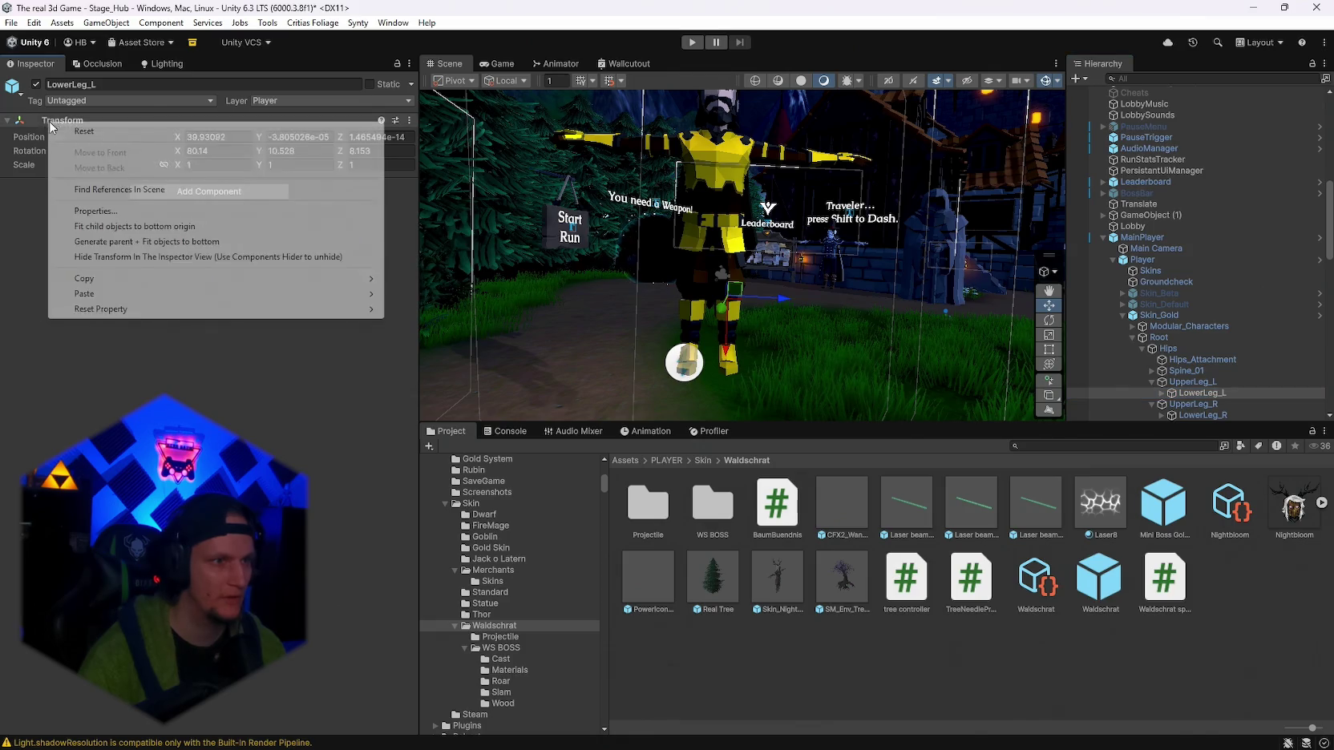
mouse_move(112, 293)
left_click(409, 368)
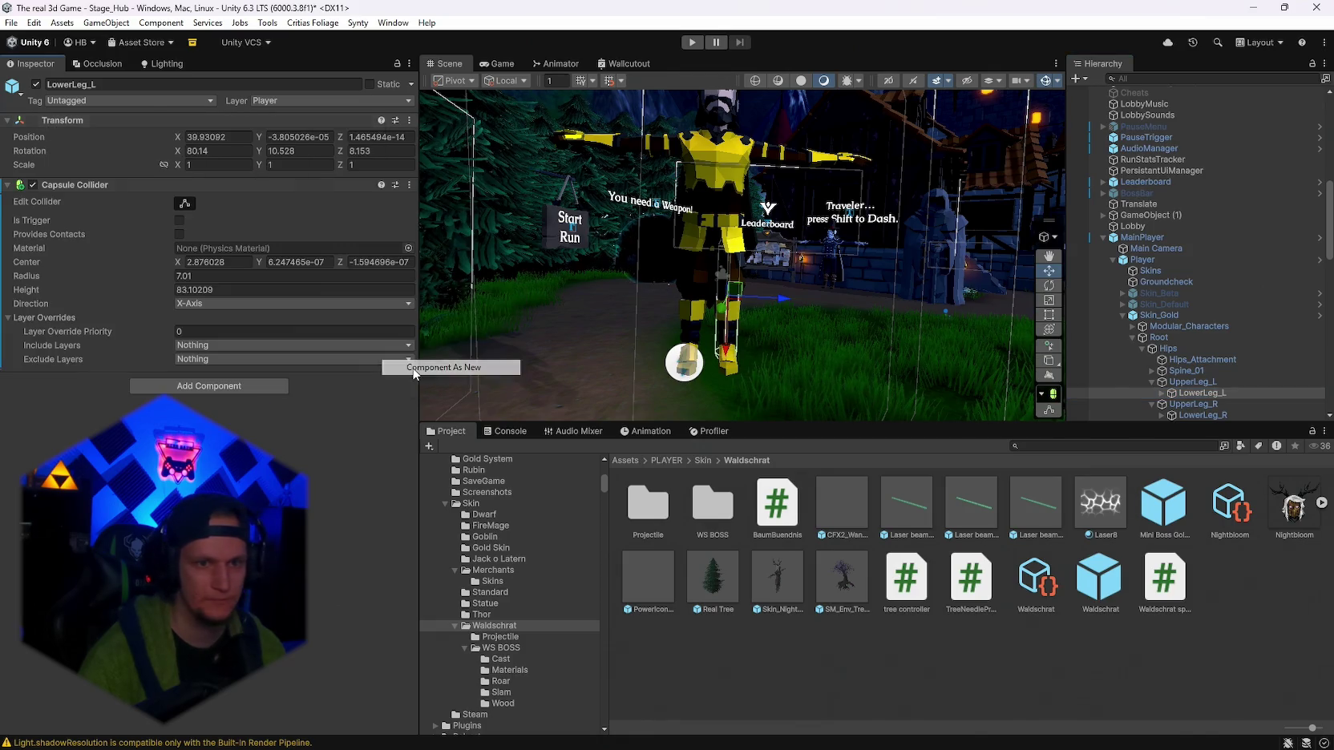
left_click(1188, 416)
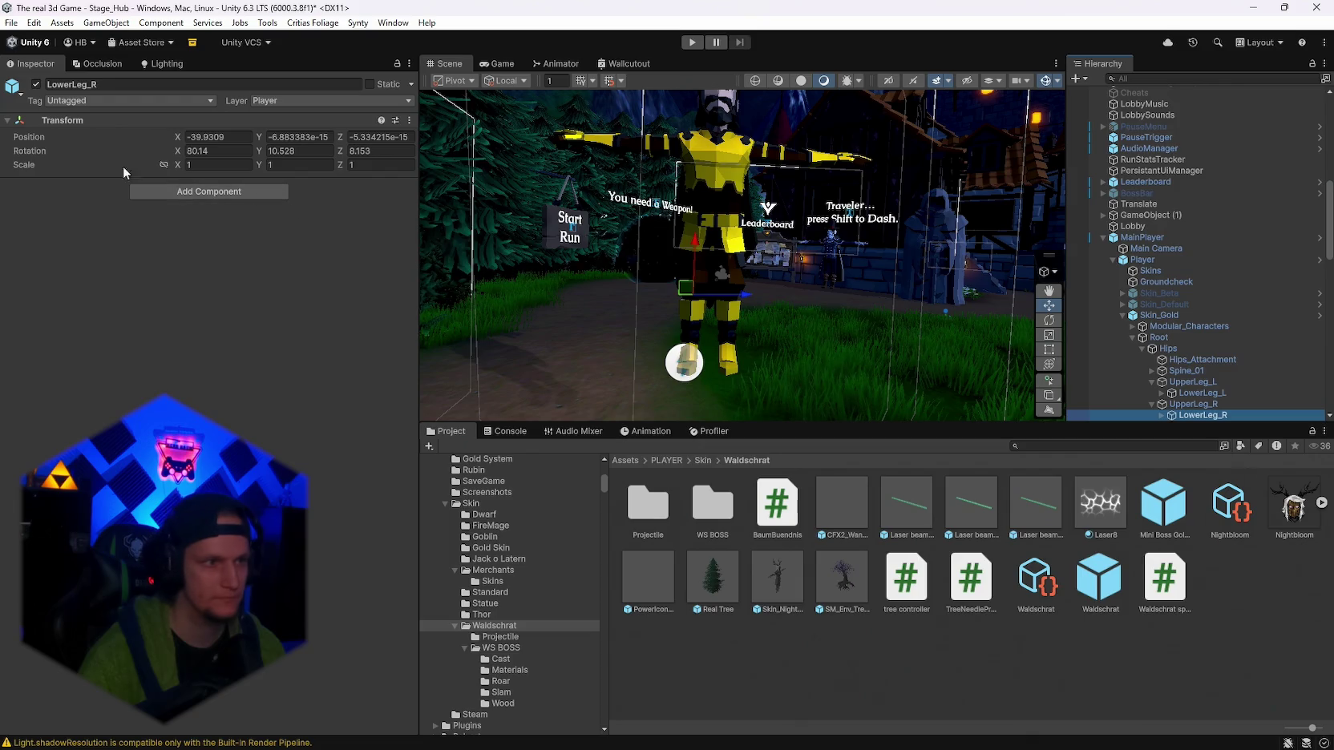
right_click(54, 118)
mouse_move(126, 290)
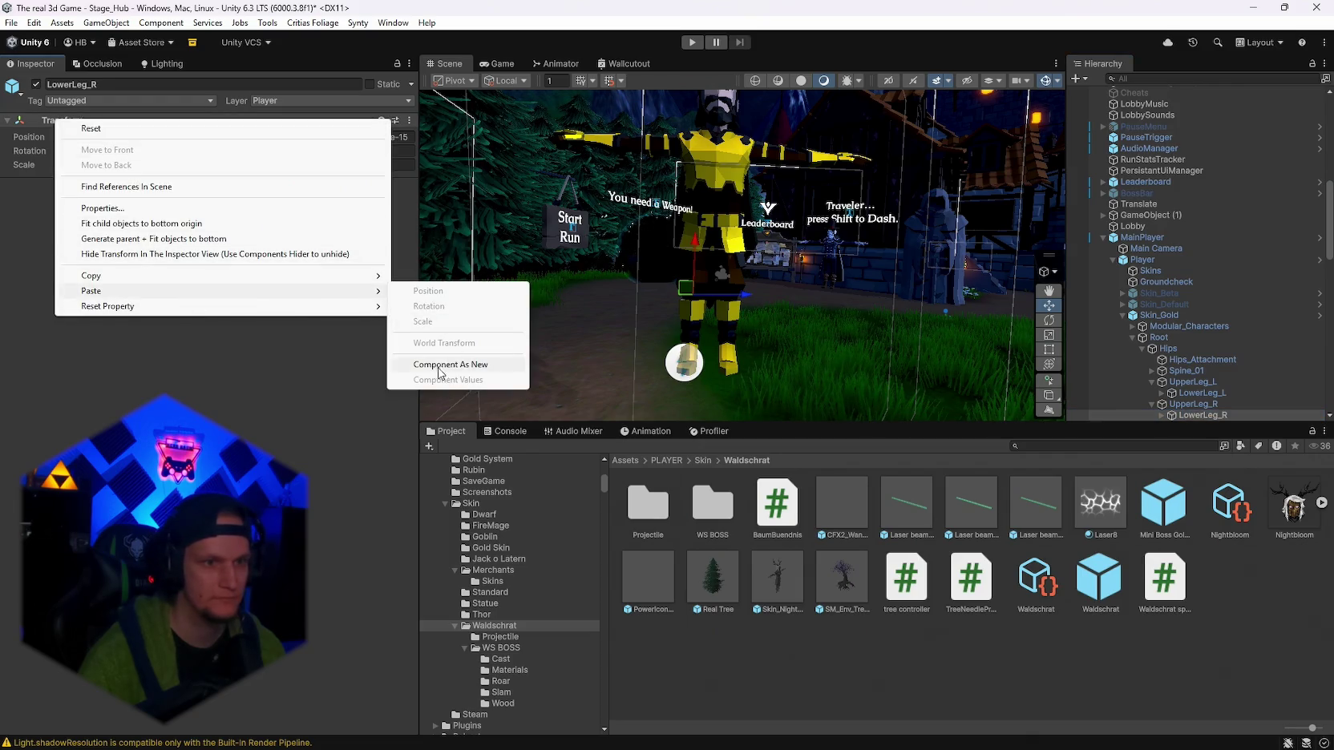
left_click(441, 362)
Resize the Gold skin's leg colliders to fit its shins, left one to height 67.36918.
mouse_move(573, 436)
left_mouse_down()
mouse_move(817, 445)
mouse_move(870, 435)
mouse_move(895, 398)
mouse_move(481, 265)
mouse_move(211, 234)
left_mouse_up()
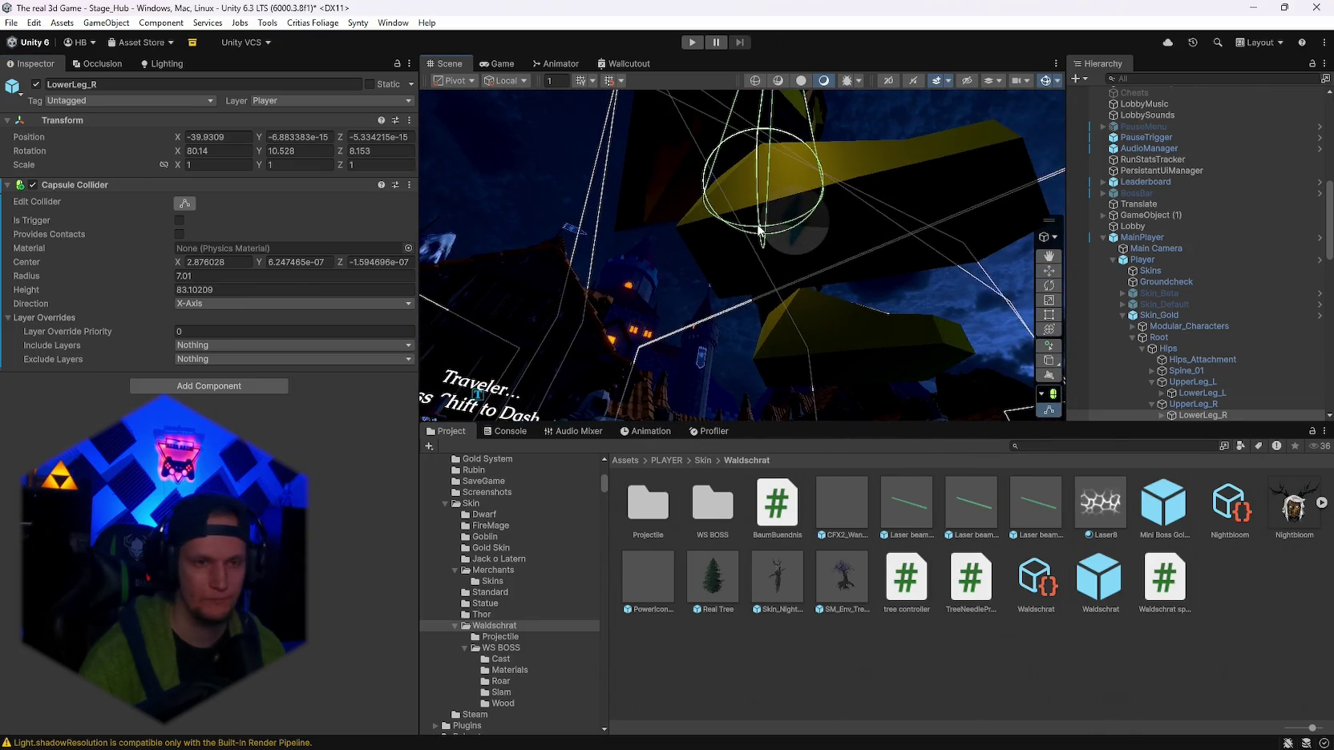
left_click_drag(760, 231, 785, 294)
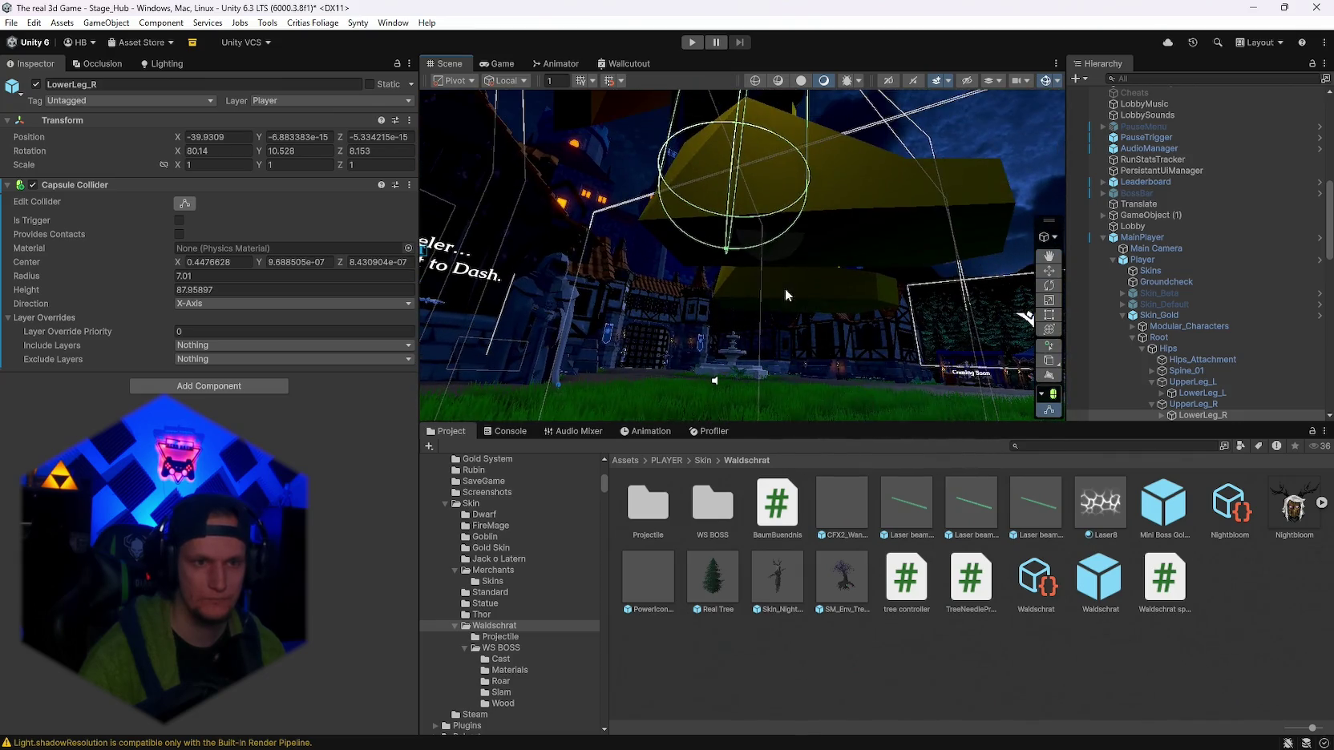
left_click_drag(723, 255, 725, 260)
mouse_move(724, 260)
left_mouse_down()
mouse_move(718, 376)
mouse_move(789, 291)
mouse_move(840, 296)
mouse_move(905, 256)
mouse_move(654, 375)
mouse_move(823, 359)
left_mouse_up()
mouse_move(674, 282)
left_mouse_down()
mouse_move(645, 316)
mouse_move(1026, 353)
left_mouse_up()
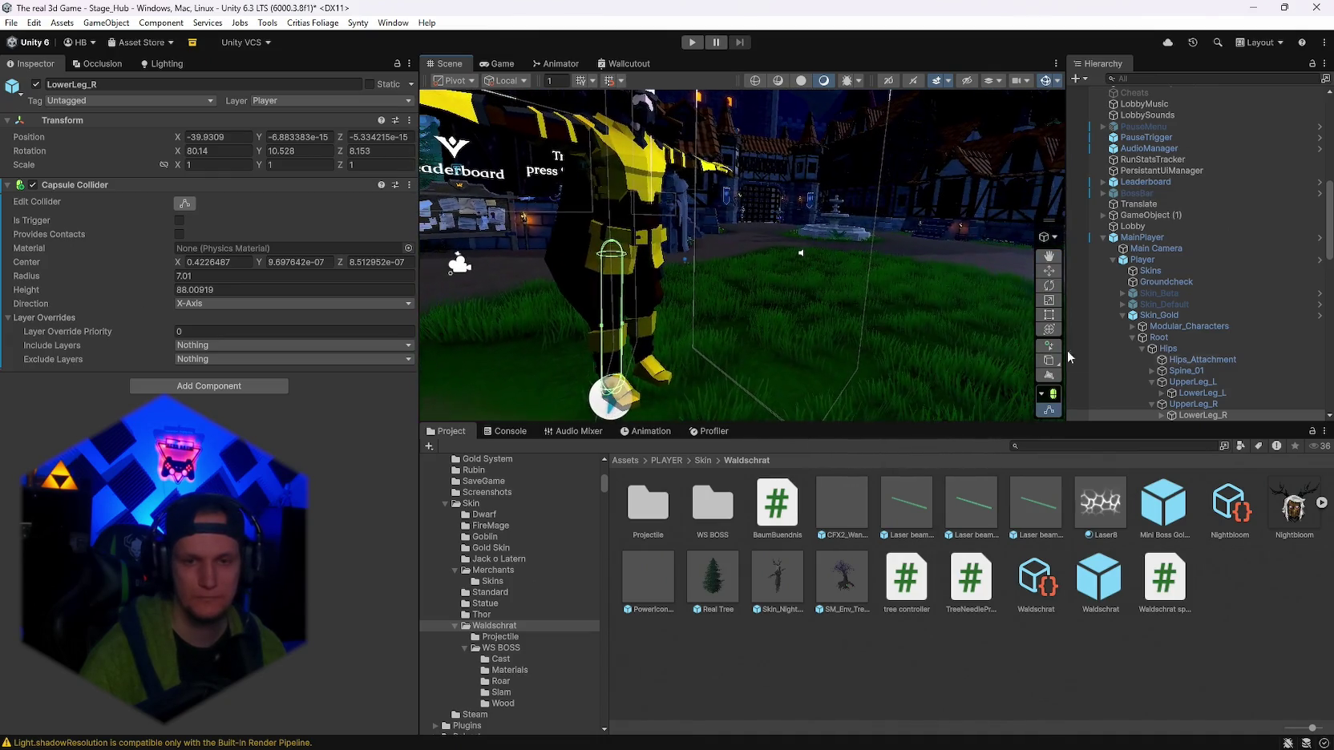
mouse_move(689, 264)
left_mouse_down()
mouse_move(706, 267)
mouse_move(644, 247)
mouse_move(645, 273)
left_mouse_up()
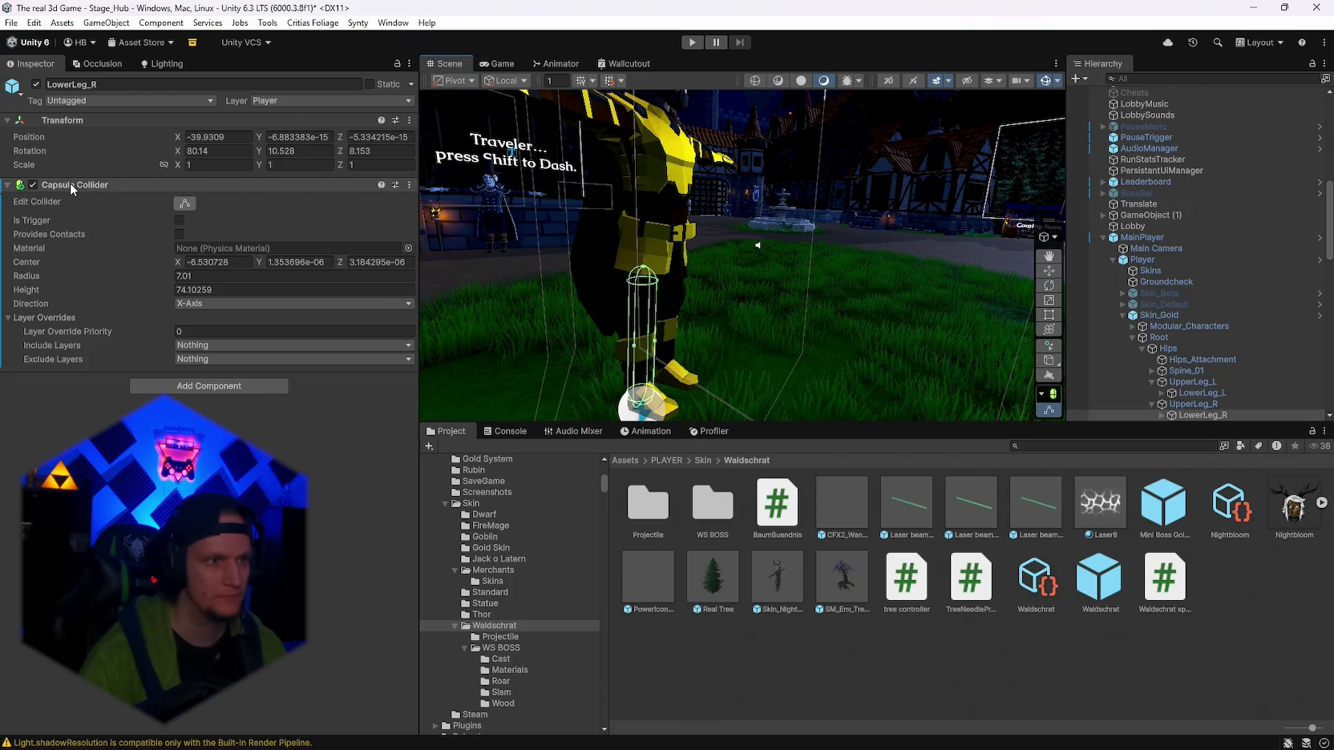
Copy the Gold skin's LowerLeg_L capsule collider component.
left_click(1199, 392)
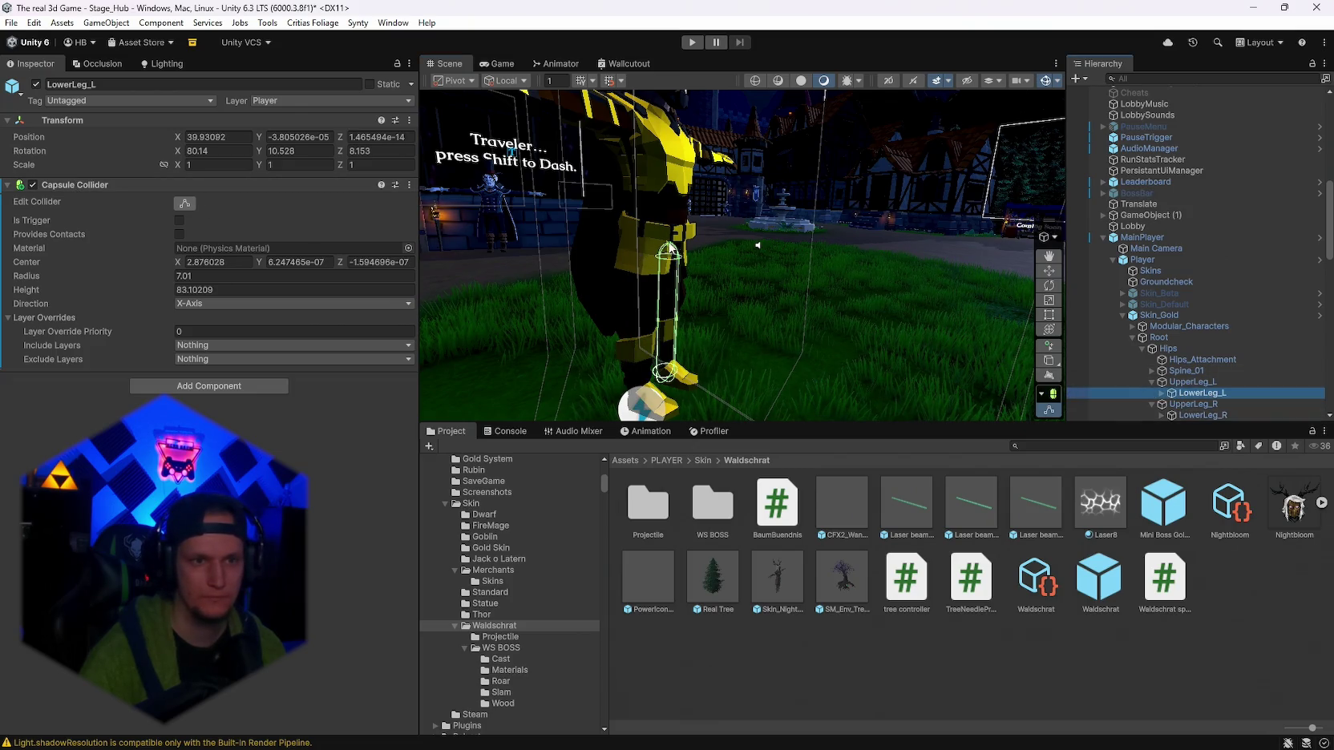
right_click(61, 183)
left_click(112, 303)
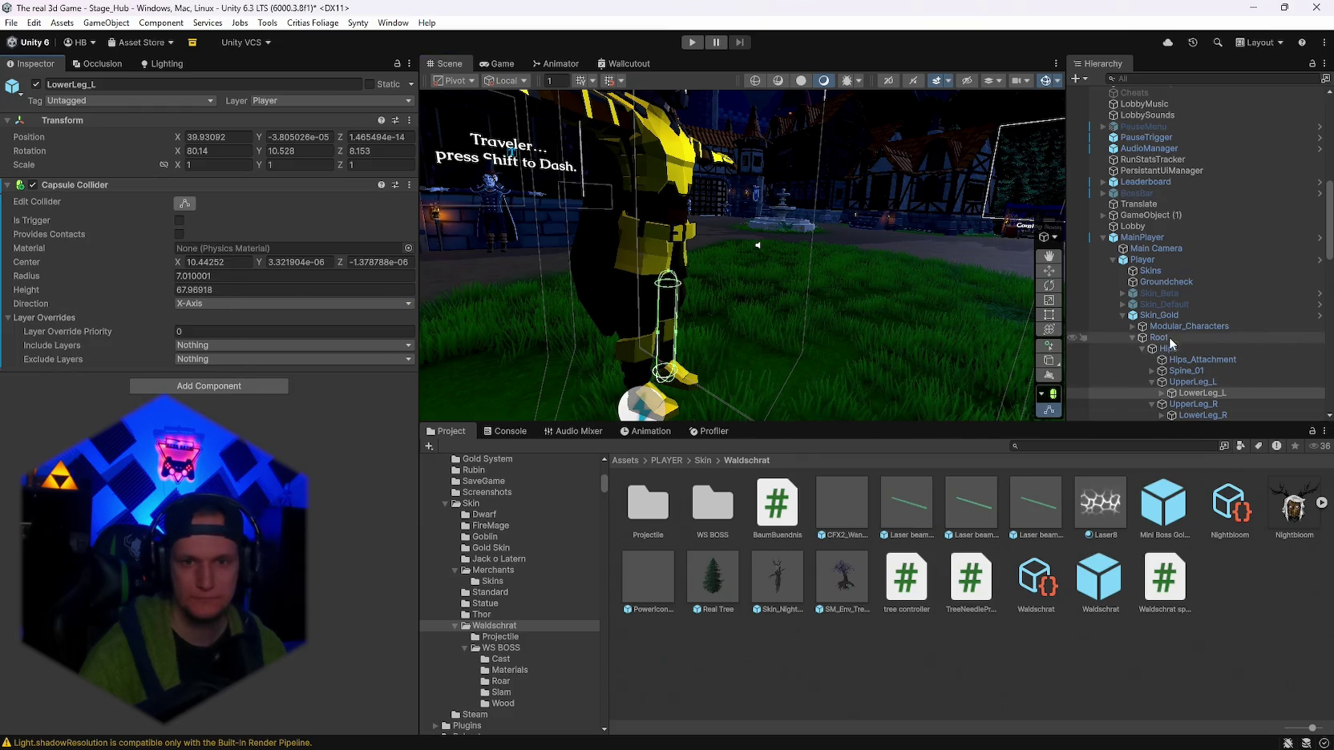
left_click(1122, 315)
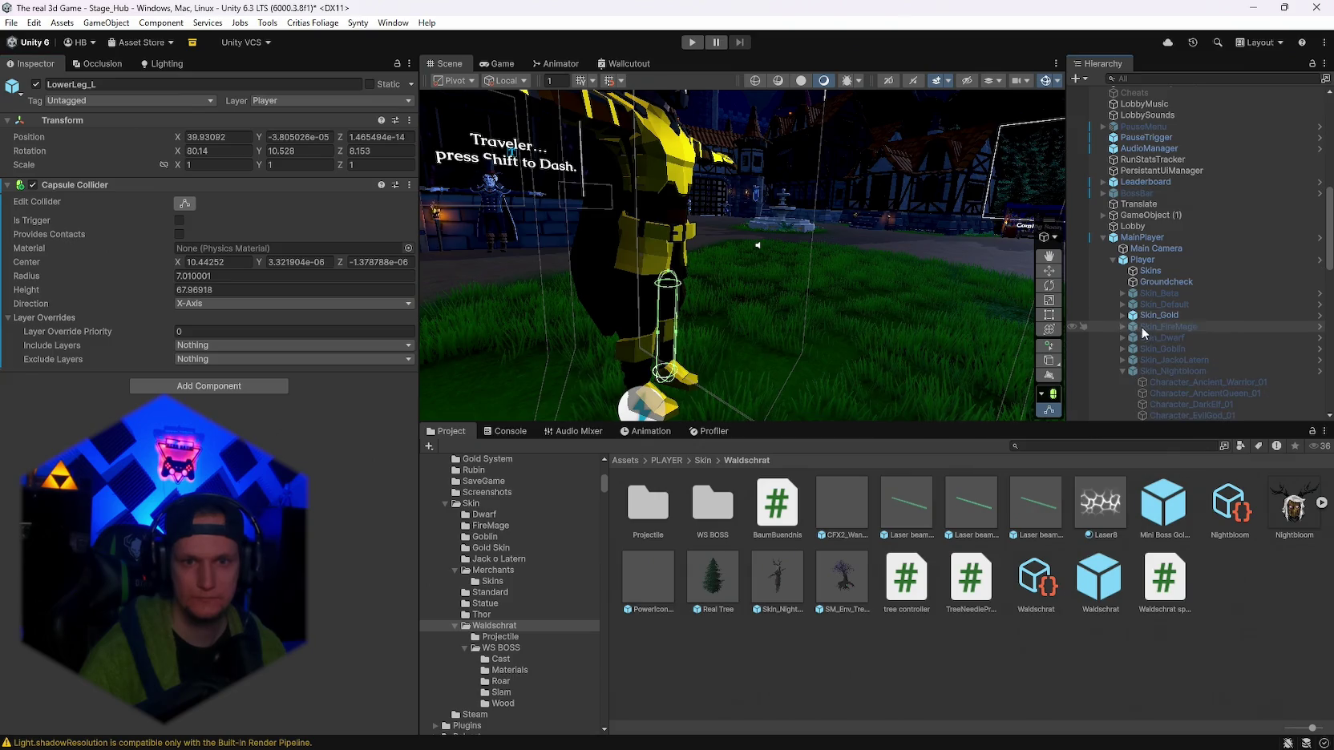
Activate the Skin_FireMage object.
left_click(1154, 315)
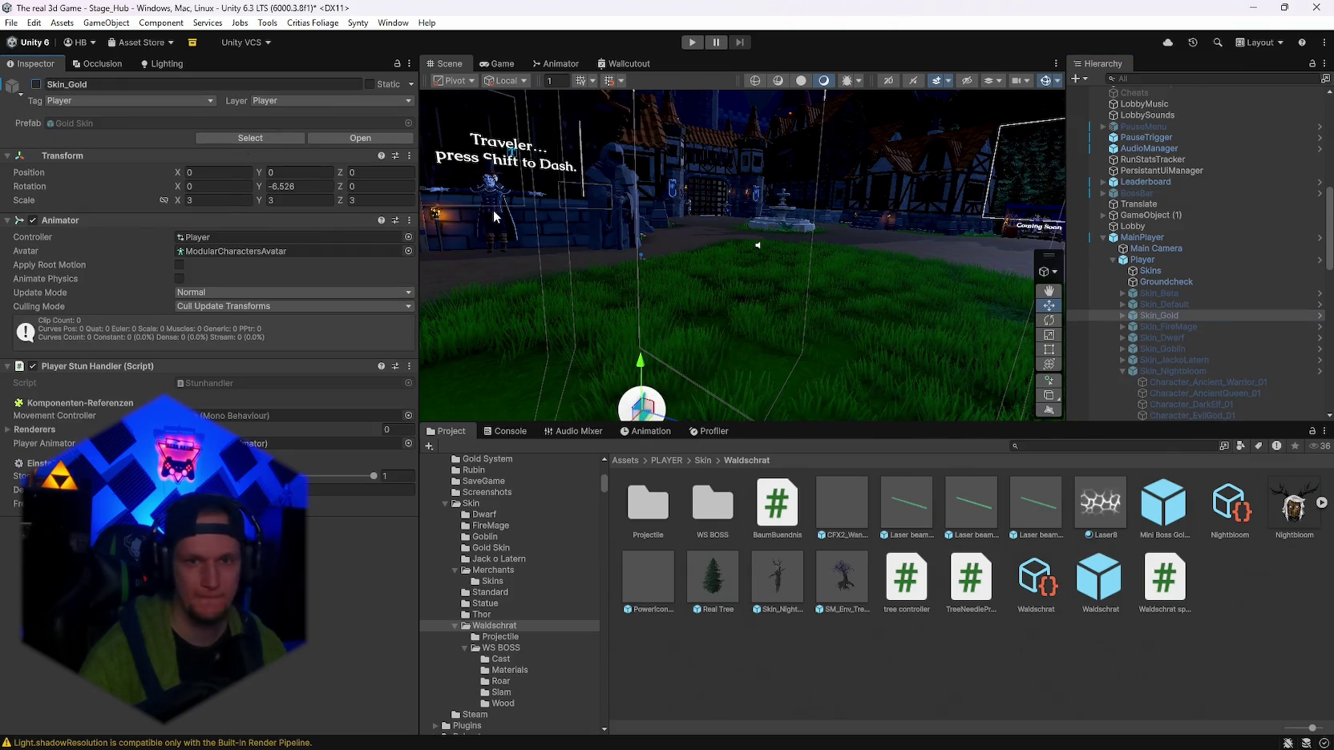
left_click(1168, 326)
left_click(36, 84)
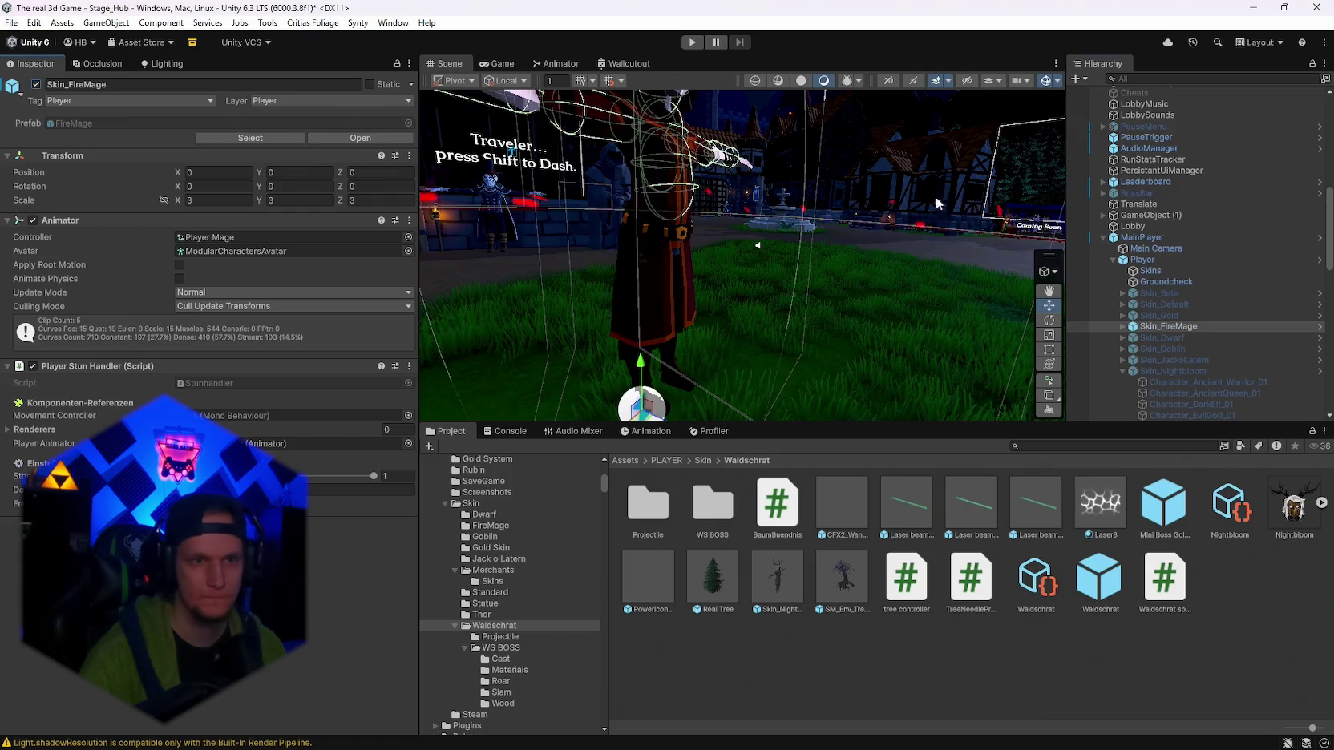
mouse_move(721, 352)
left_mouse_down()
mouse_move(772, 372)
mouse_move(1008, 249)
left_mouse_up()
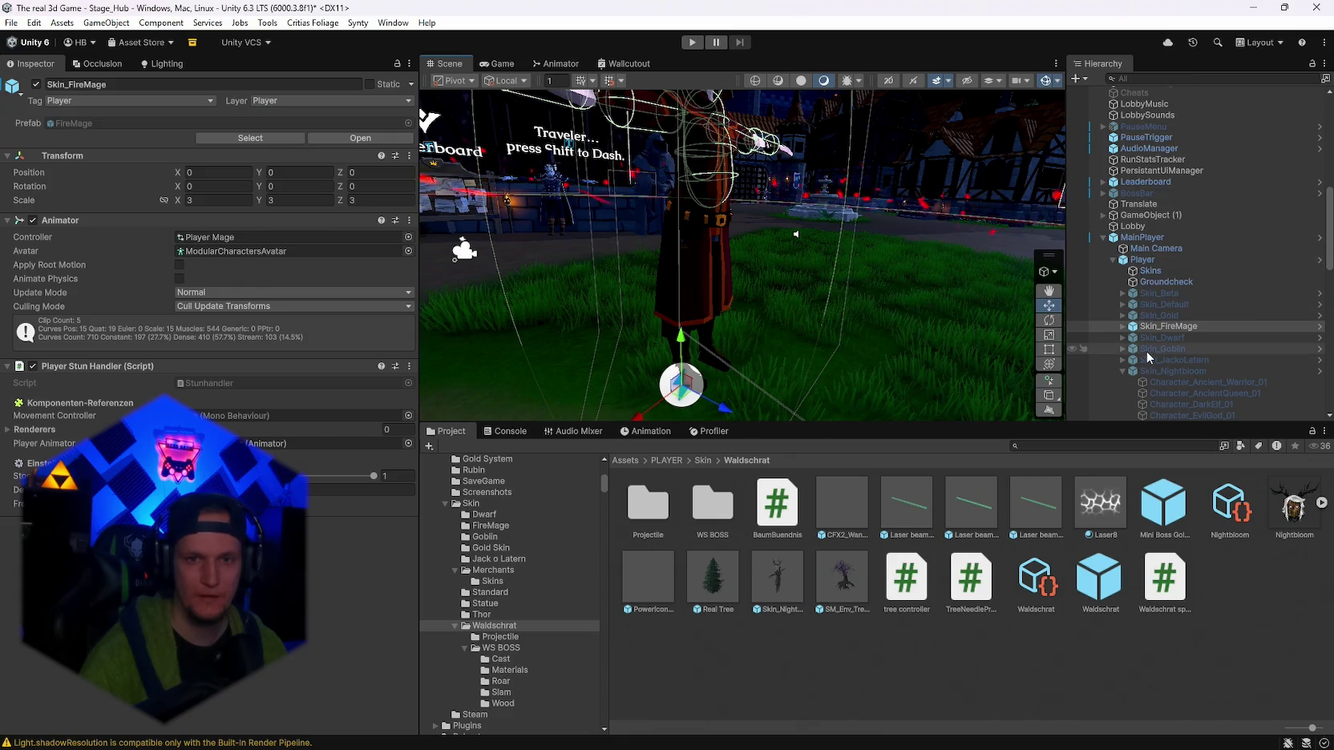
Paste the copied capsule collider as new onto FireMage's LowerLeg_L.
left_click(1122, 327)
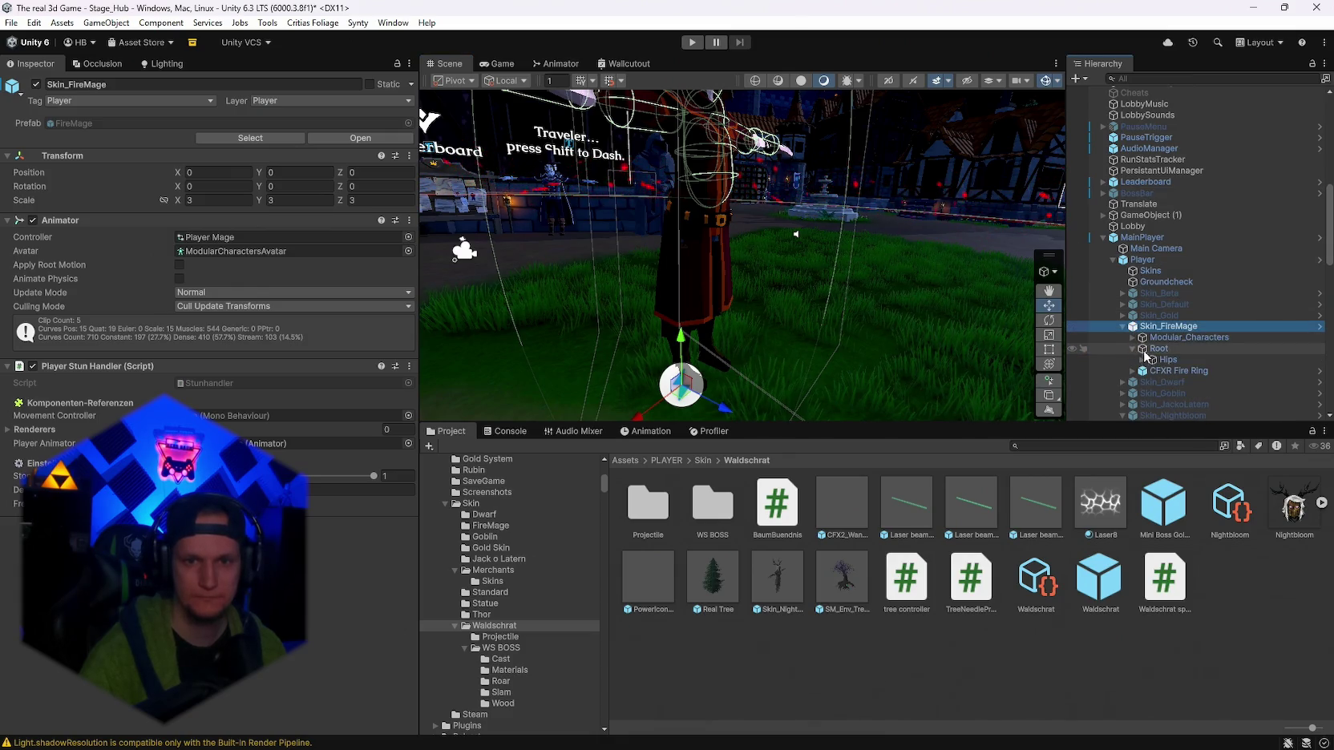
left_click(1142, 359)
left_click(1152, 393)
scroll(1157, 392, "down", 3)
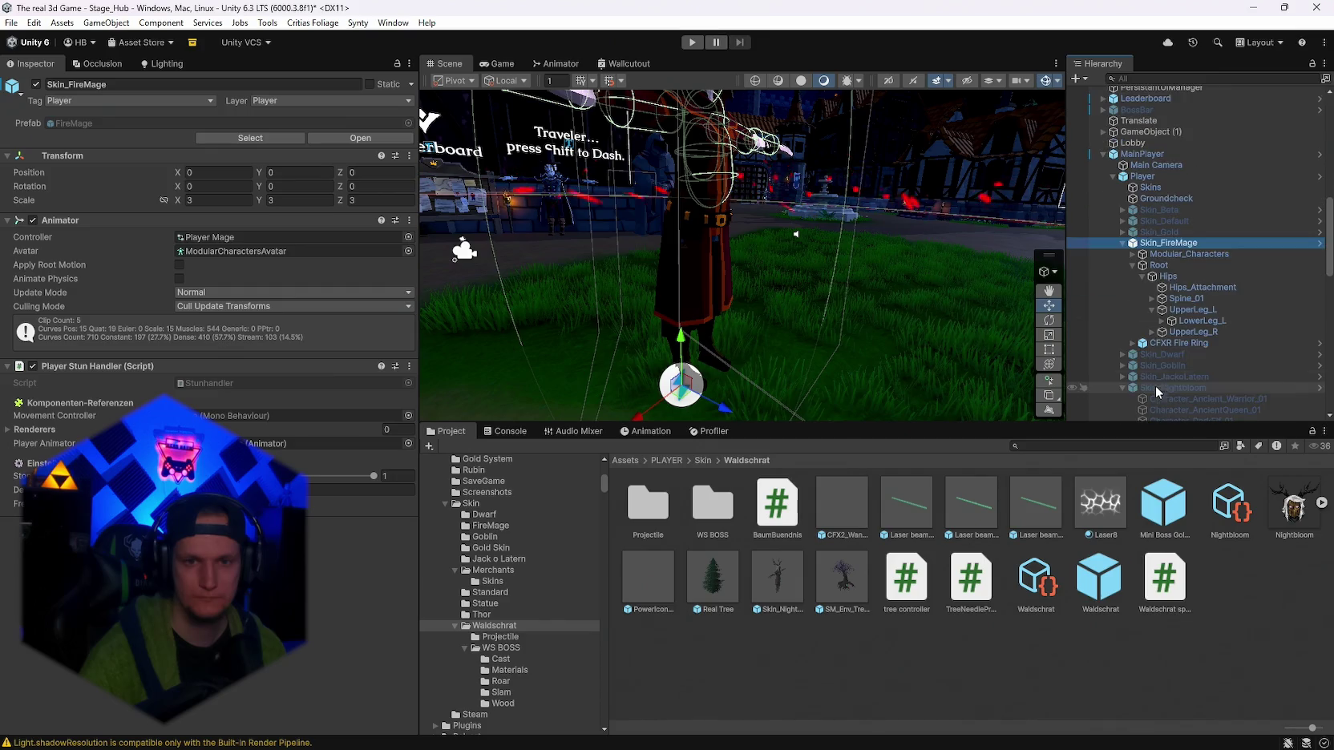
right_click(1194, 320)
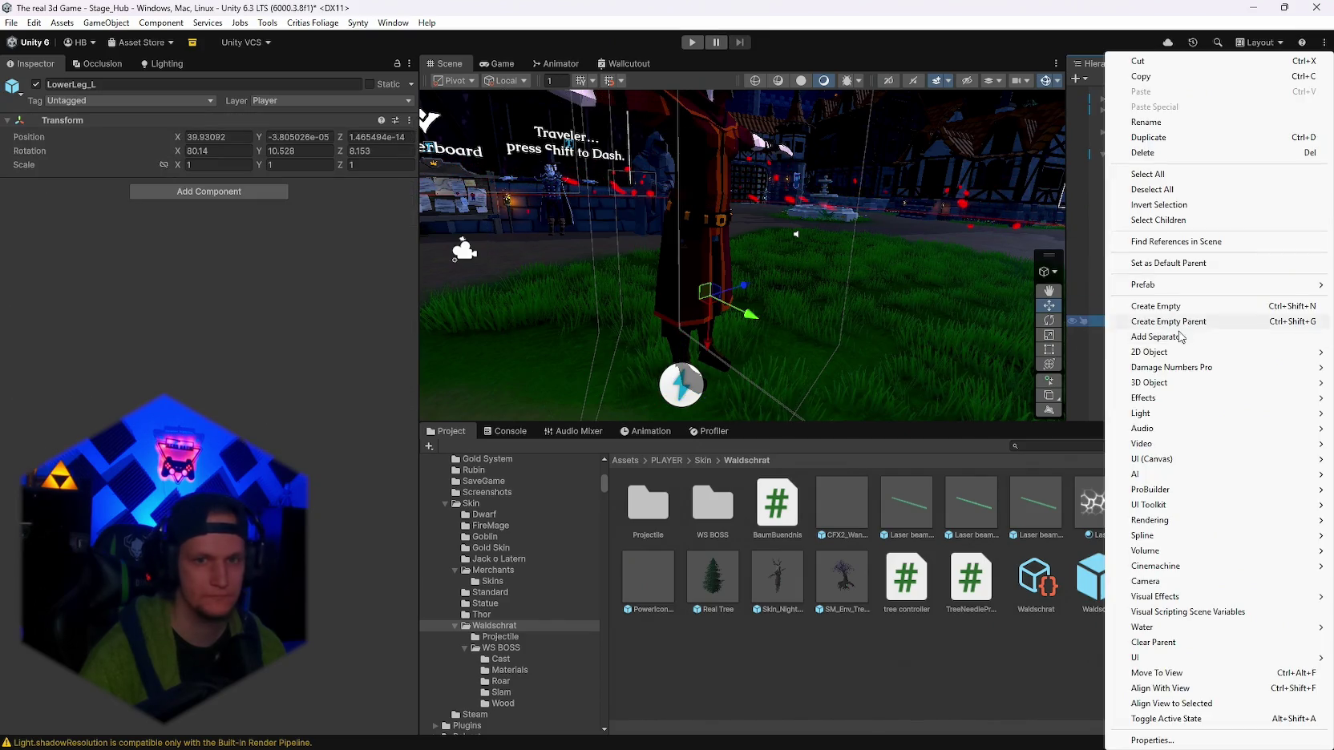
right_click(58, 126)
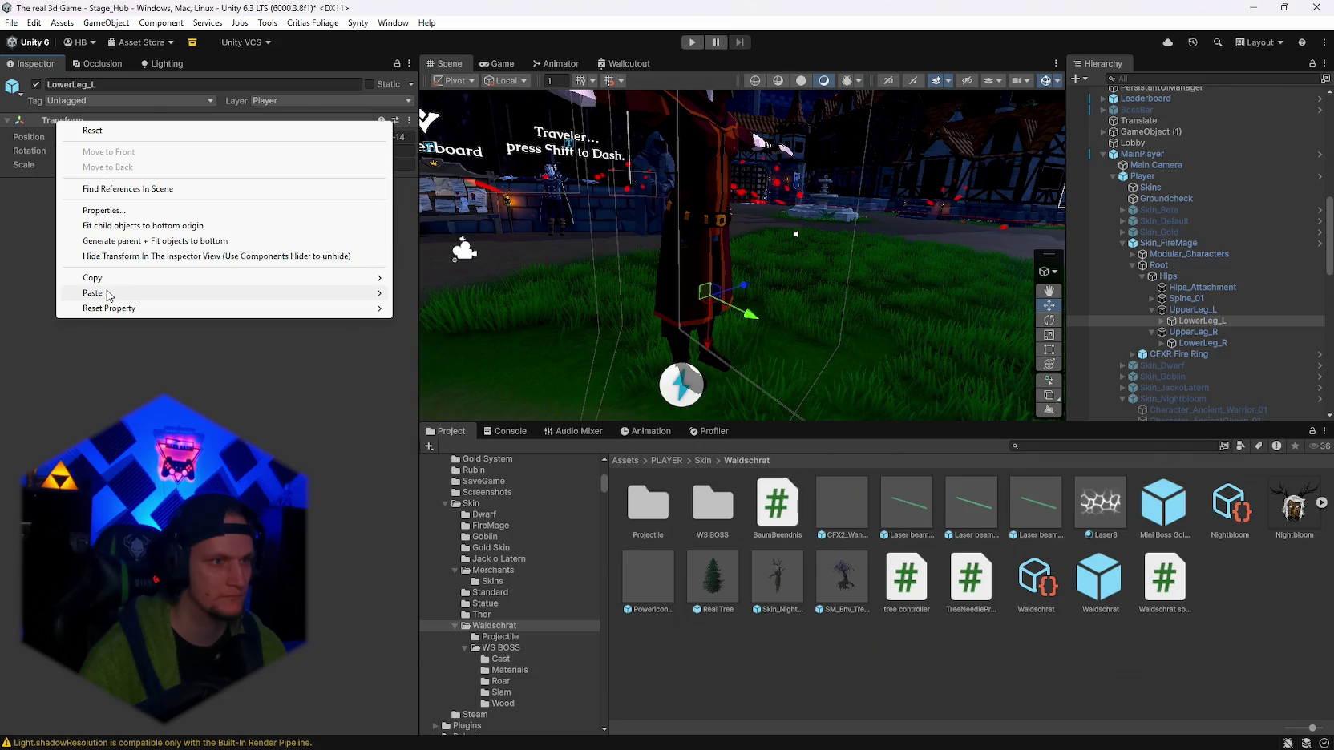
mouse_move(90, 292)
left_click(459, 367)
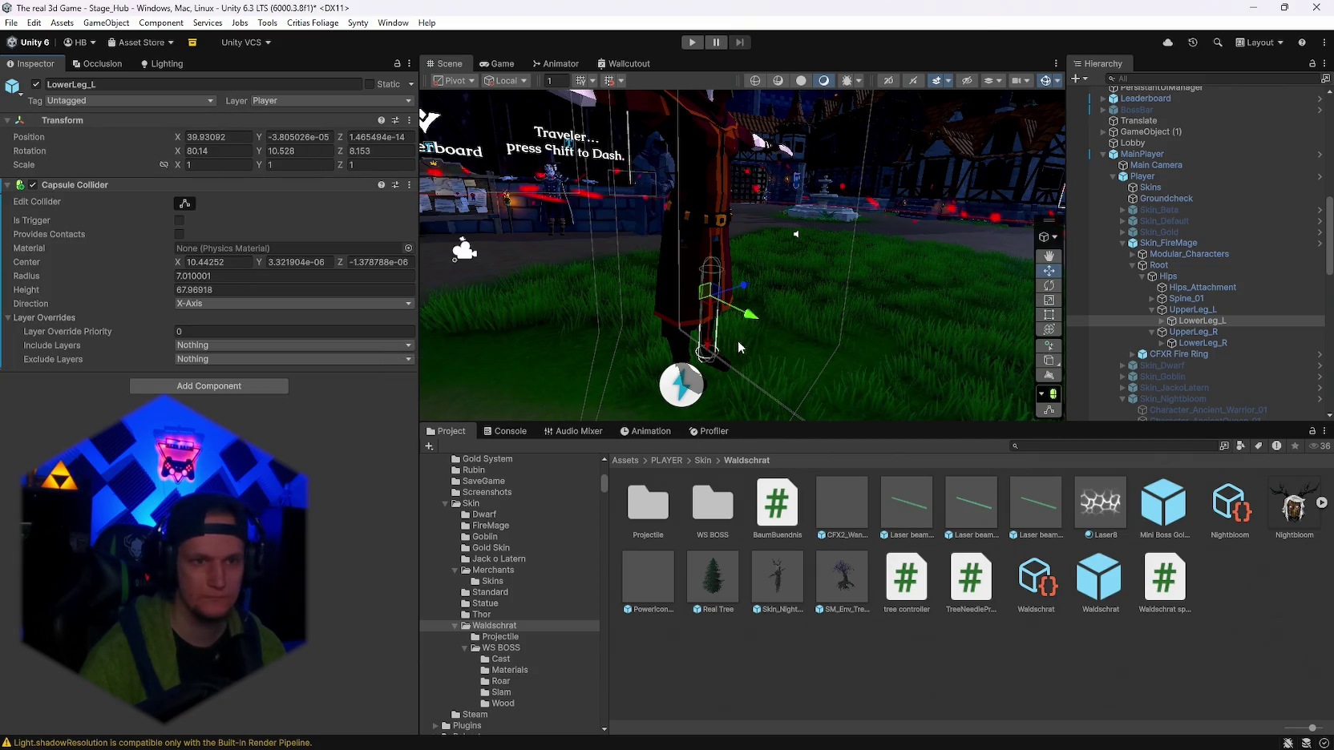
Paste the collider onto FireMage's LowerLeg_R and stretch it to height 72.54657, centre X -6.968524.
left_click(1200, 344)
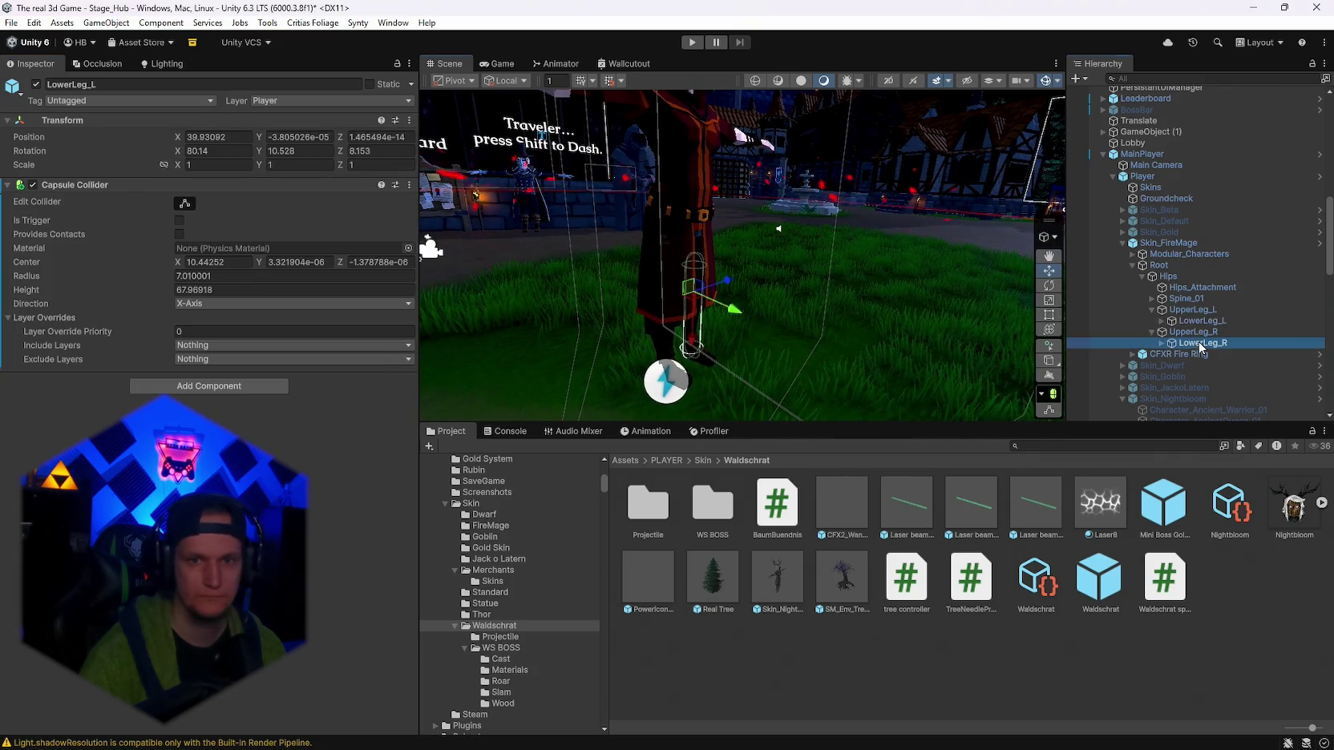
right_click(64, 119)
mouse_move(142, 288)
left_click(461, 360)
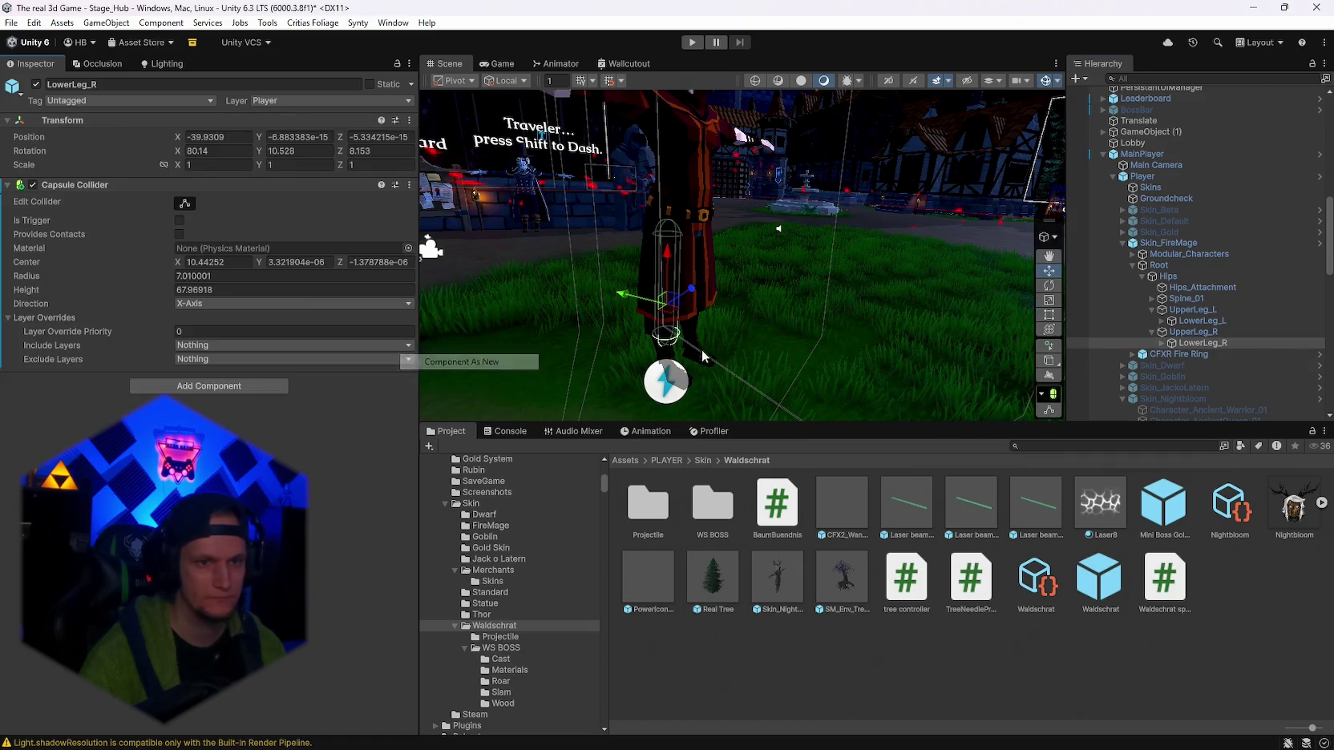
mouse_move(609, 337)
left_mouse_down()
mouse_move(704, 312)
mouse_move(675, 185)
left_mouse_up()
left_click(1049, 410)
mouse_move(809, 178)
left_mouse_down()
mouse_move(817, 268)
mouse_move(877, 376)
mouse_move(688, 333)
mouse_move(789, 362)
left_mouse_up()
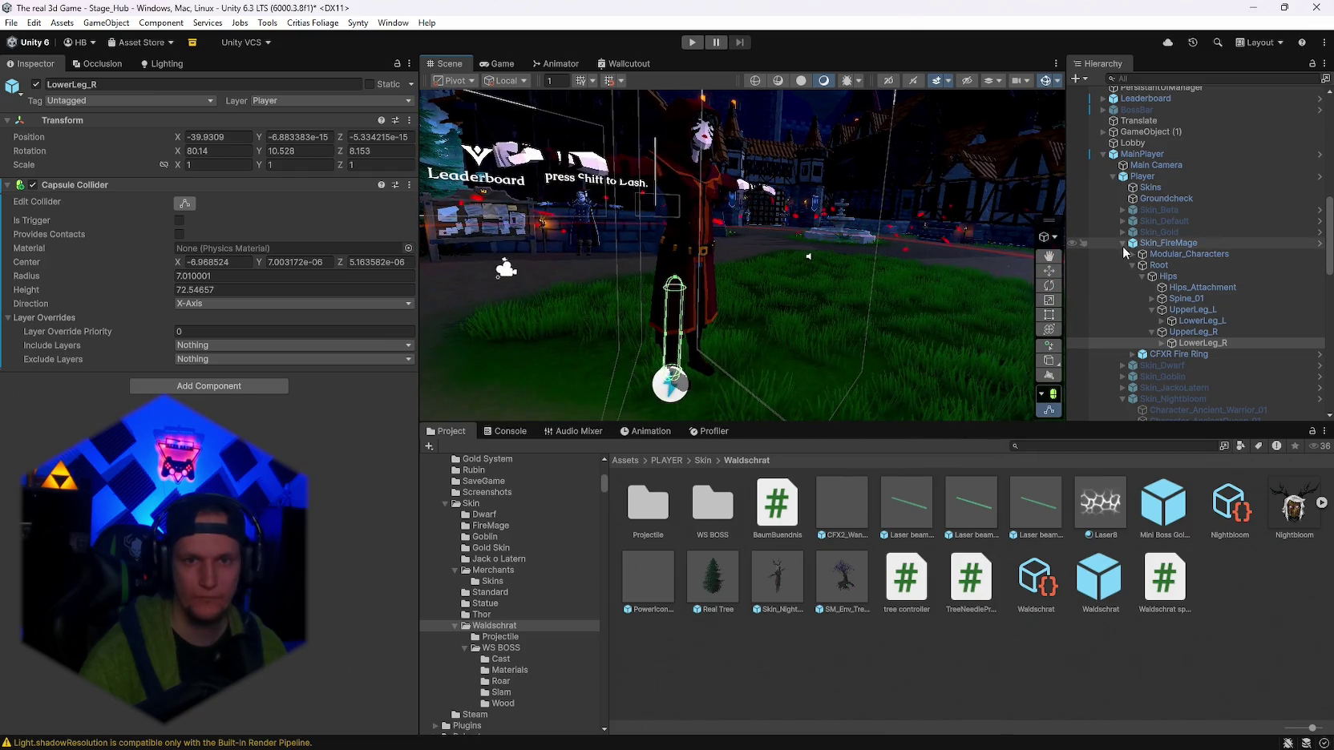
left_click(1121, 243)
Hide Skin_FireMage, briefly toggle Skin_Dwarf and Skin_Goblin, and show Skin_JackoLatern.
left_click(1154, 243)
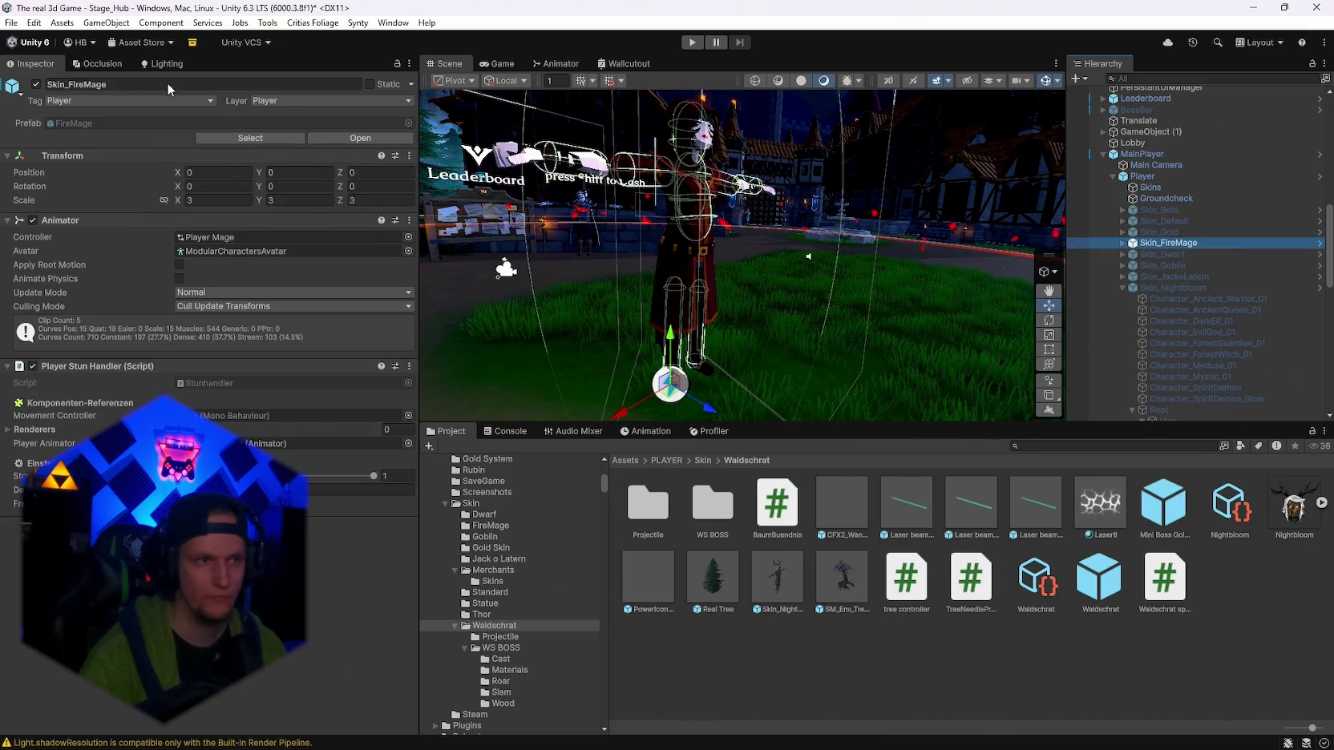
left_click(36, 85)
left_click(1157, 256)
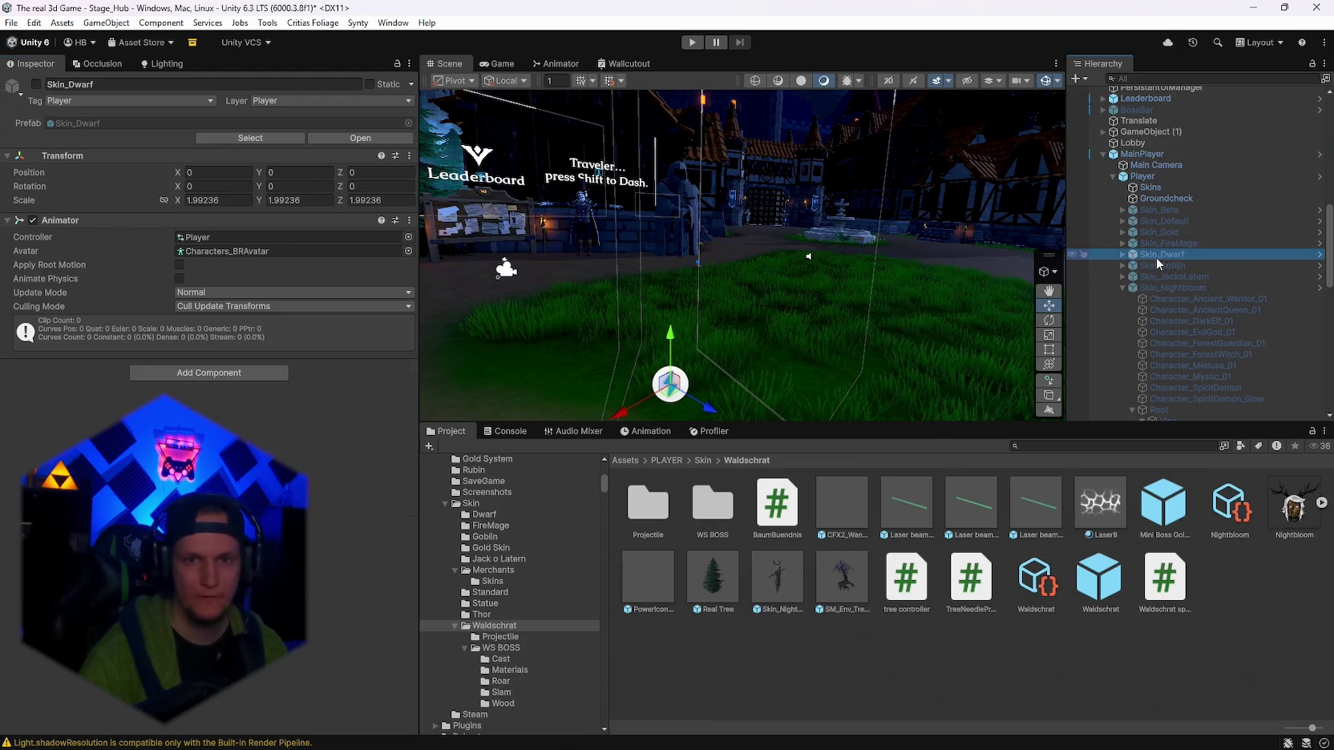
left_click(36, 85)
left_click(36, 85)
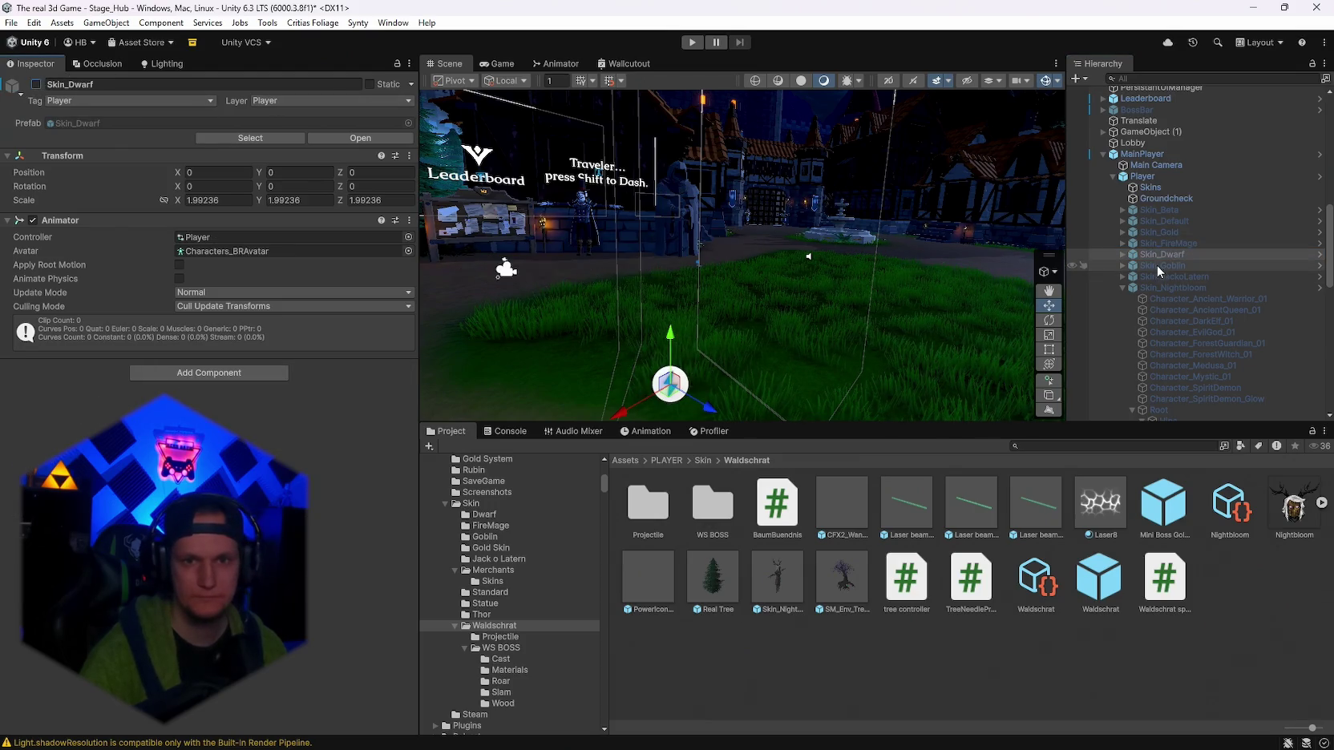
left_click(1157, 267)
left_click(36, 85)
left_click(36, 85)
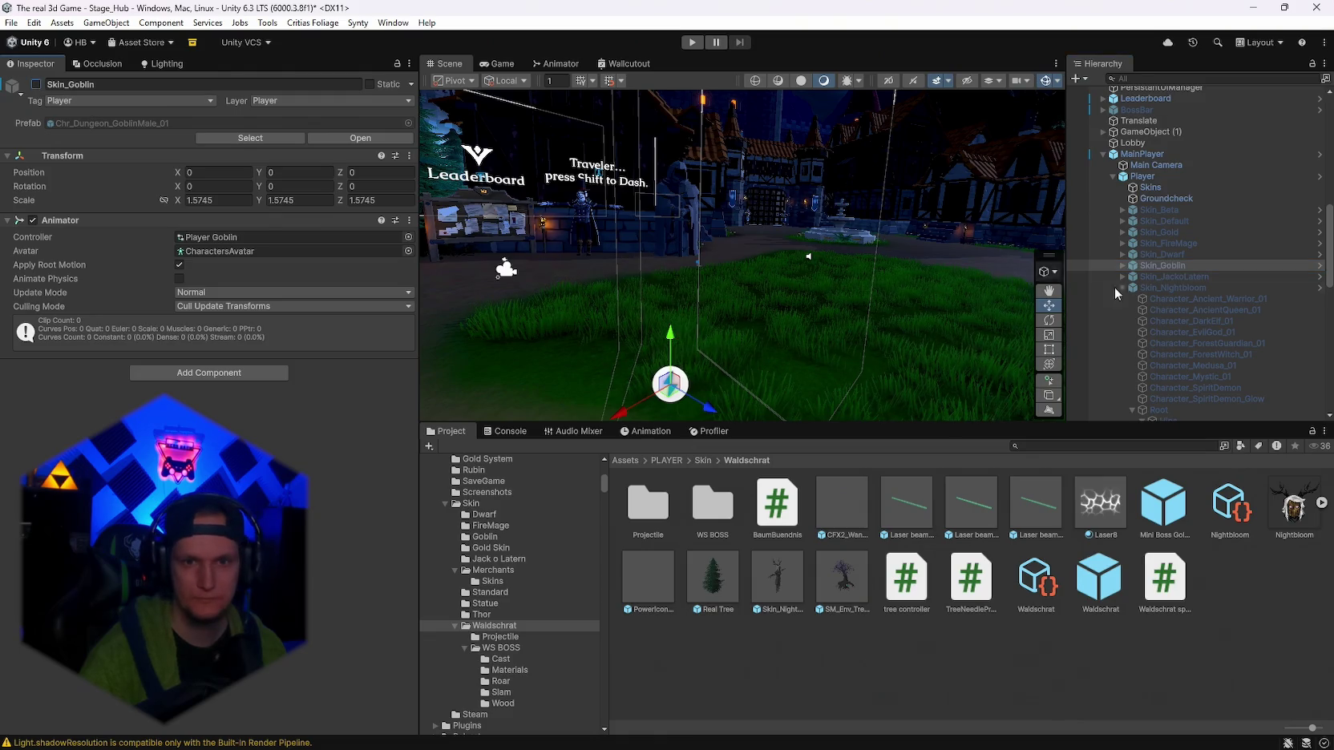
left_click(1157, 277)
left_click(36, 84)
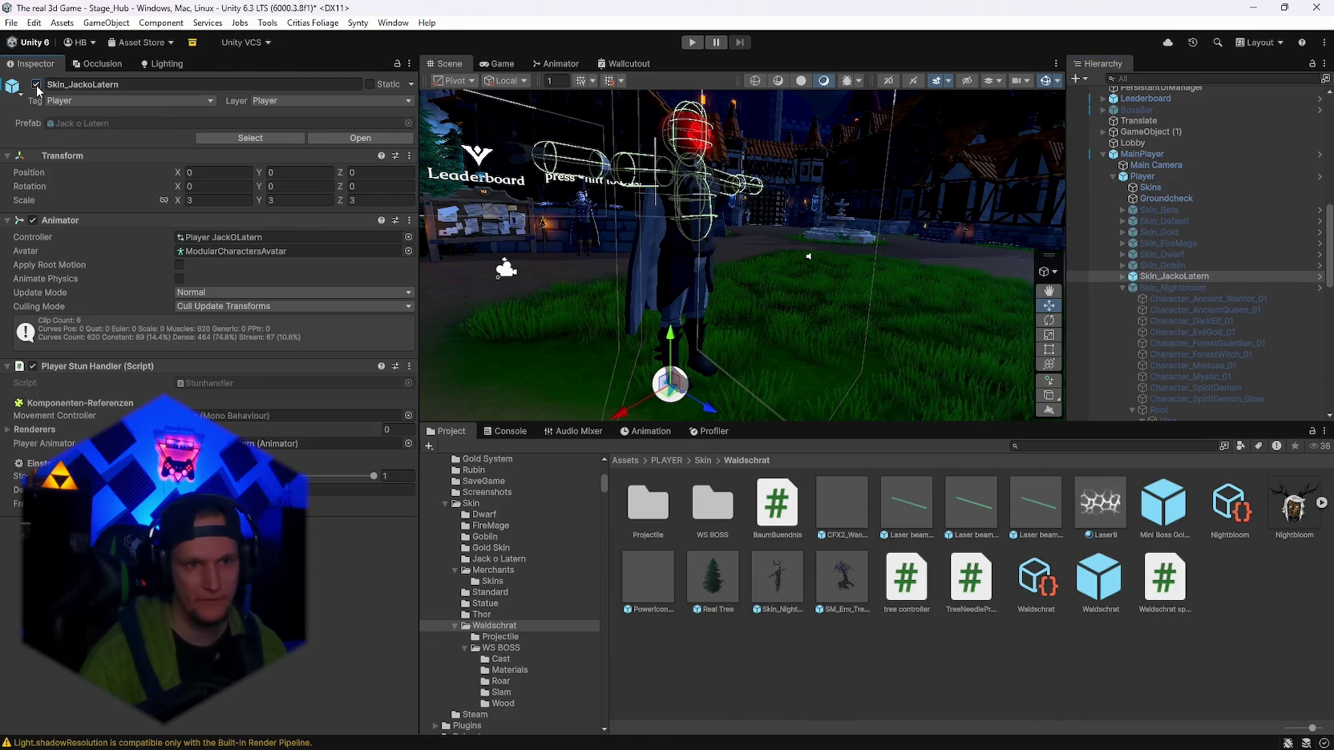
Paste the capsule collider as new onto JackoLatern's LowerLeg_L.
left_click(1122, 277)
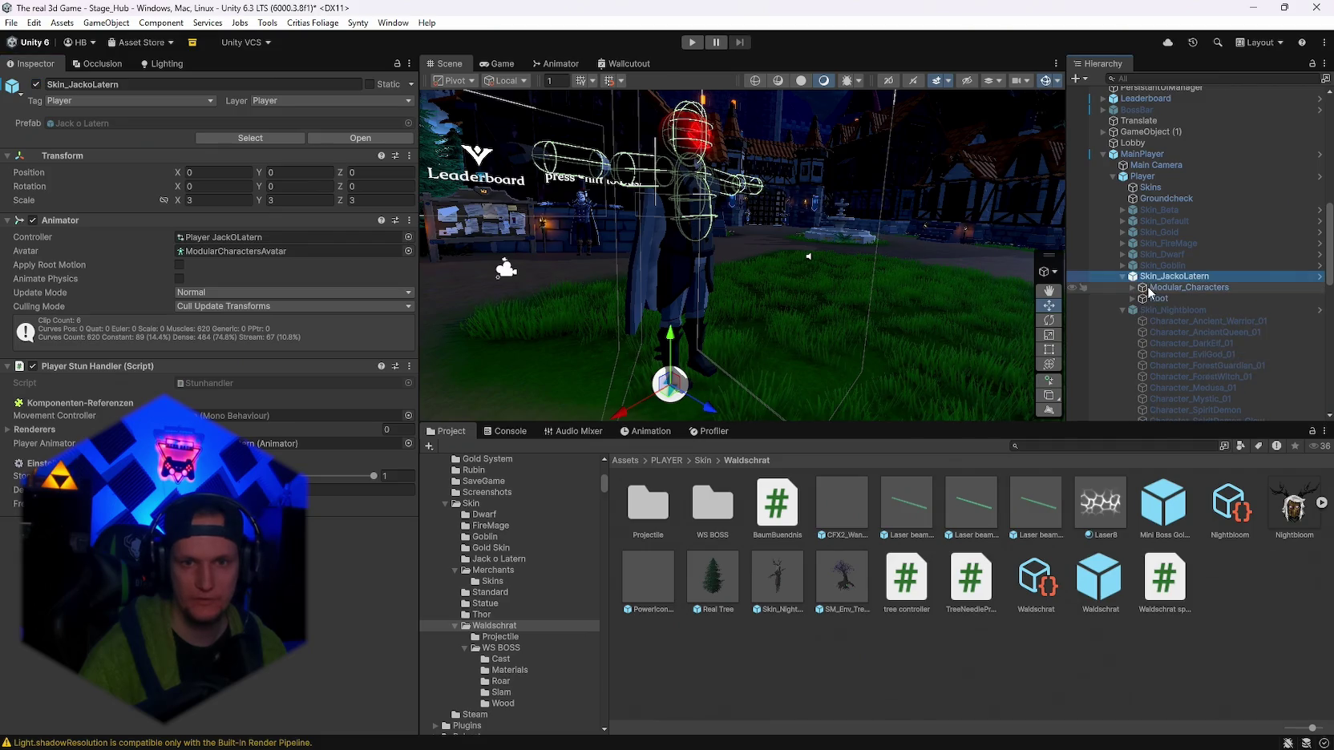
left_click(1141, 309)
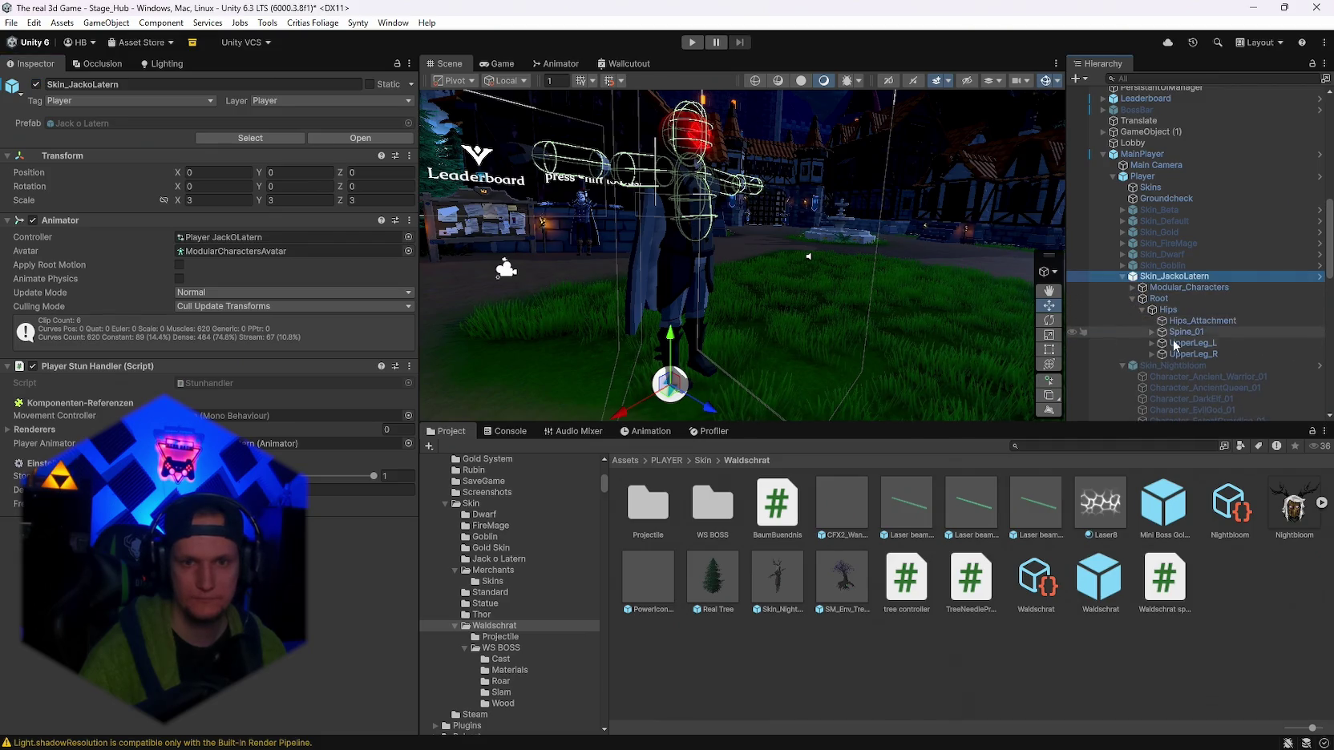
left_click(1151, 343)
left_click(1152, 366)
left_click(1198, 354)
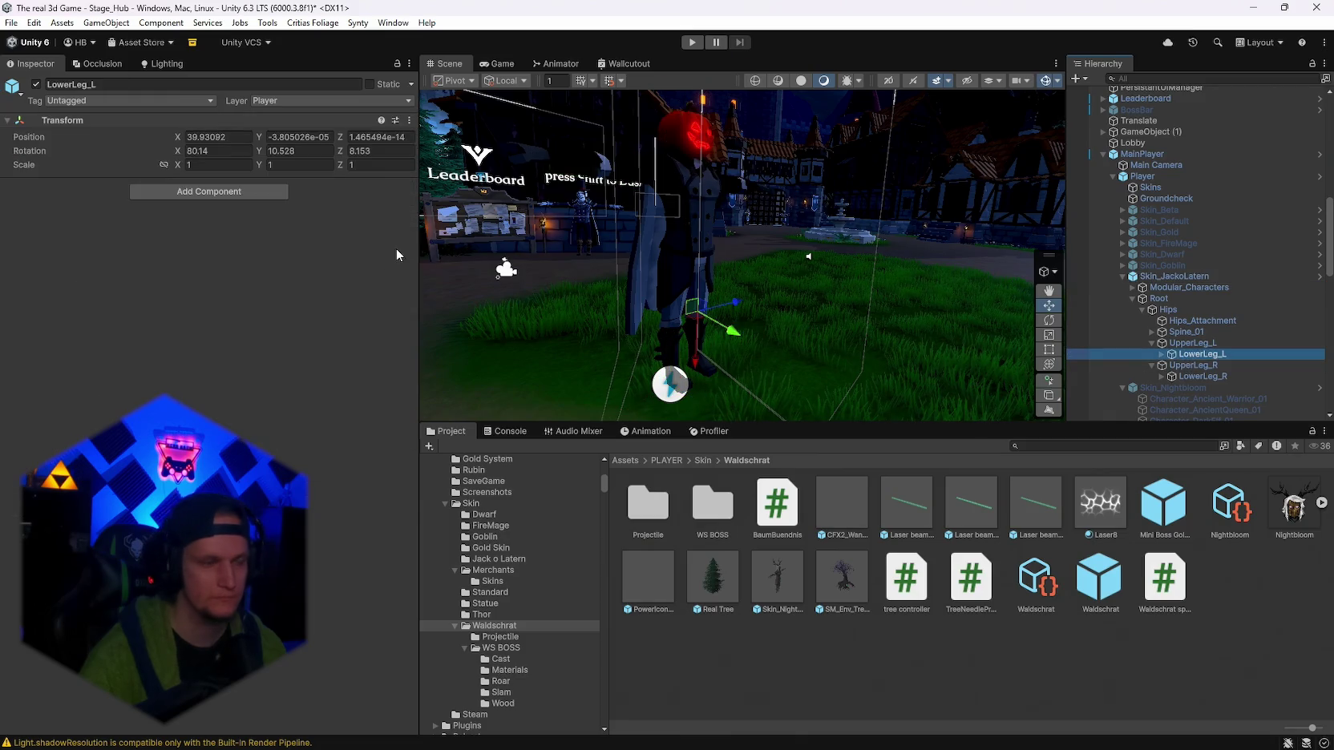
right_click(48, 120)
mouse_move(148, 293)
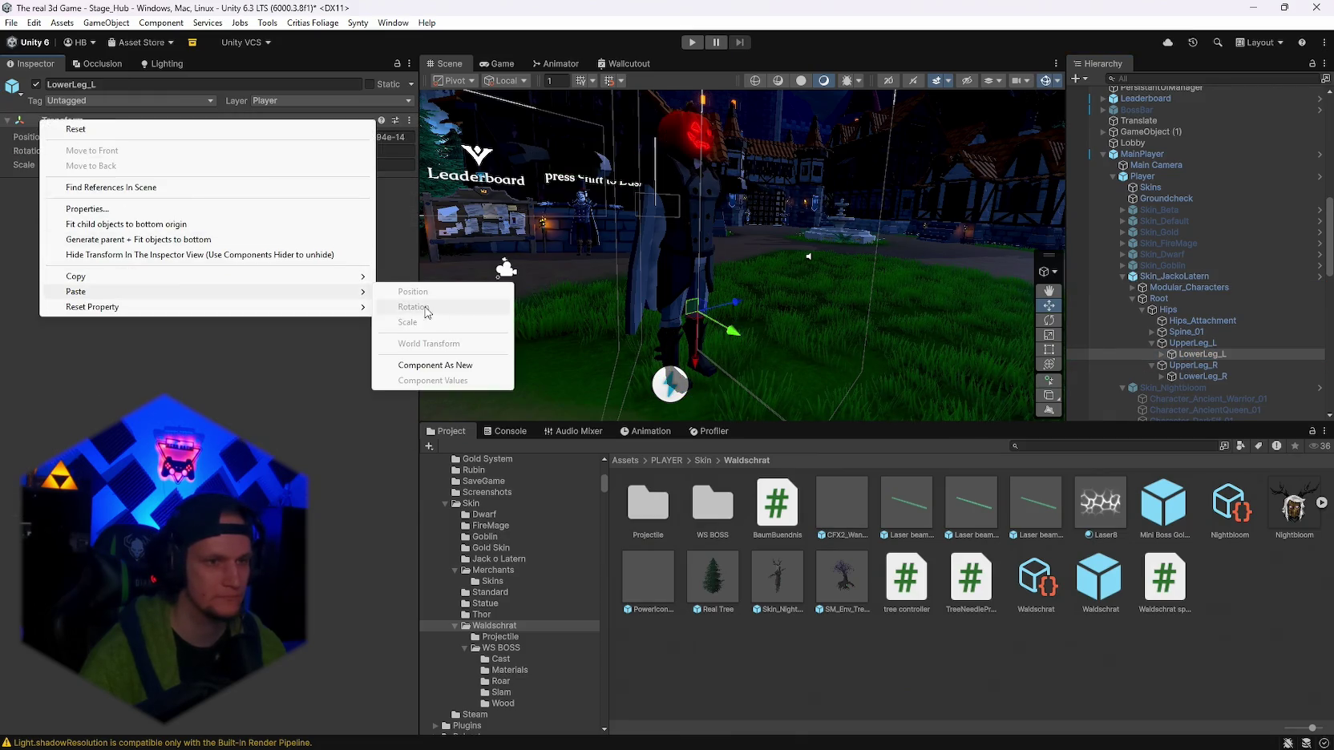
left_click(420, 367)
Paste the collider onto JackoLatern's LowerLeg_R (height 71.81096, centre X -8.066147), then disable Skin_JackoLatern.
left_click(1199, 377)
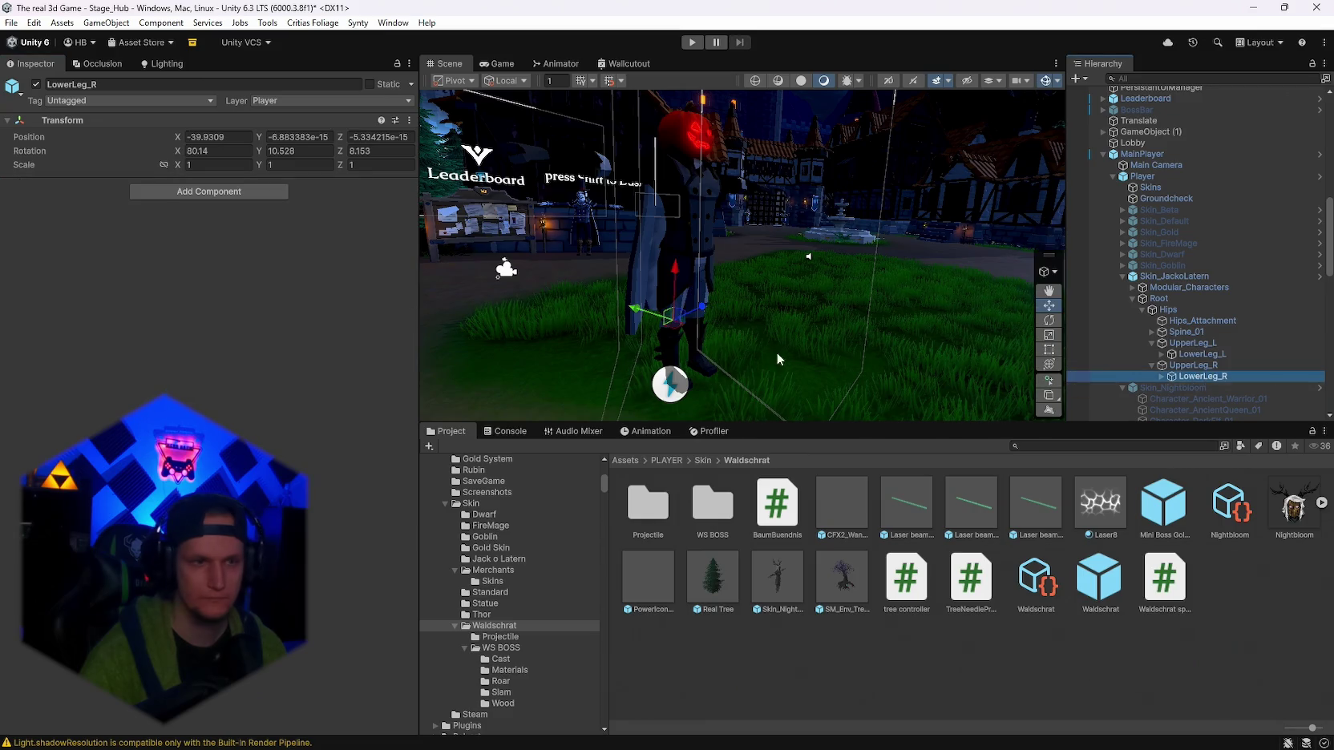
right_click(81, 122)
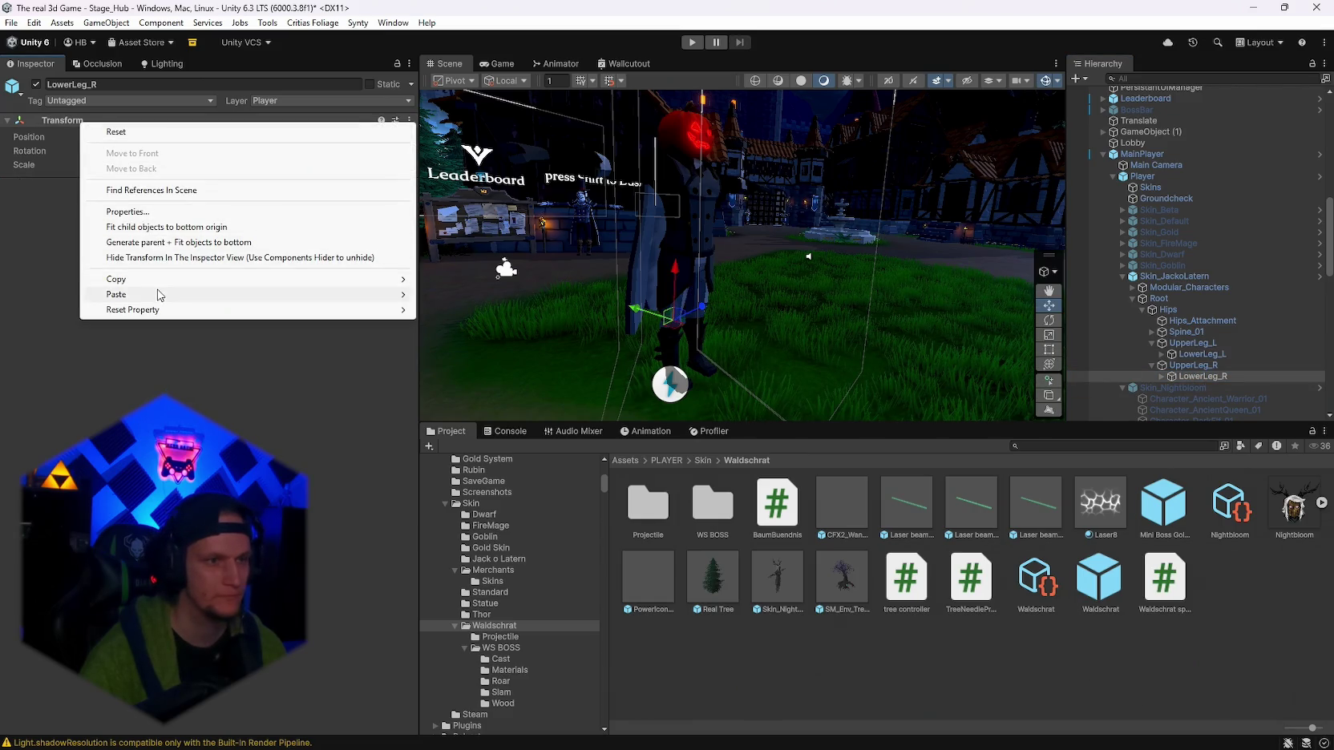
mouse_move(240, 294)
left_click(481, 368)
mouse_move(793, 264)
left_mouse_down()
mouse_move(797, 228)
mouse_move(661, 210)
left_mouse_up()
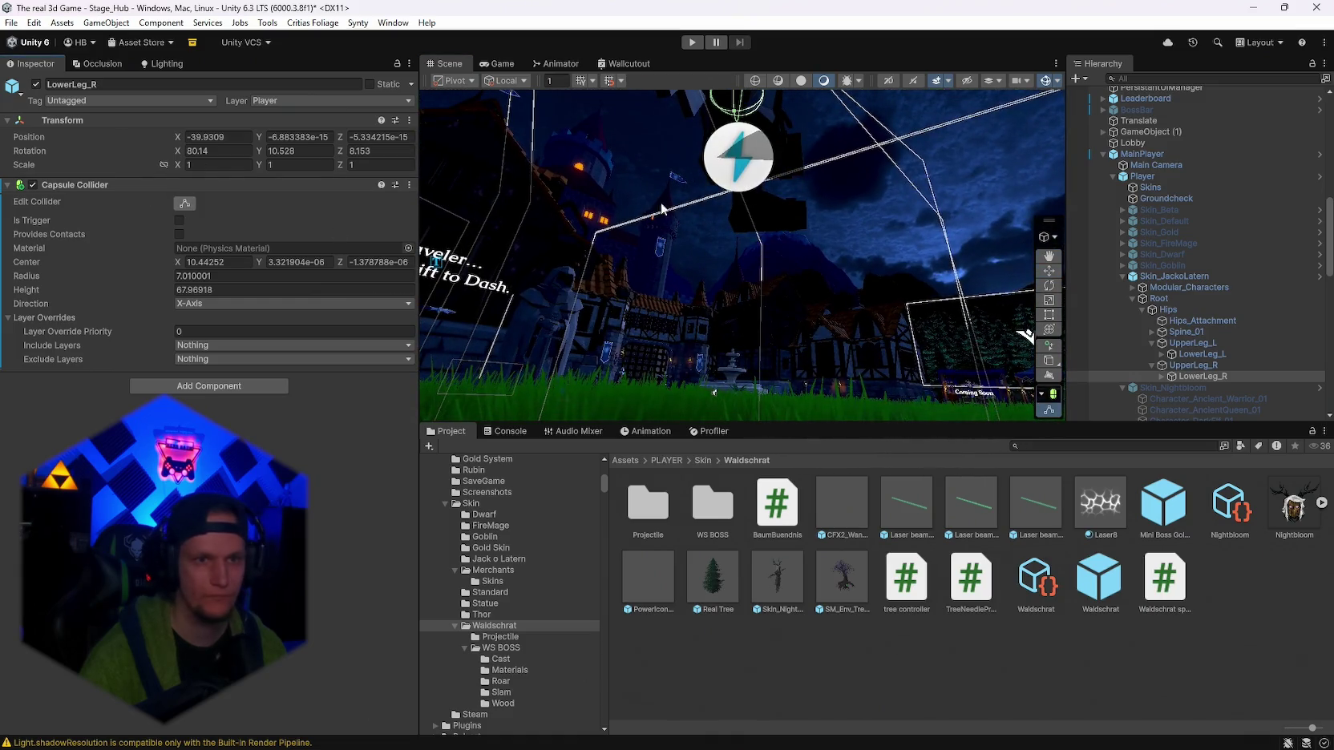
mouse_move(729, 183)
left_mouse_down()
mouse_move(836, 286)
mouse_move(642, 294)
left_mouse_up()
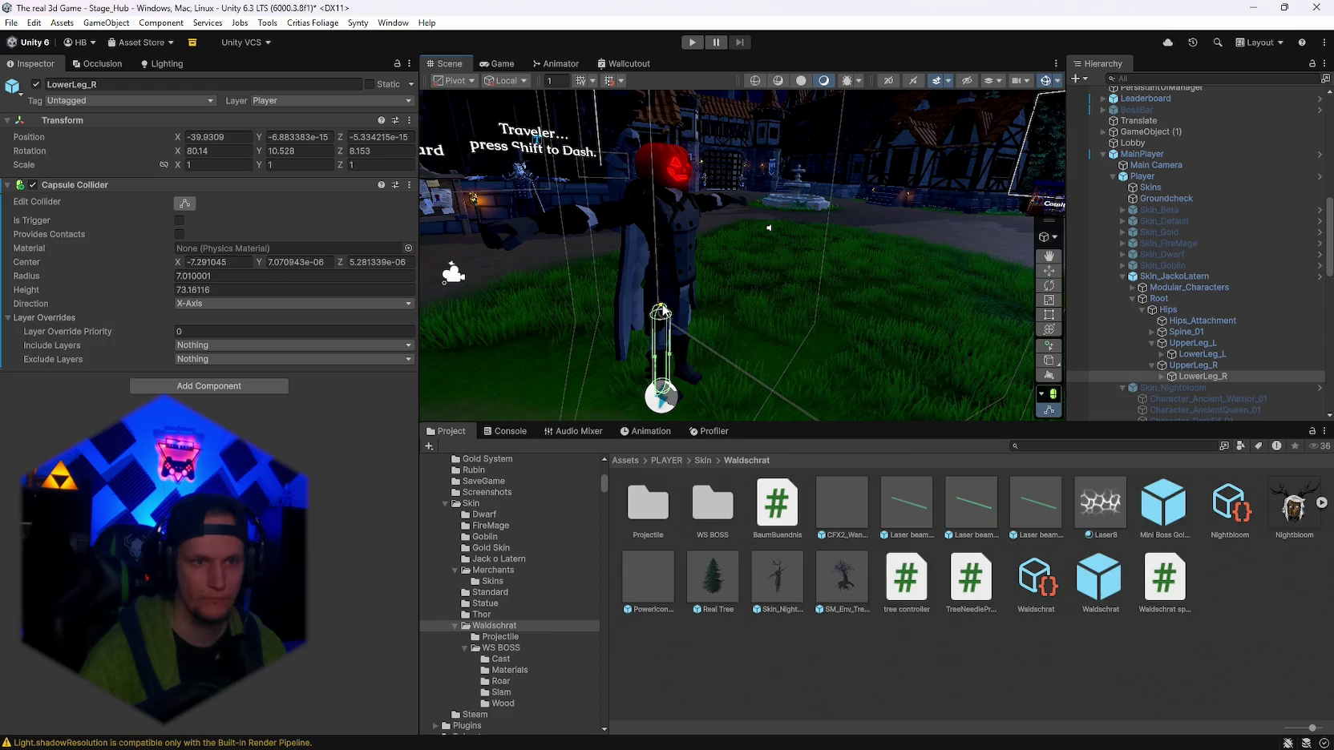
left_click(1186, 276)
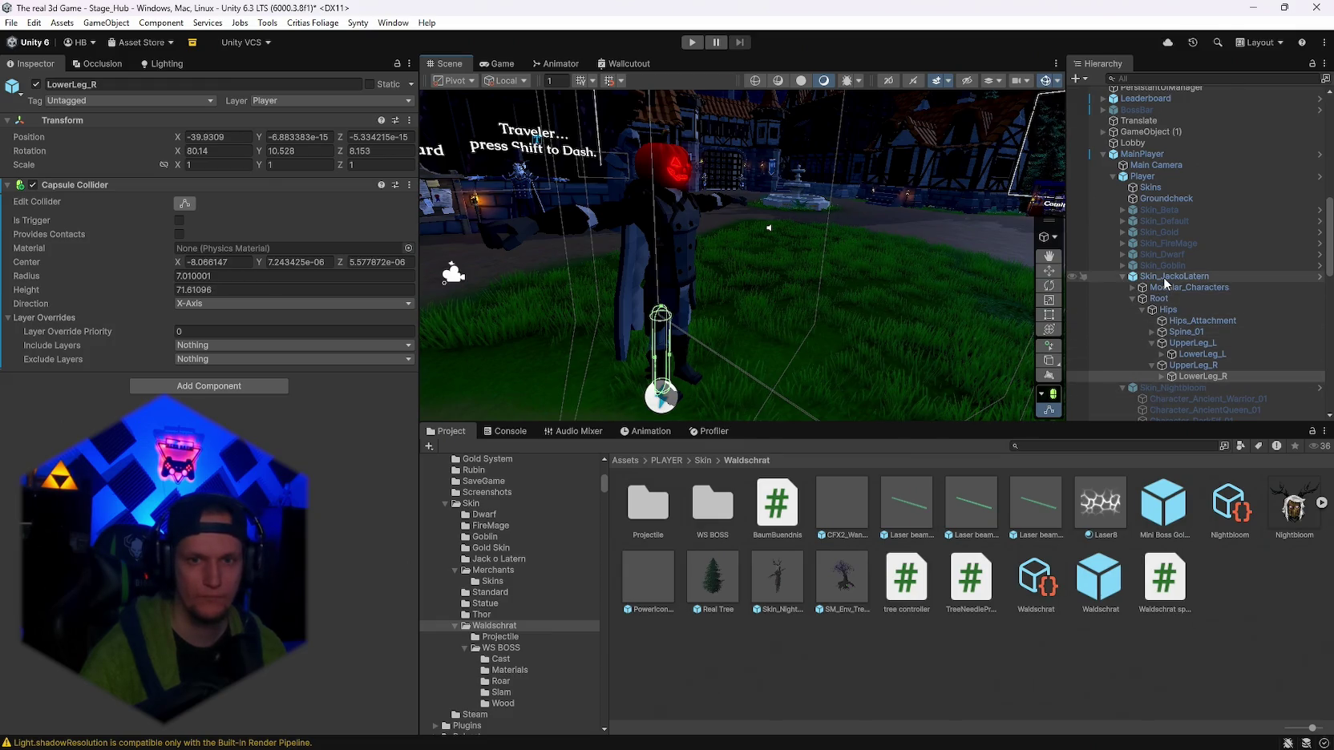
left_click(37, 84)
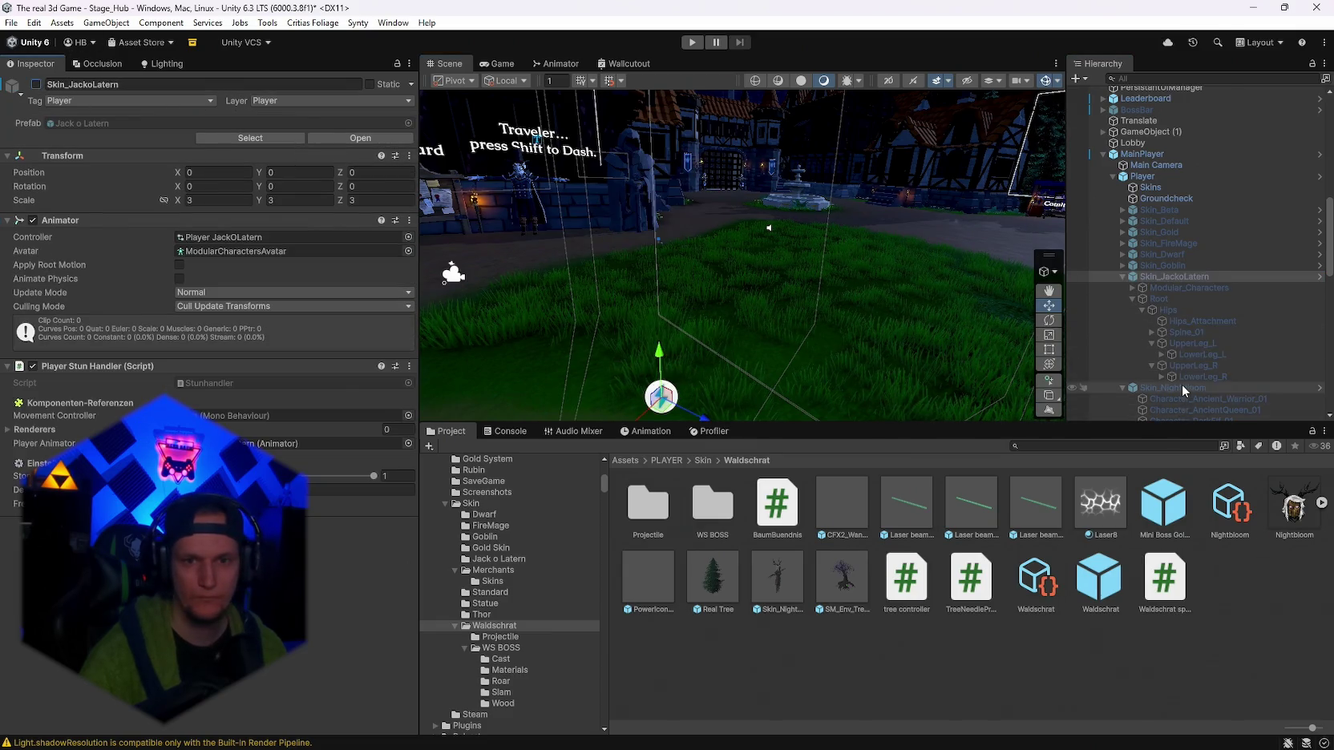
Briefly switch Skin_Nightbloom on, then off again.
scroll(1182, 390, "down", 3)
left_click(1170, 304)
left_click(36, 85)
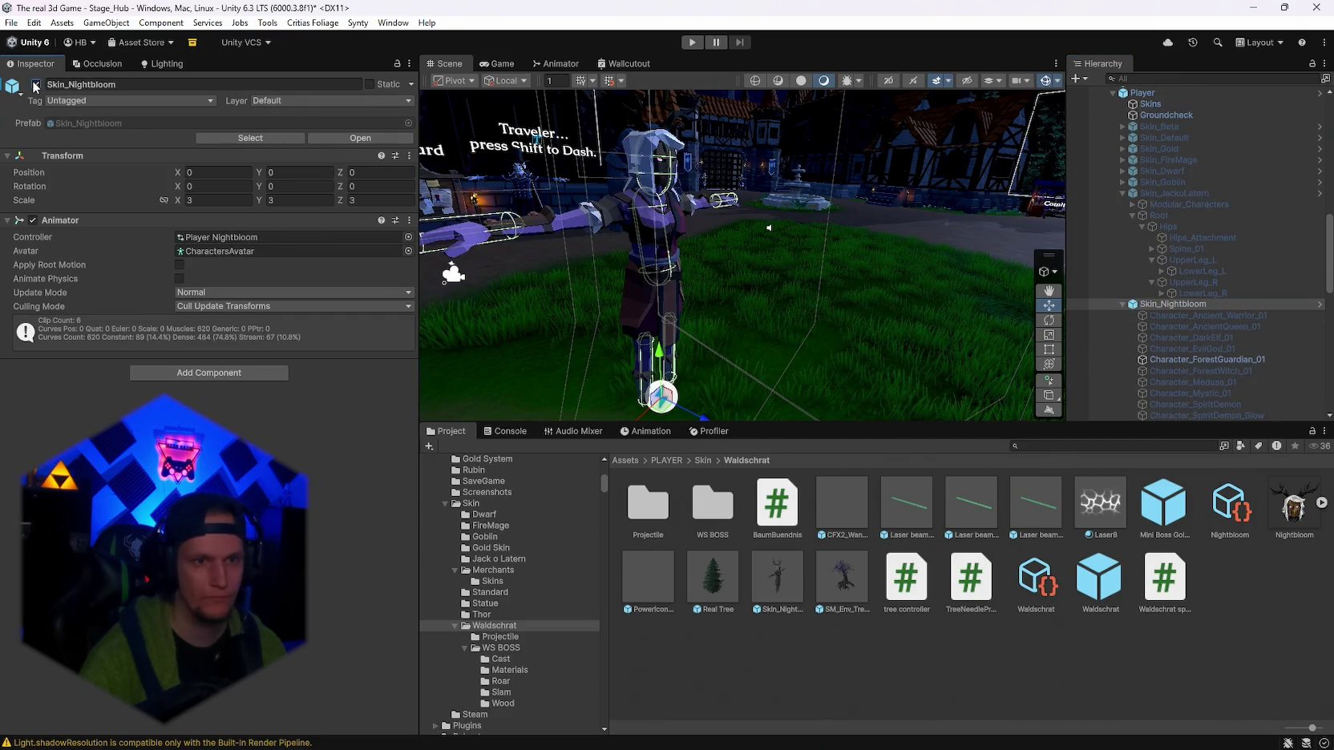
left_click(36, 85)
scroll(1183, 359, "down", 7)
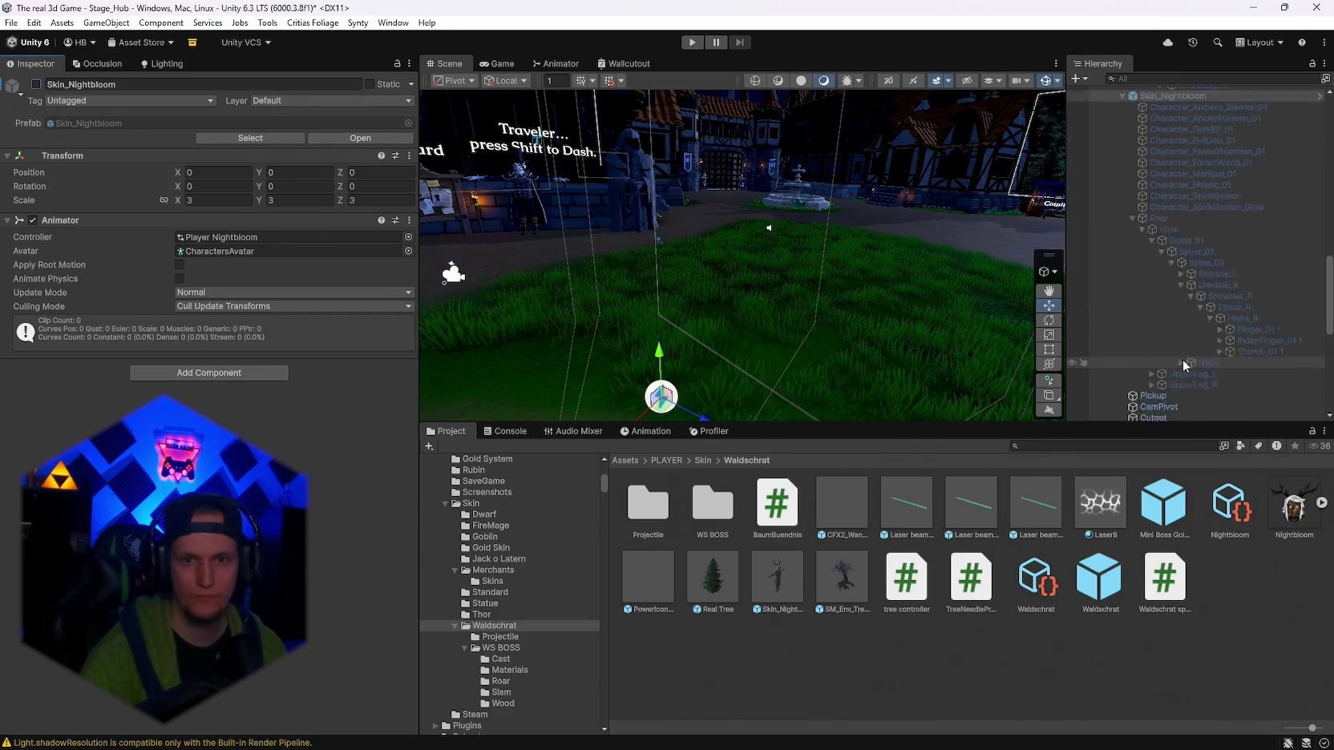
scroll(1227, 365, "up", 10)
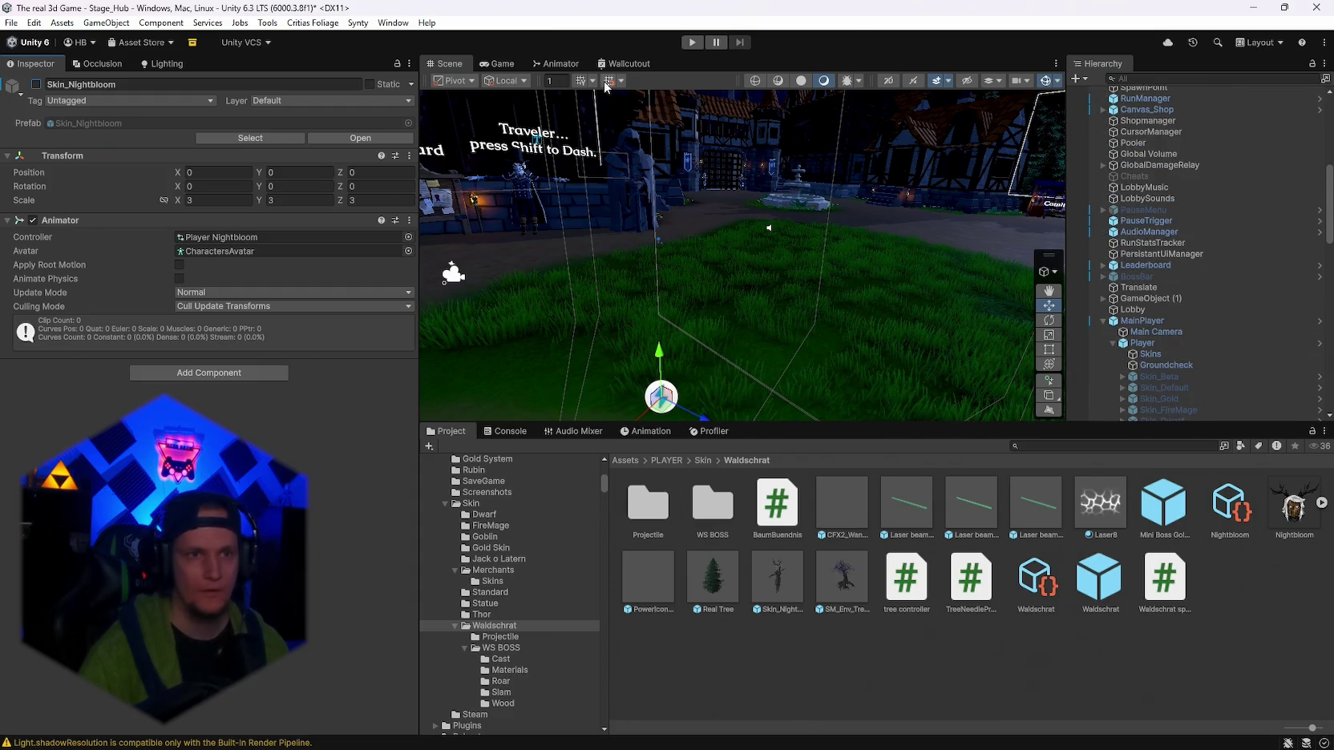
Save the scene via File > Save and enter Play mode.
left_click(12, 23)
left_click(35, 91)
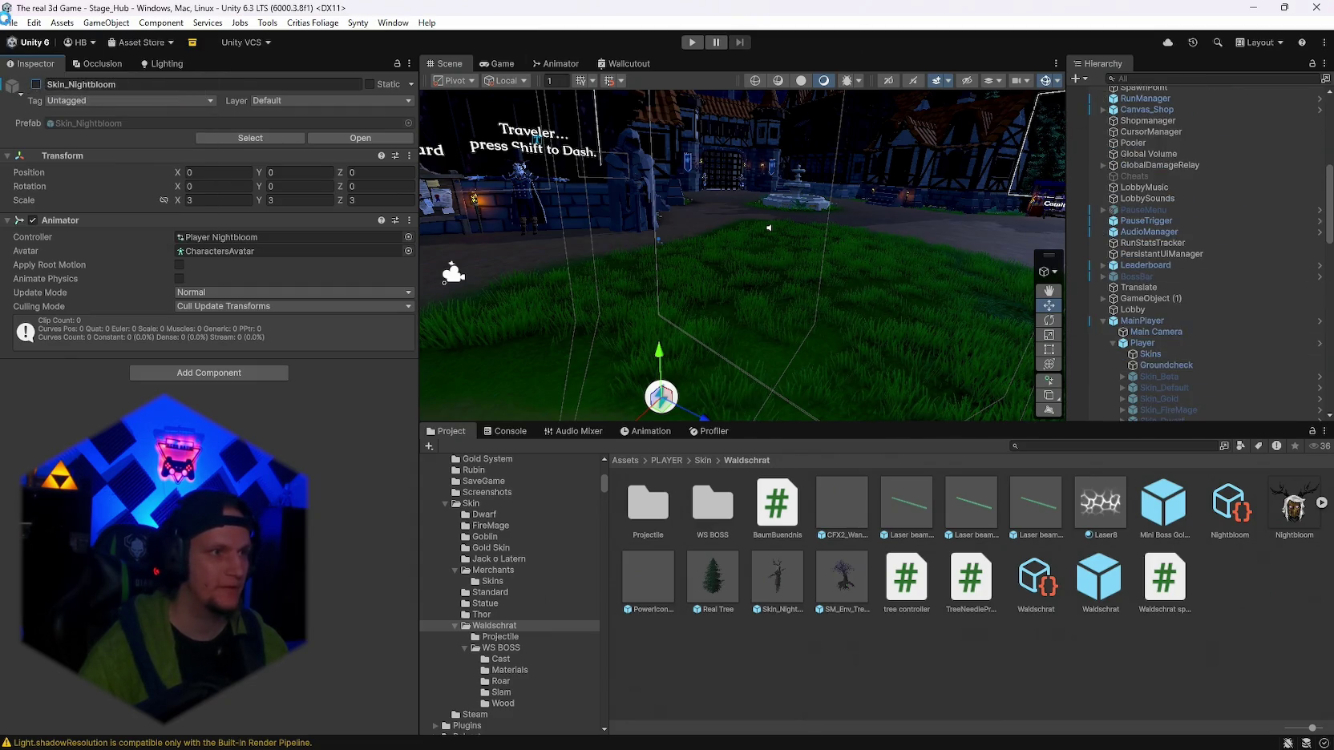
left_click(12, 23)
left_click(41, 173)
left_click(692, 42)
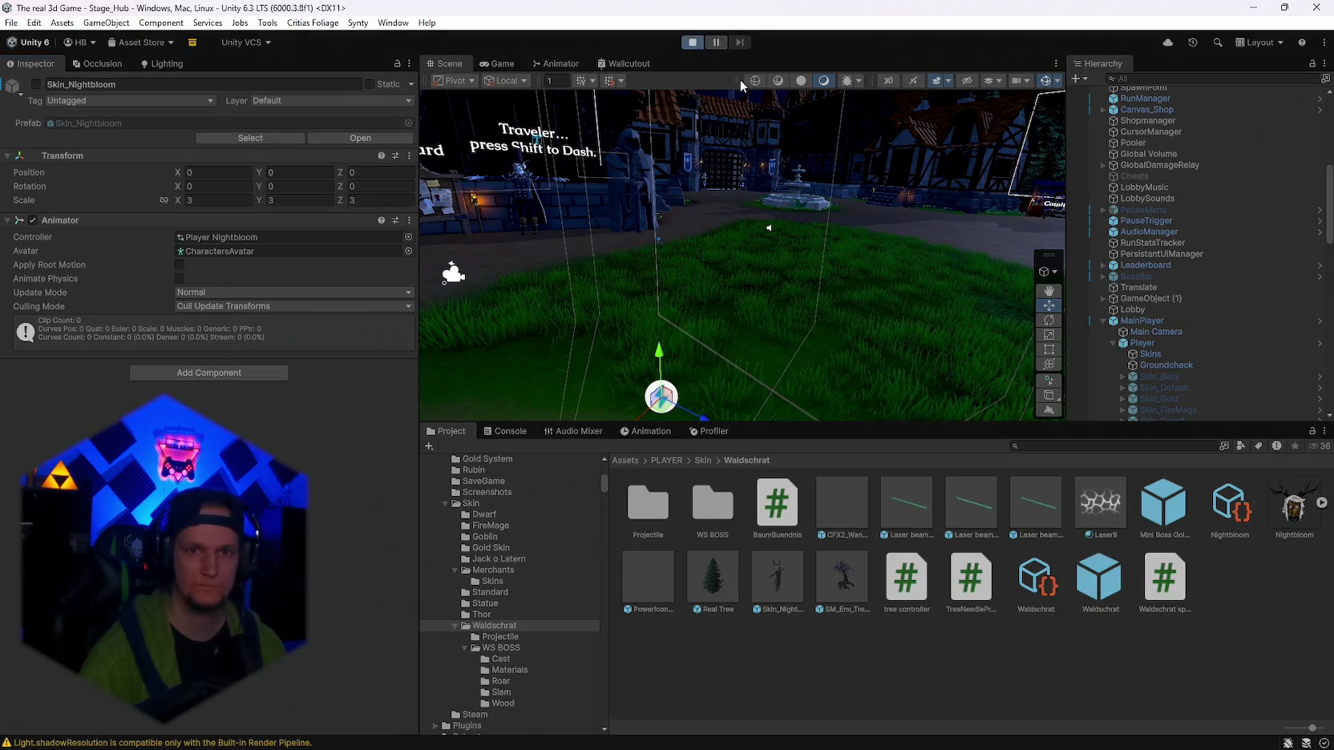
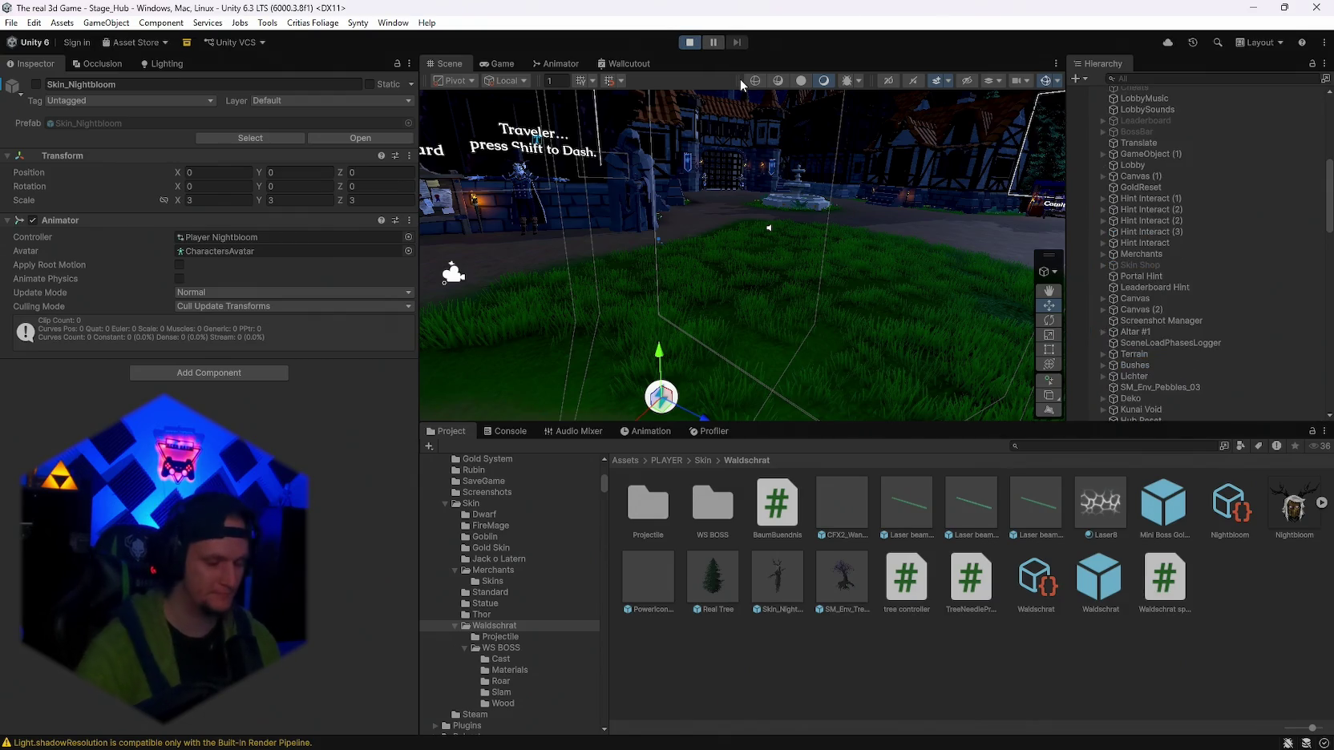
Walk into the Get a Weapon shop, view the Skins page in its book, then close it.
left_click(707, 294)
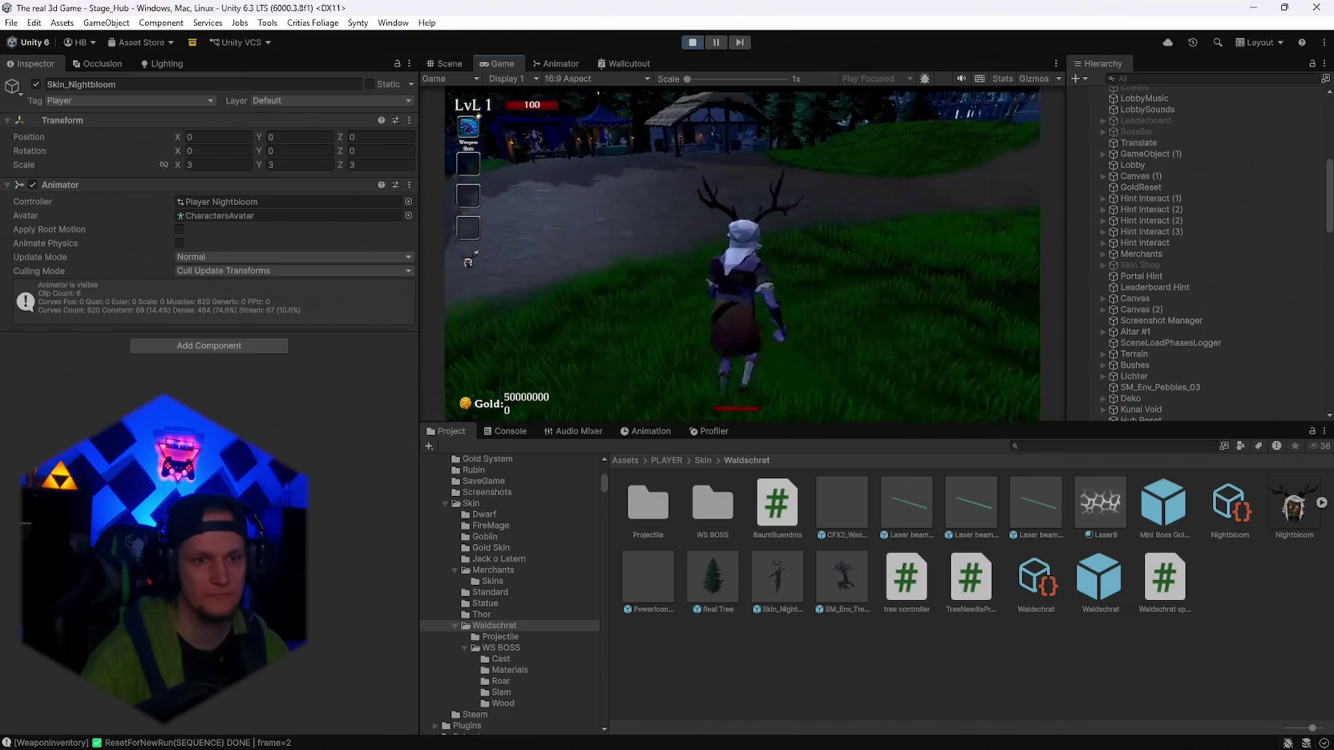
key("w")
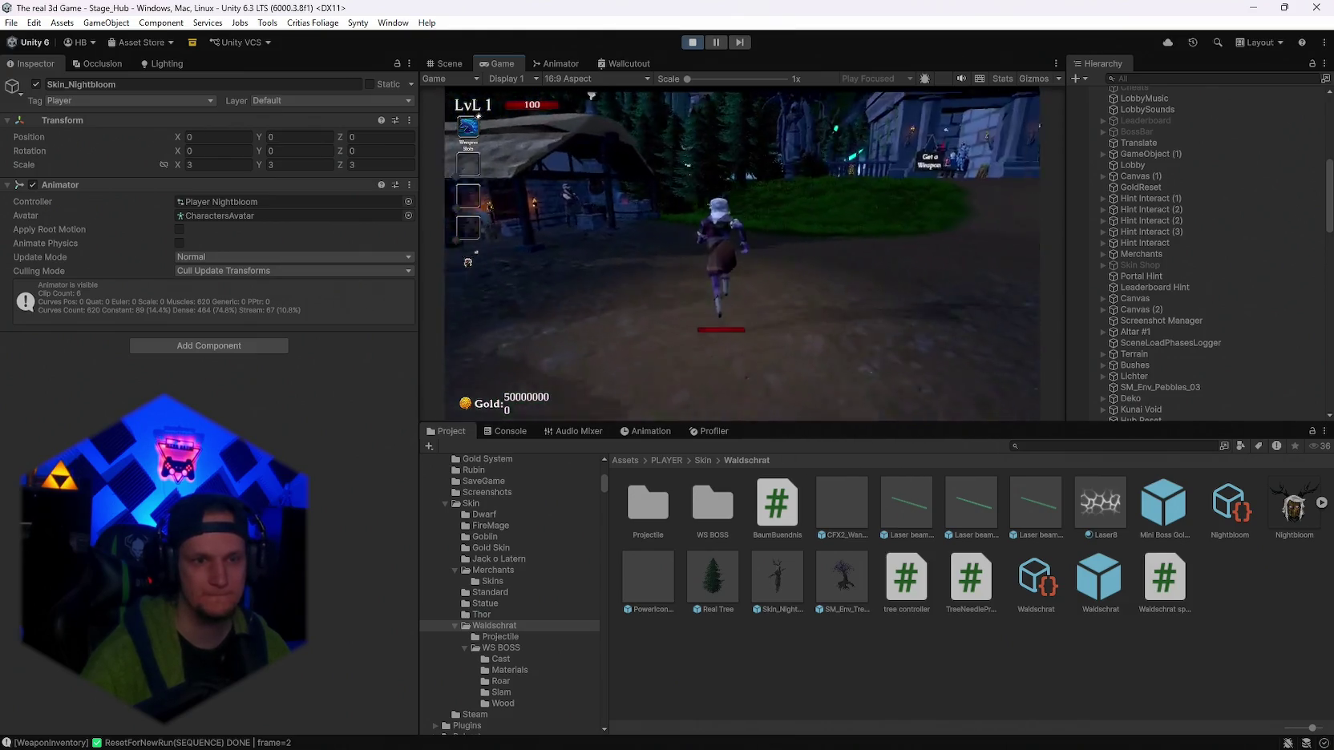
key("space")
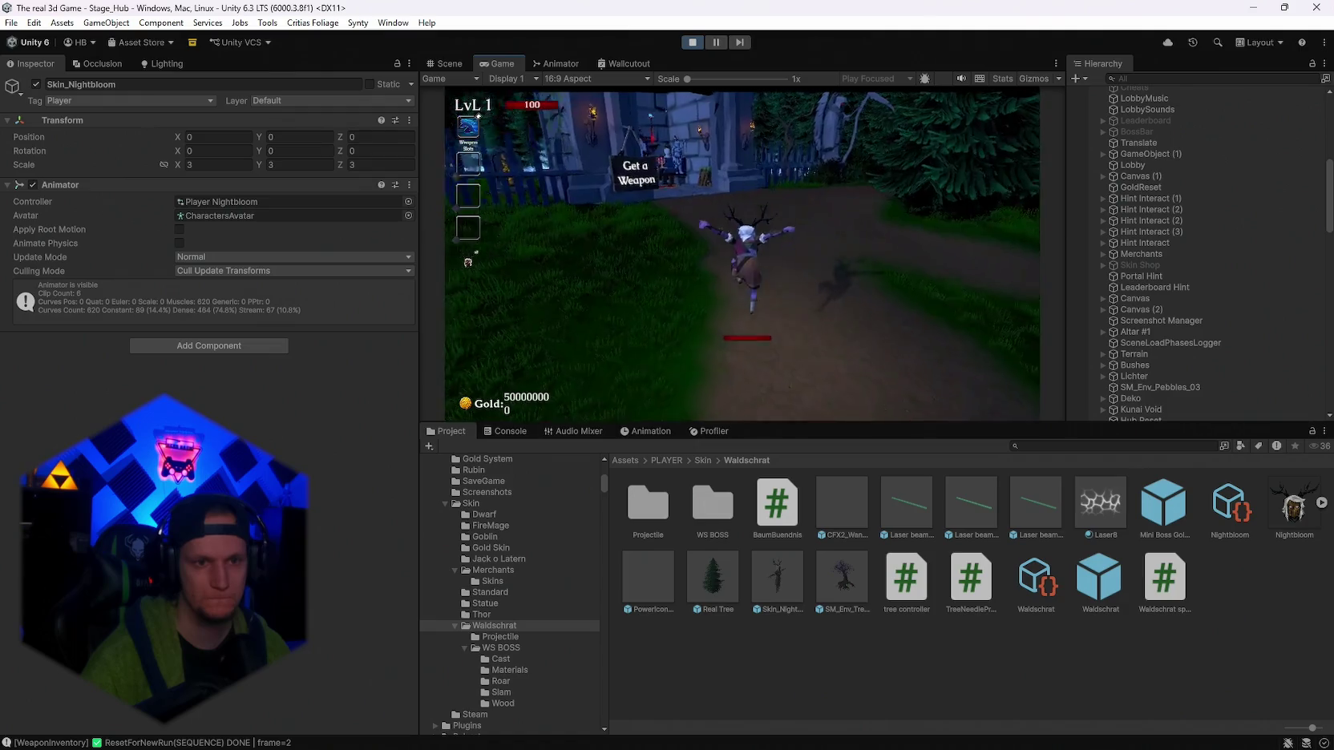
key("a")
key("e")
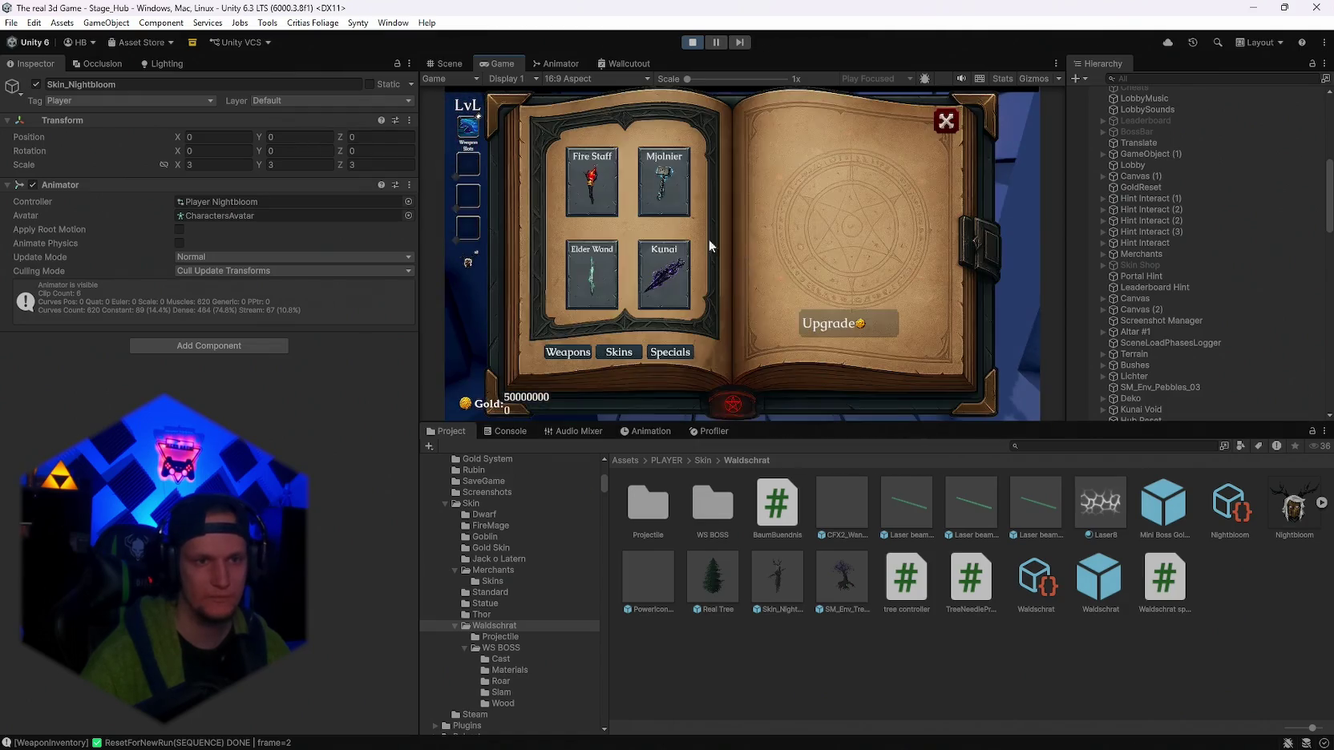
left_click(620, 350)
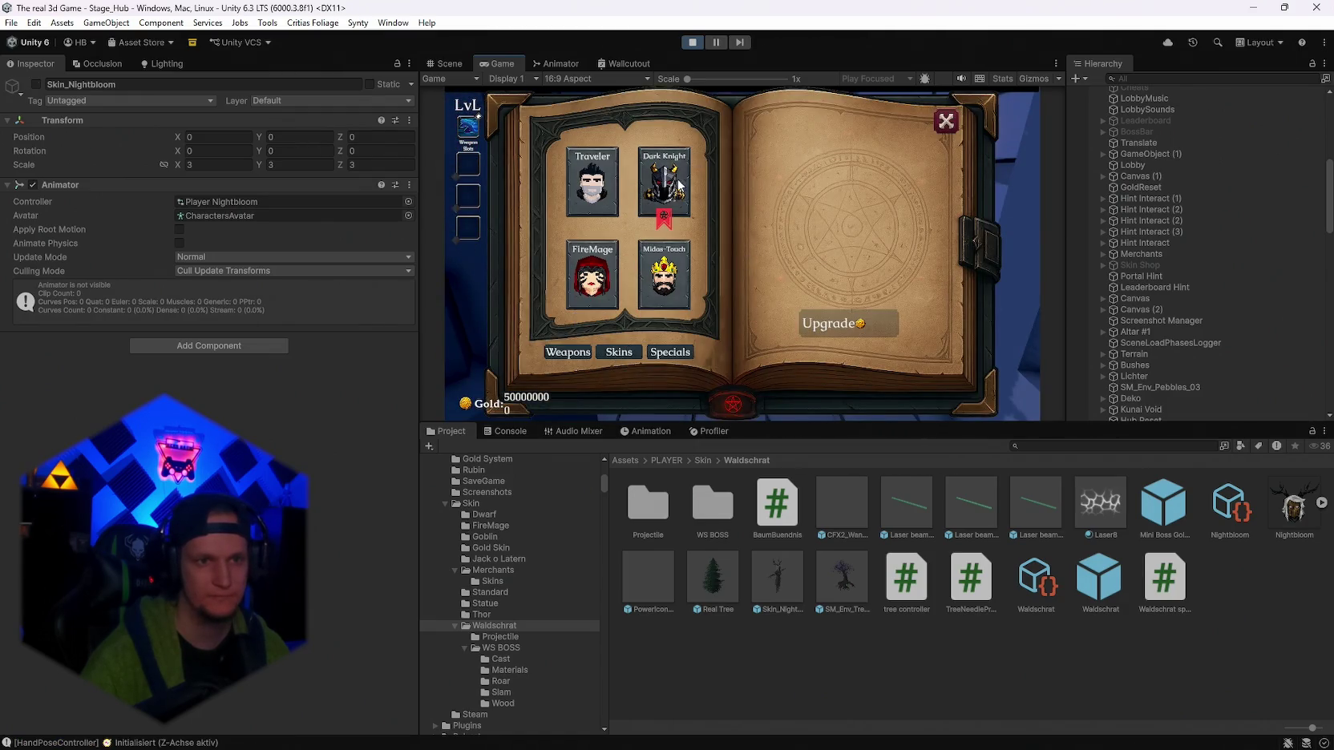
left_click(947, 121)
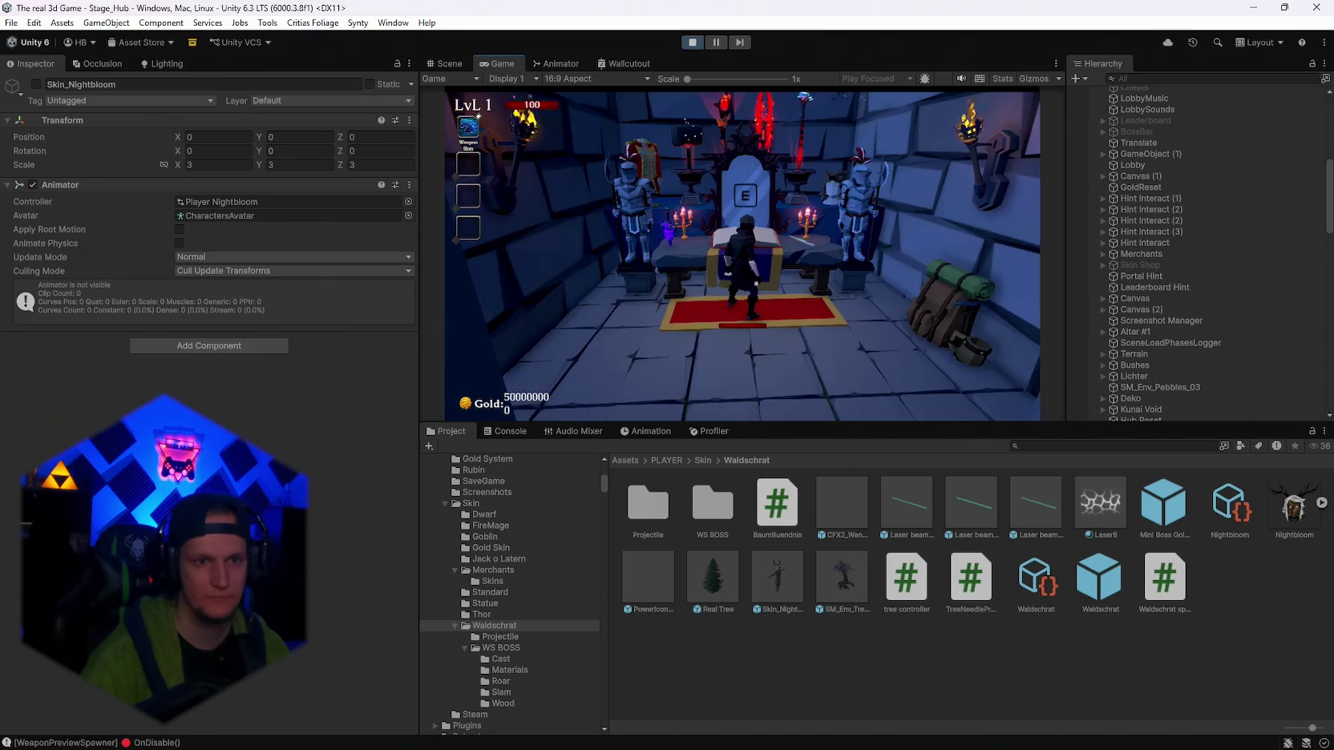
Walk the character out of the shop, past the reaper statue, and onto the forest path.
key("s")
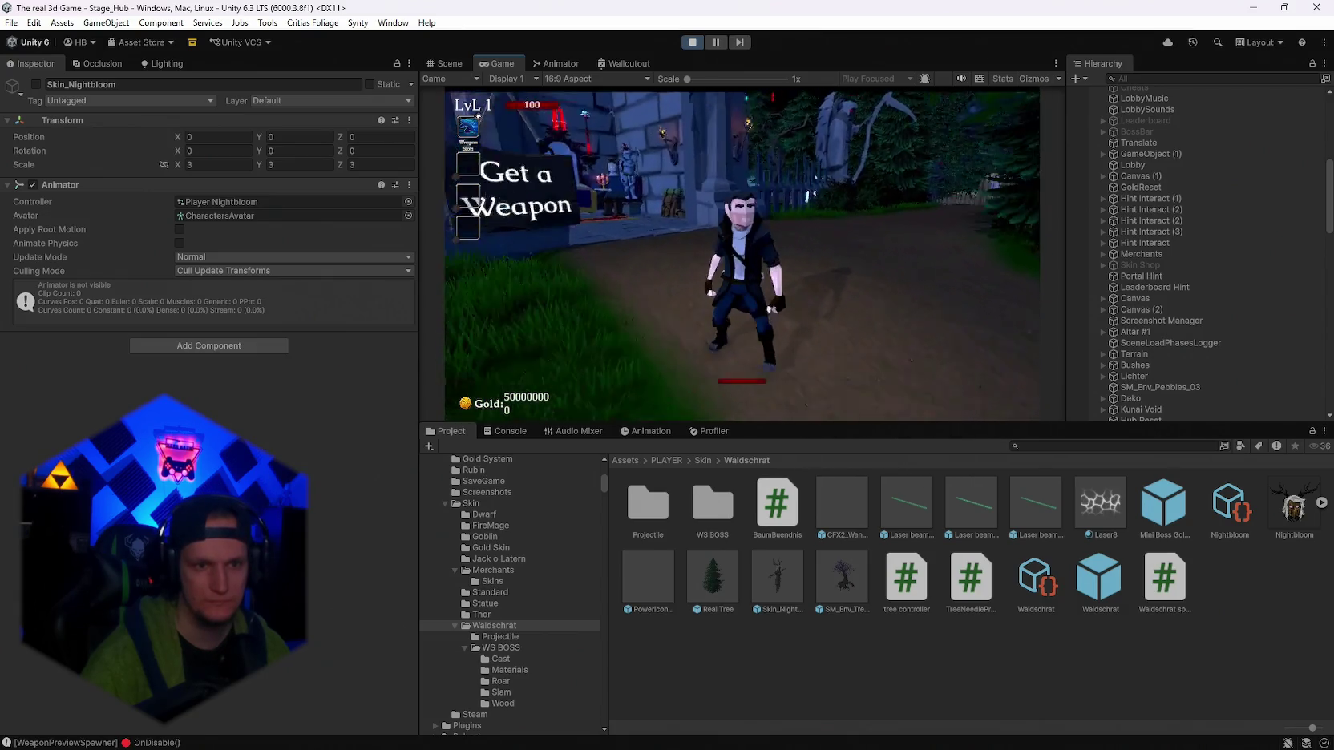
key("a")
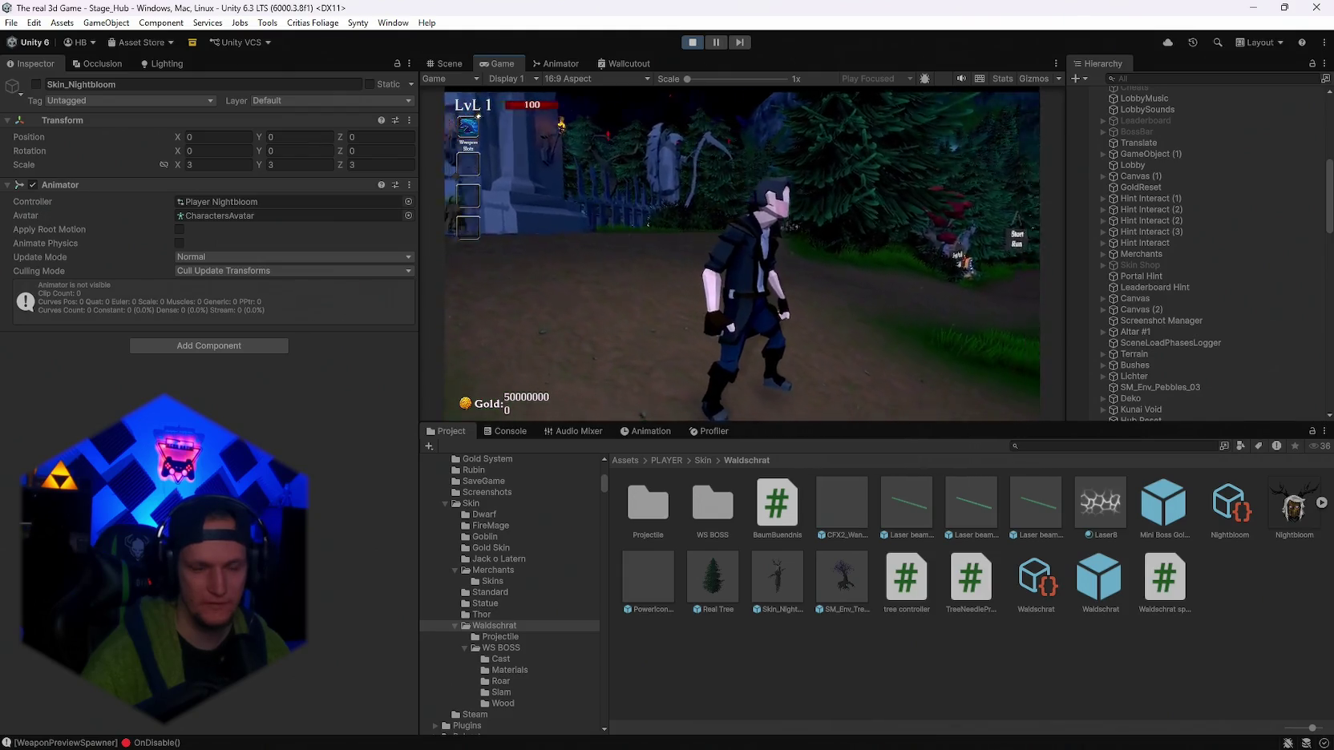
key("w")
key("s")
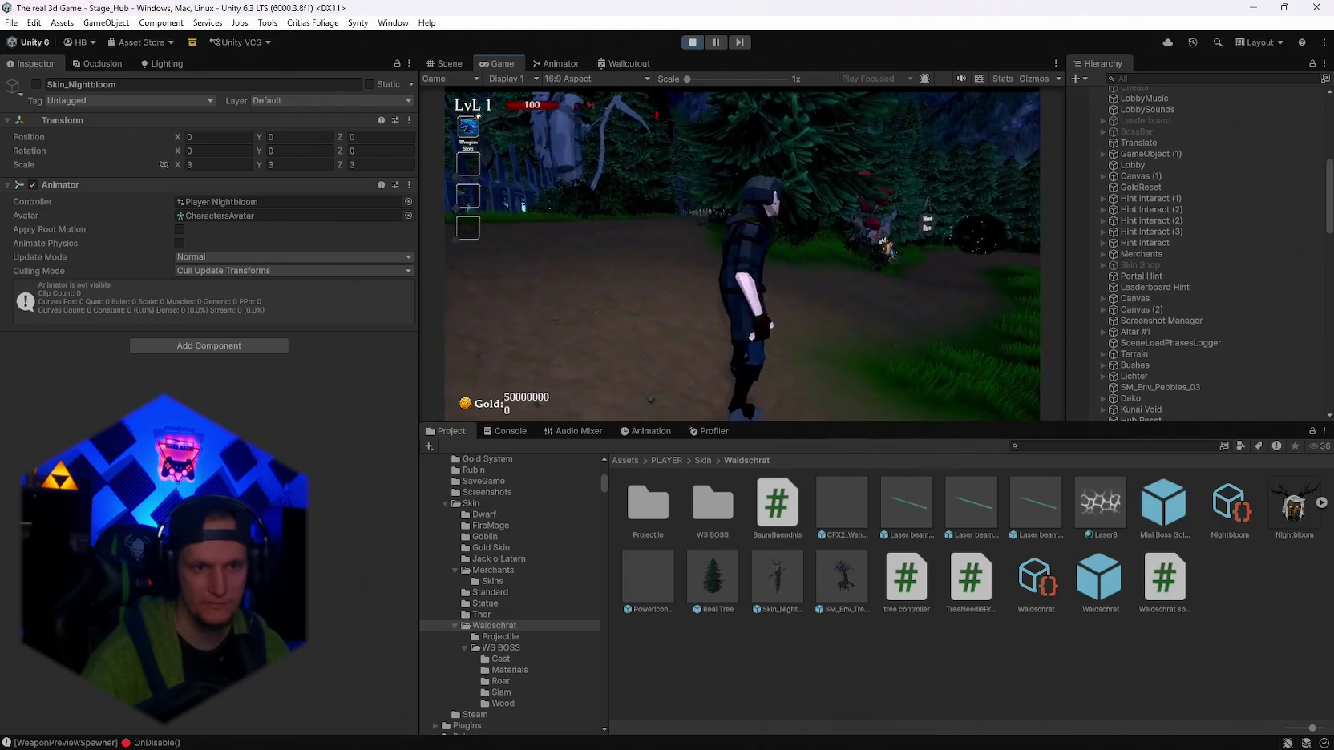
key("s")
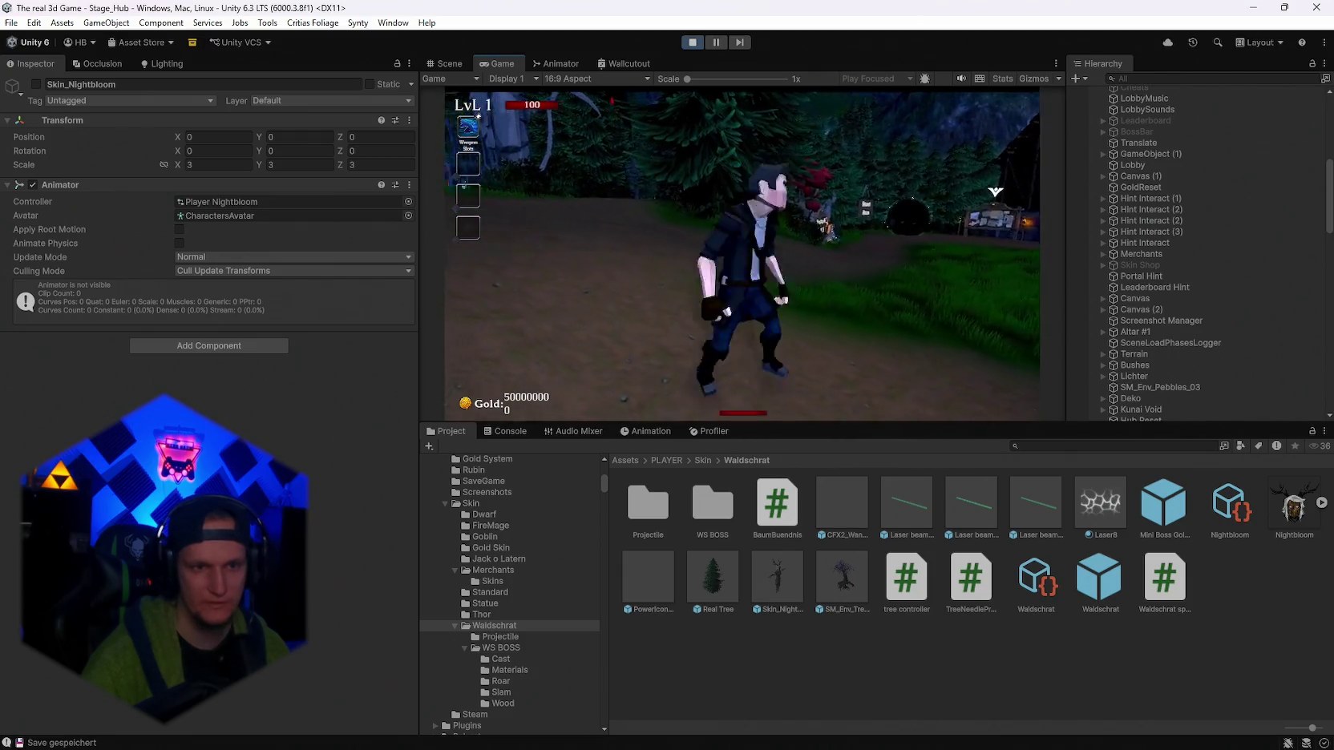
key("w")
key("w")
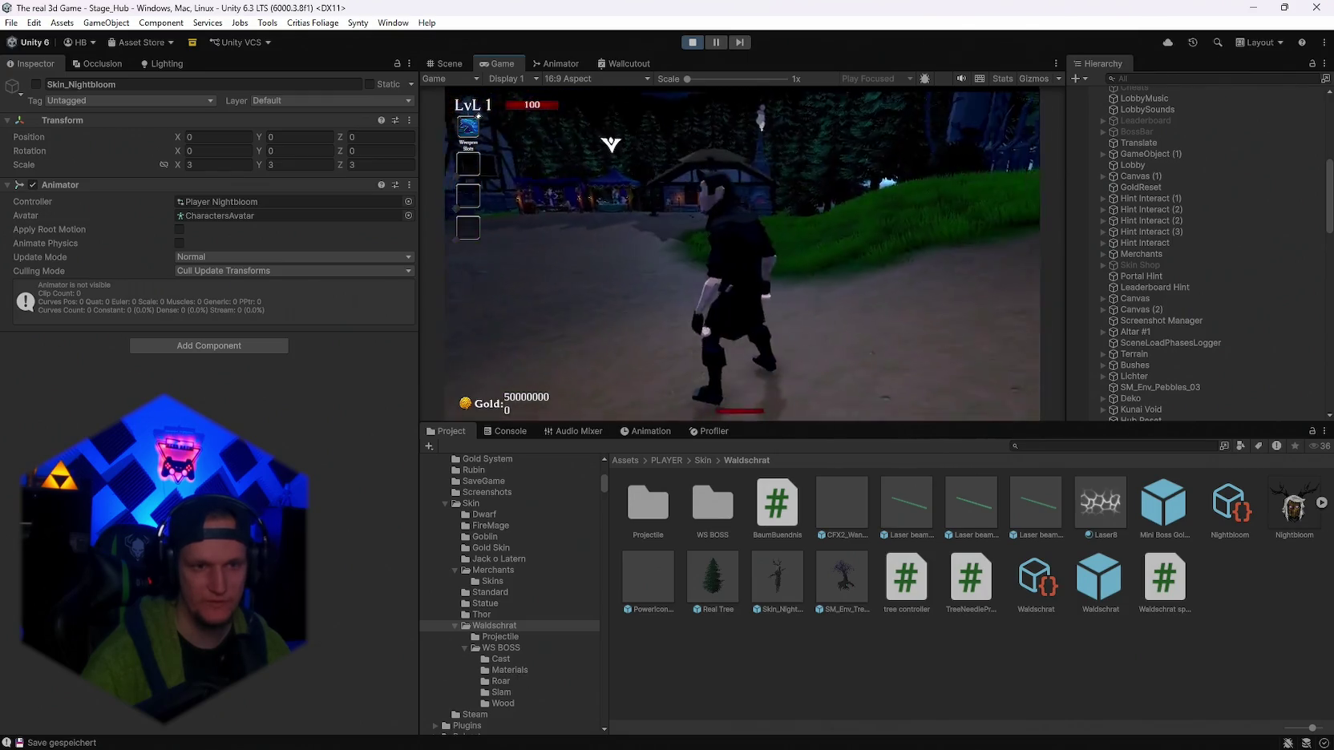
key("w")
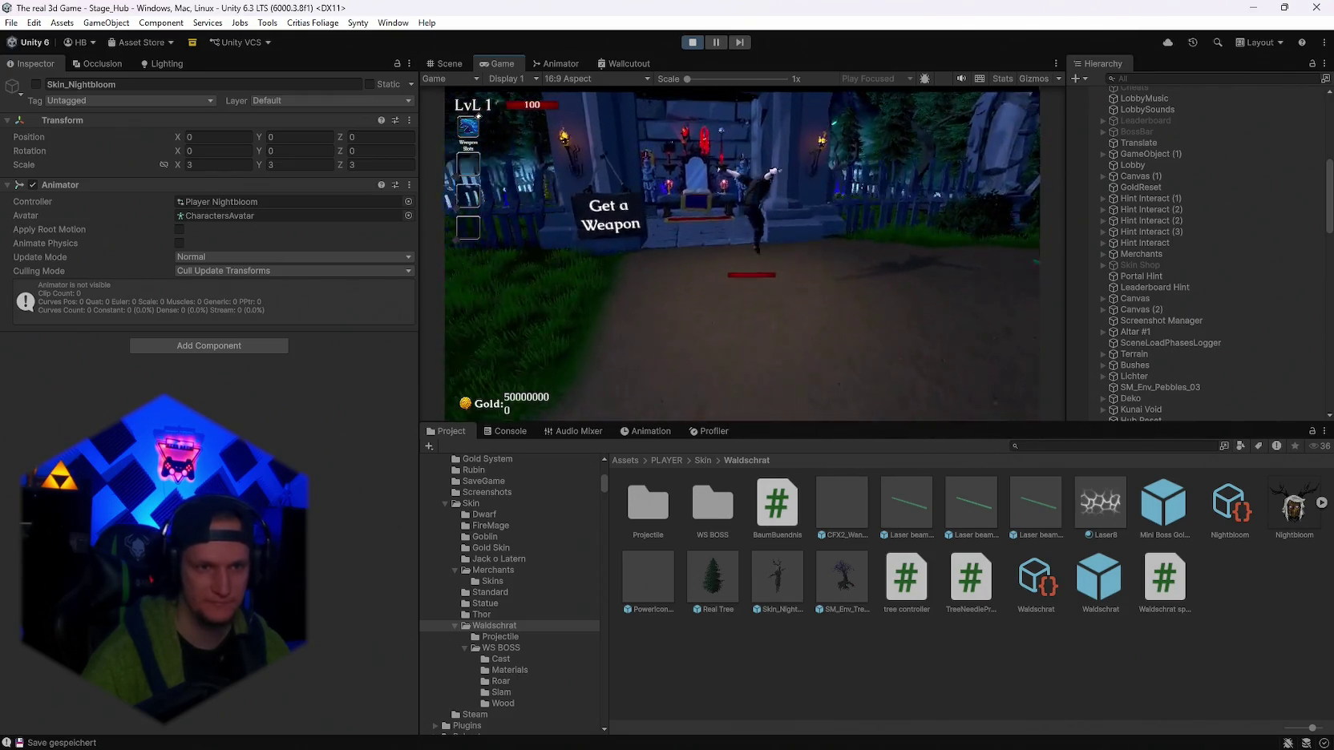
key("w")
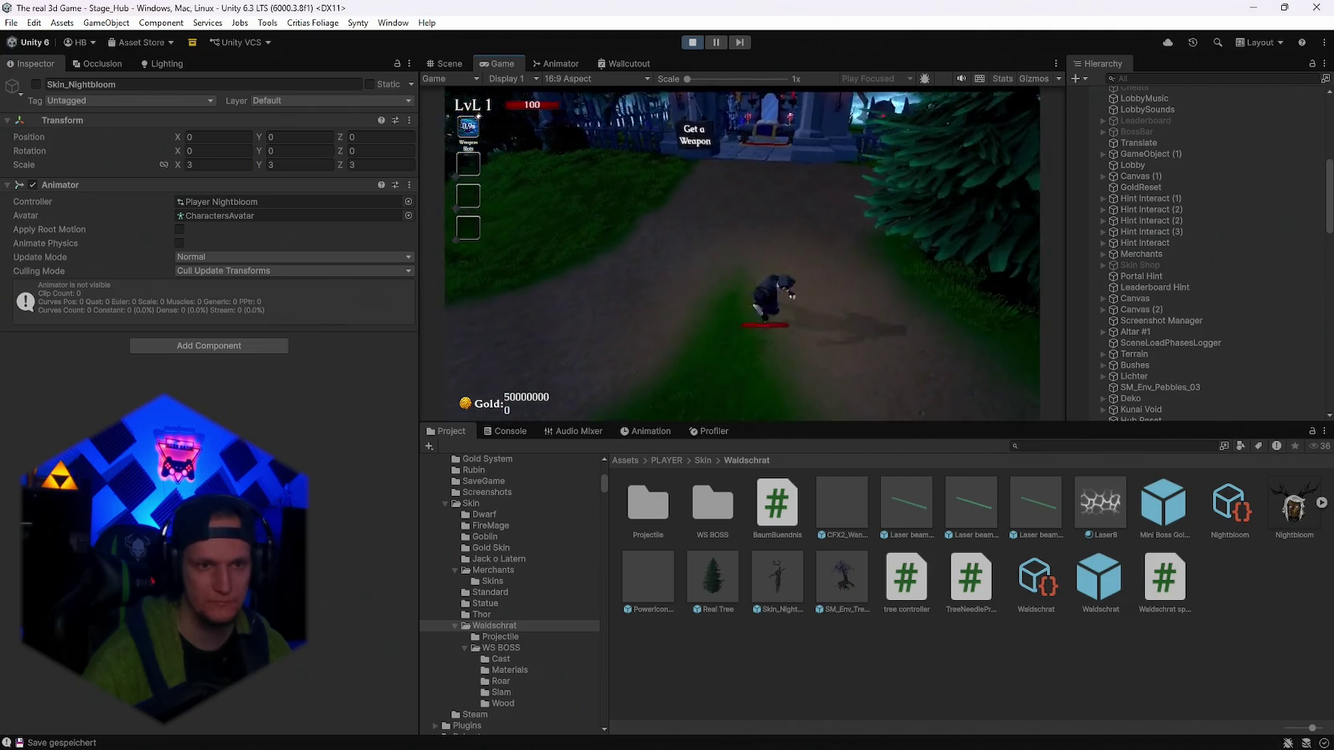
Pause the game, select Player, and collapse its Level System component.
key("Escape")
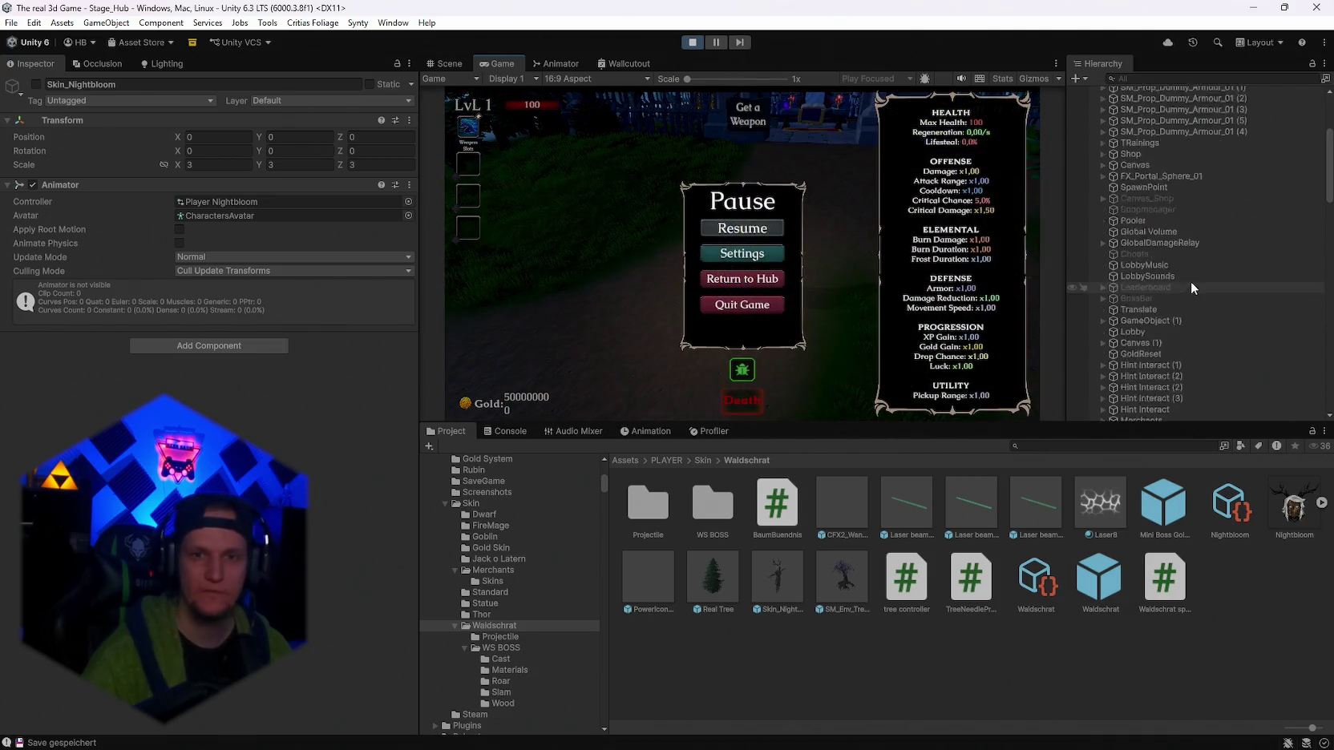
scroll(1191, 281, "down", 10)
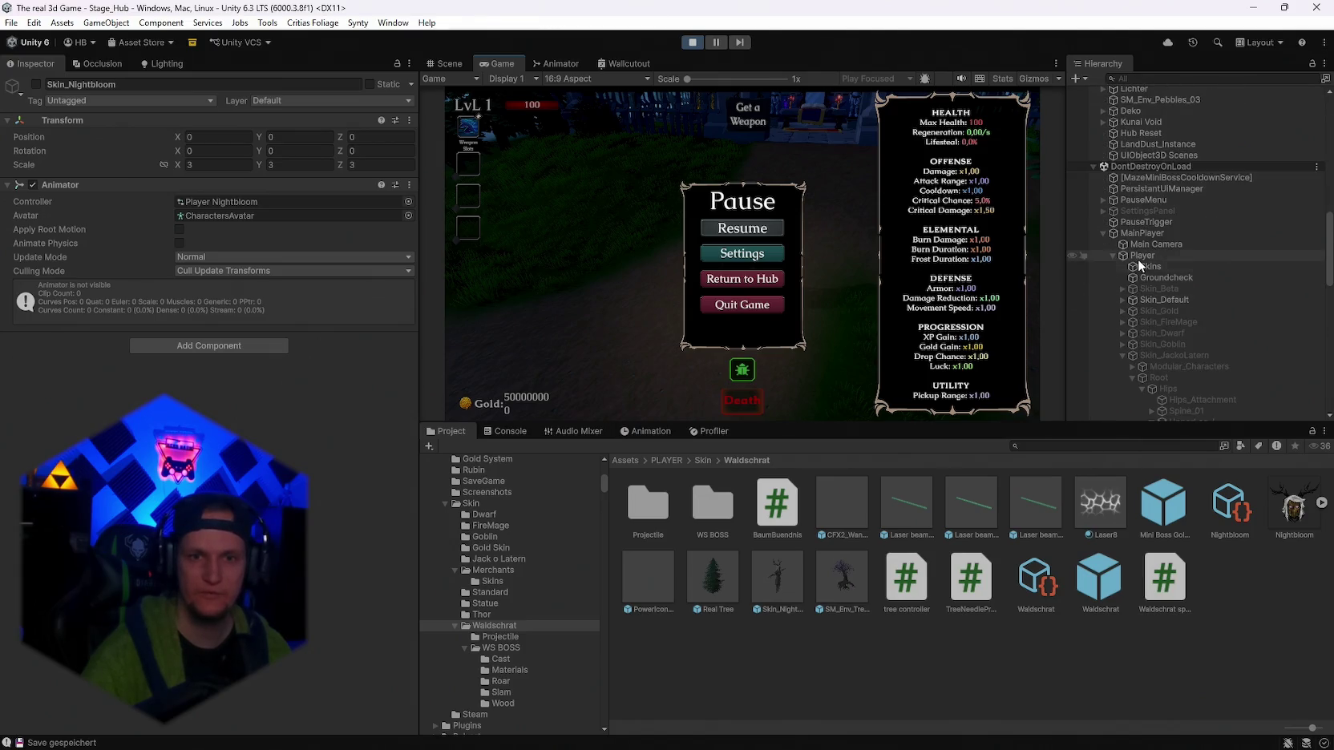
left_click(1138, 258)
scroll(262, 419, "down", 10)
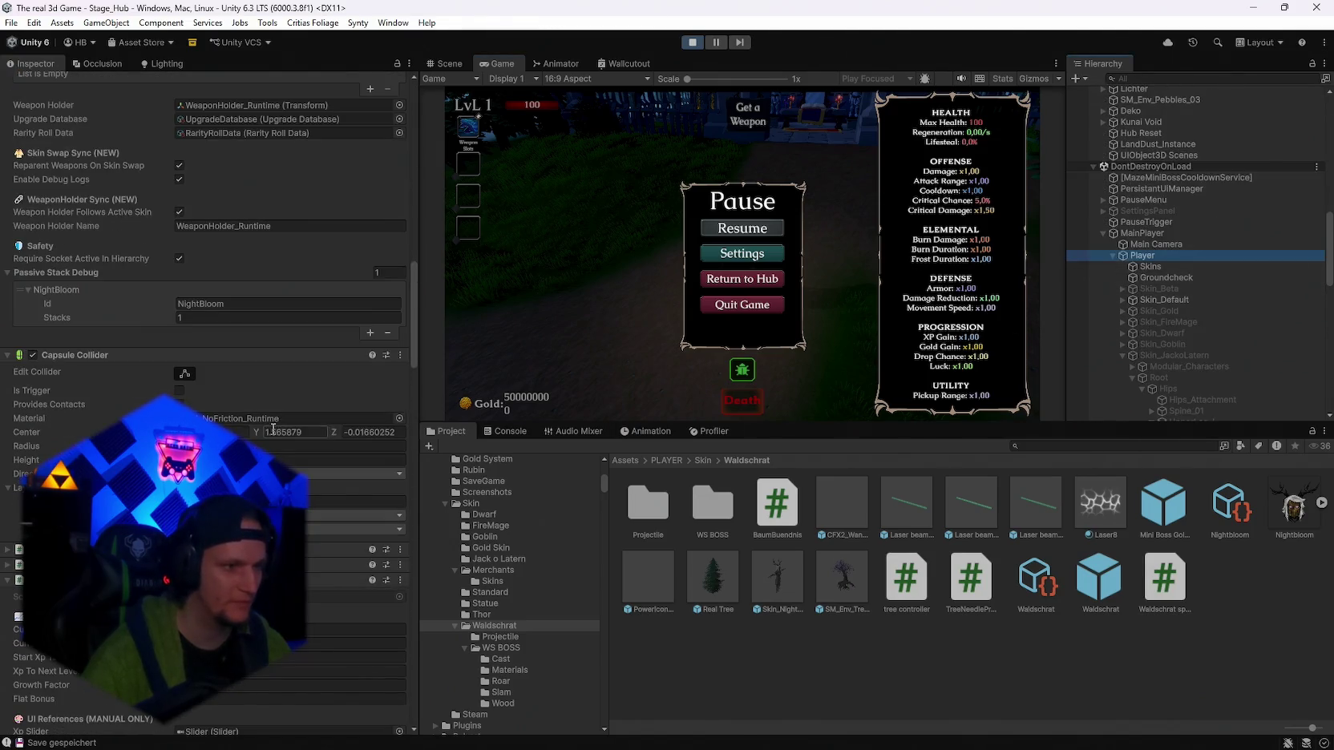
scroll(273, 430, "down", 5)
scroll(119, 370, "down", 4)
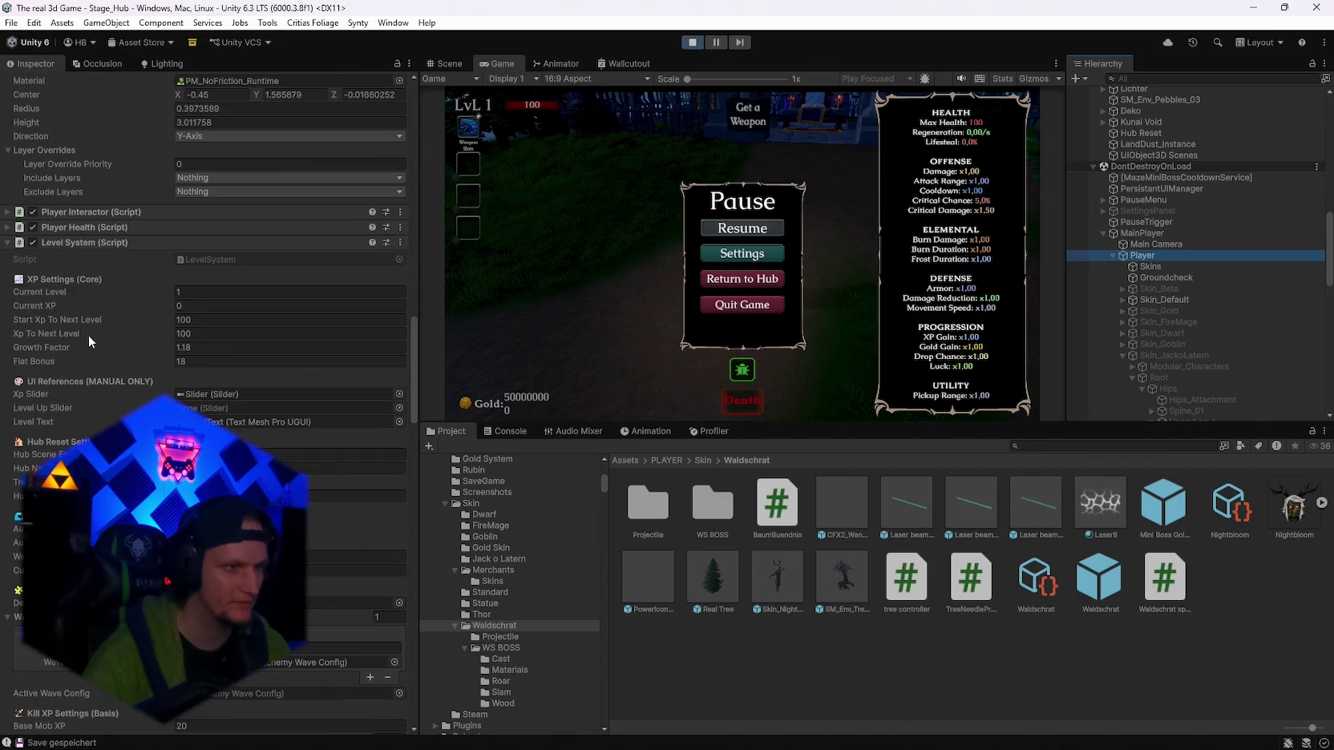
left_click(7, 244)
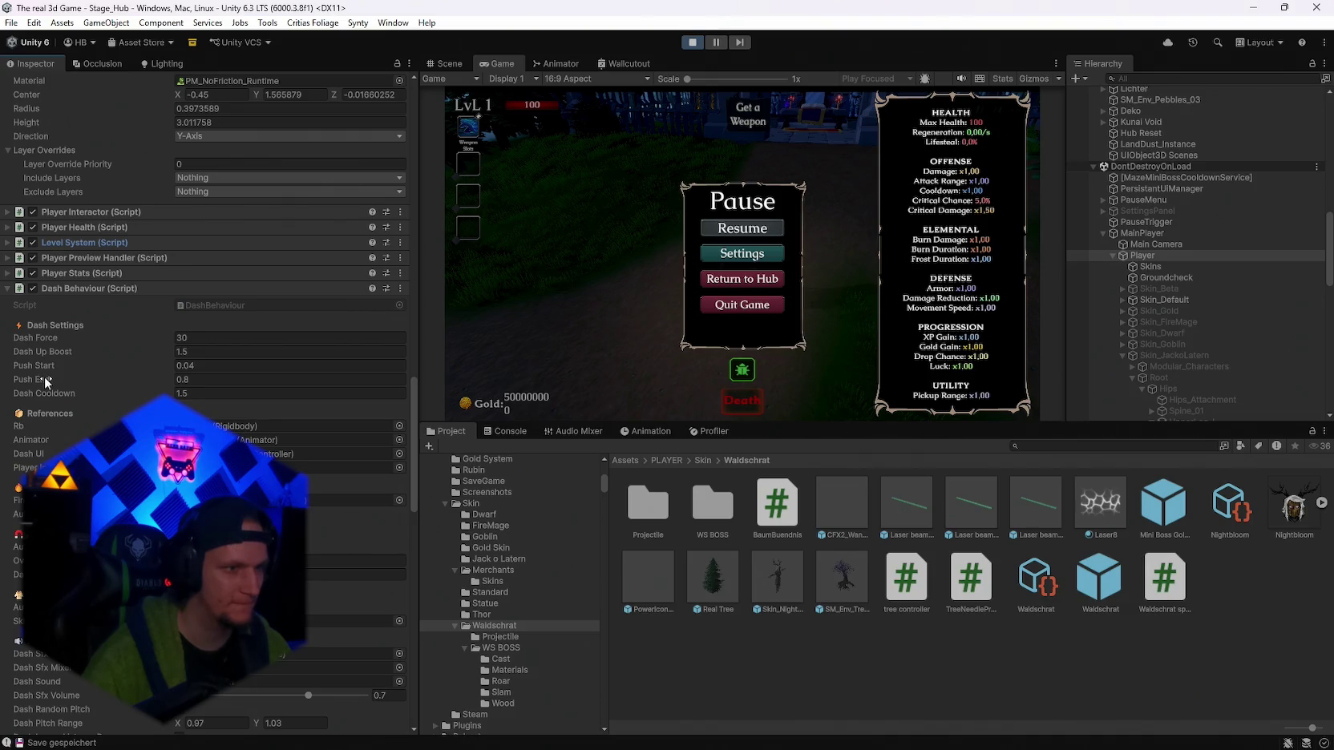
Change the Player's Dash Behaviour Push End from 0.8 to 0.5.
scroll(44, 376, "down", 2)
scroll(123, 399, "down", 1)
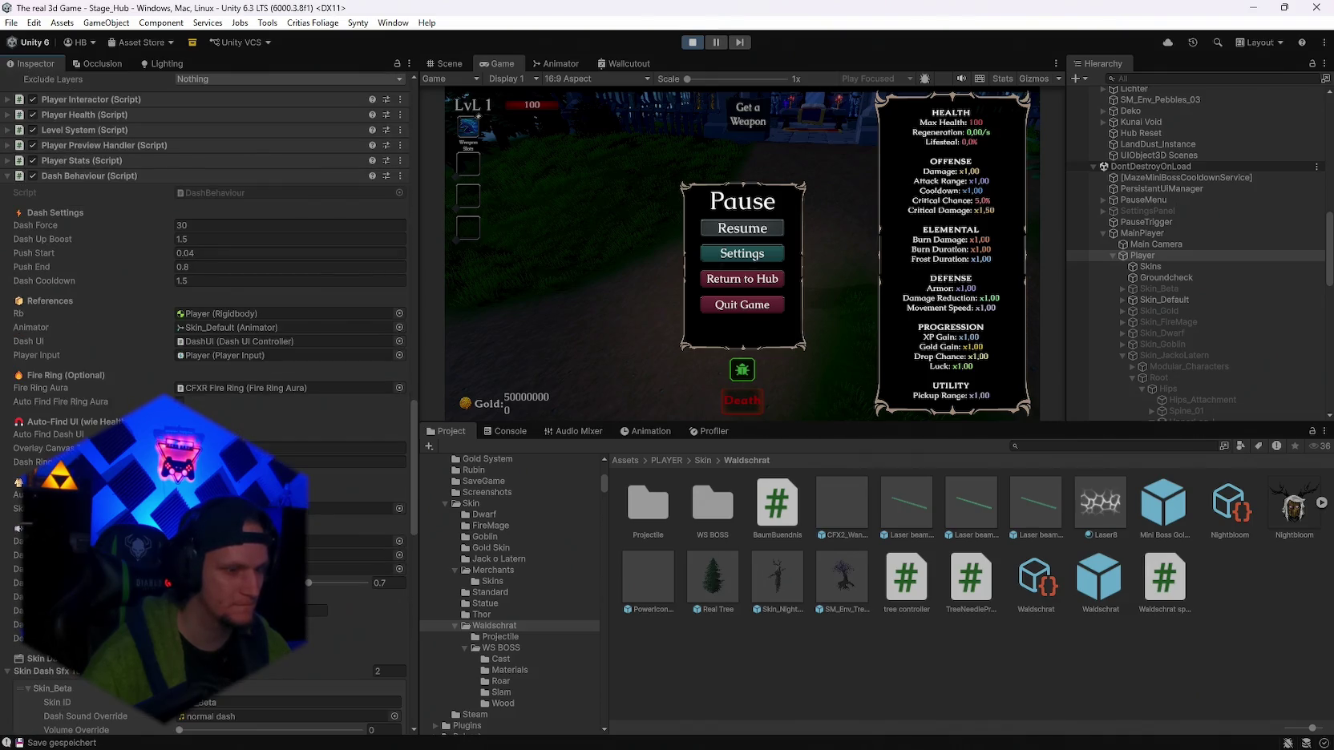
scroll(210, 402, "down", 2)
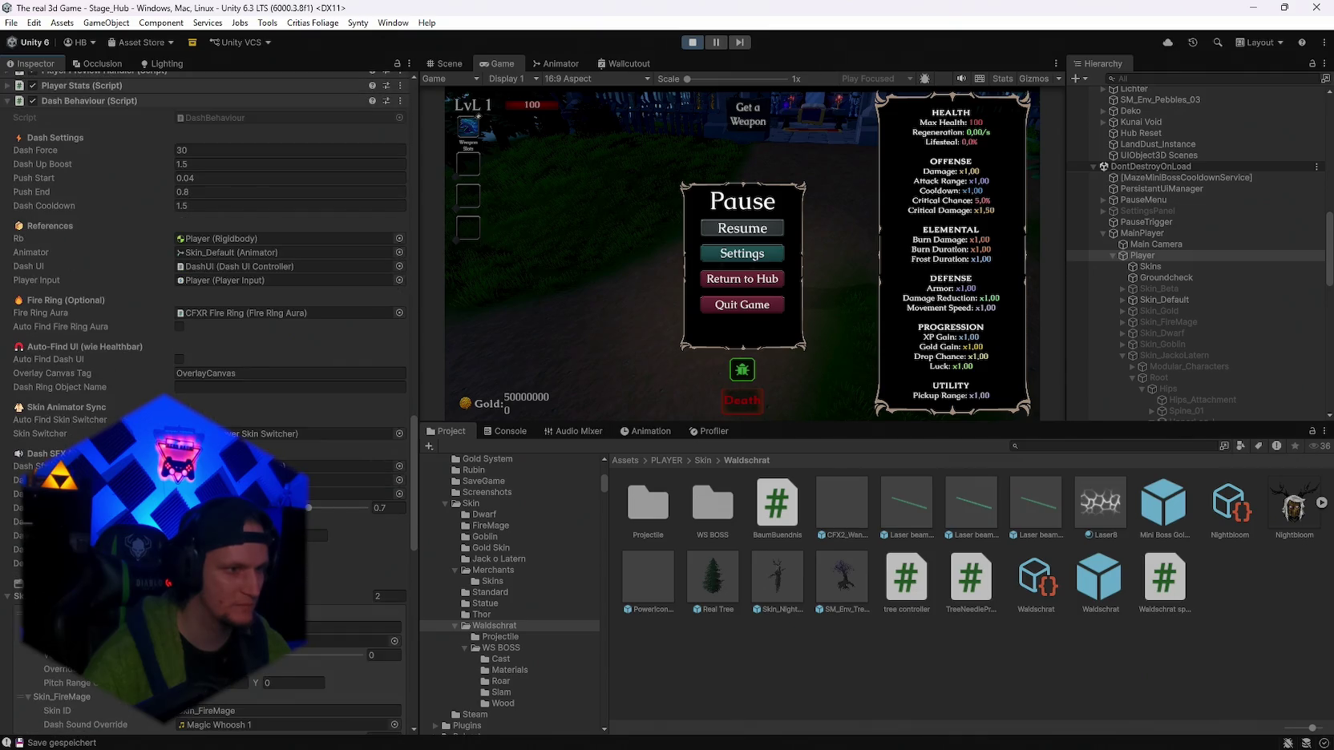
scroll(208, 400, "up", 2)
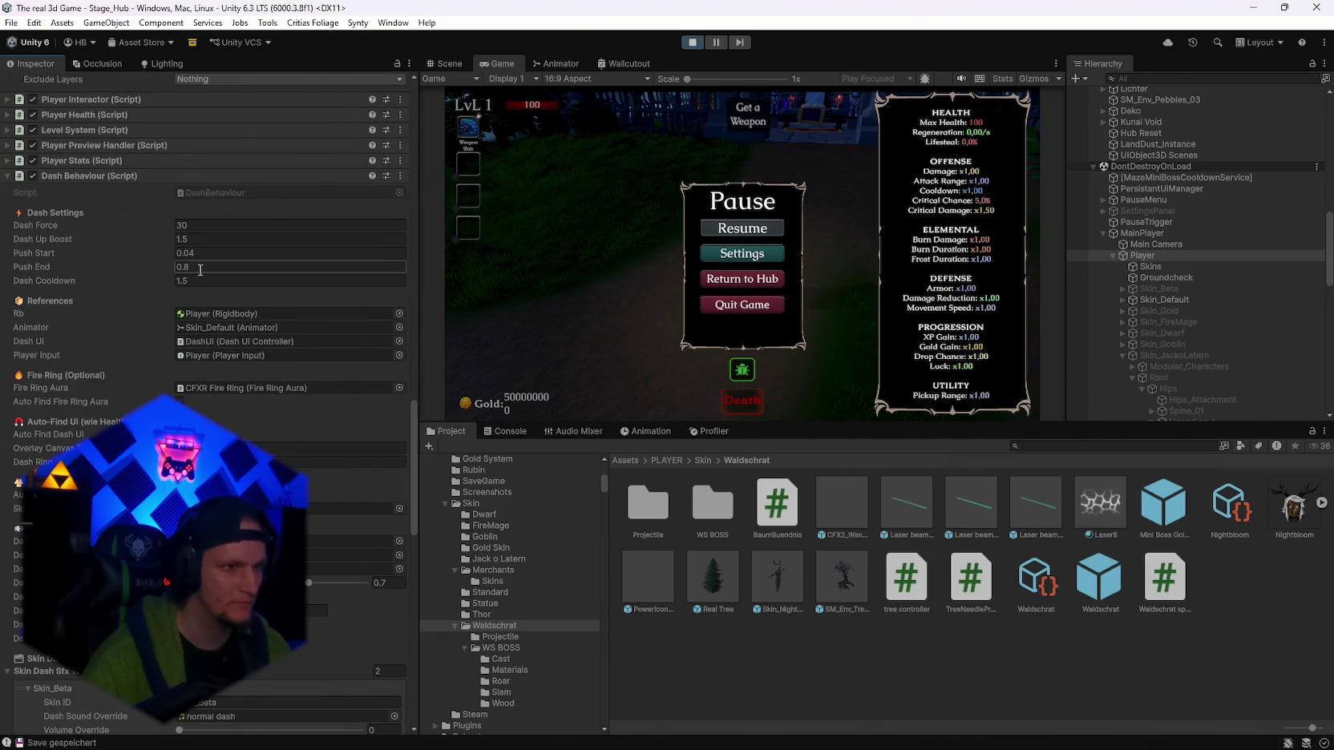
key("BackSpace")
type("5")
key("Return")
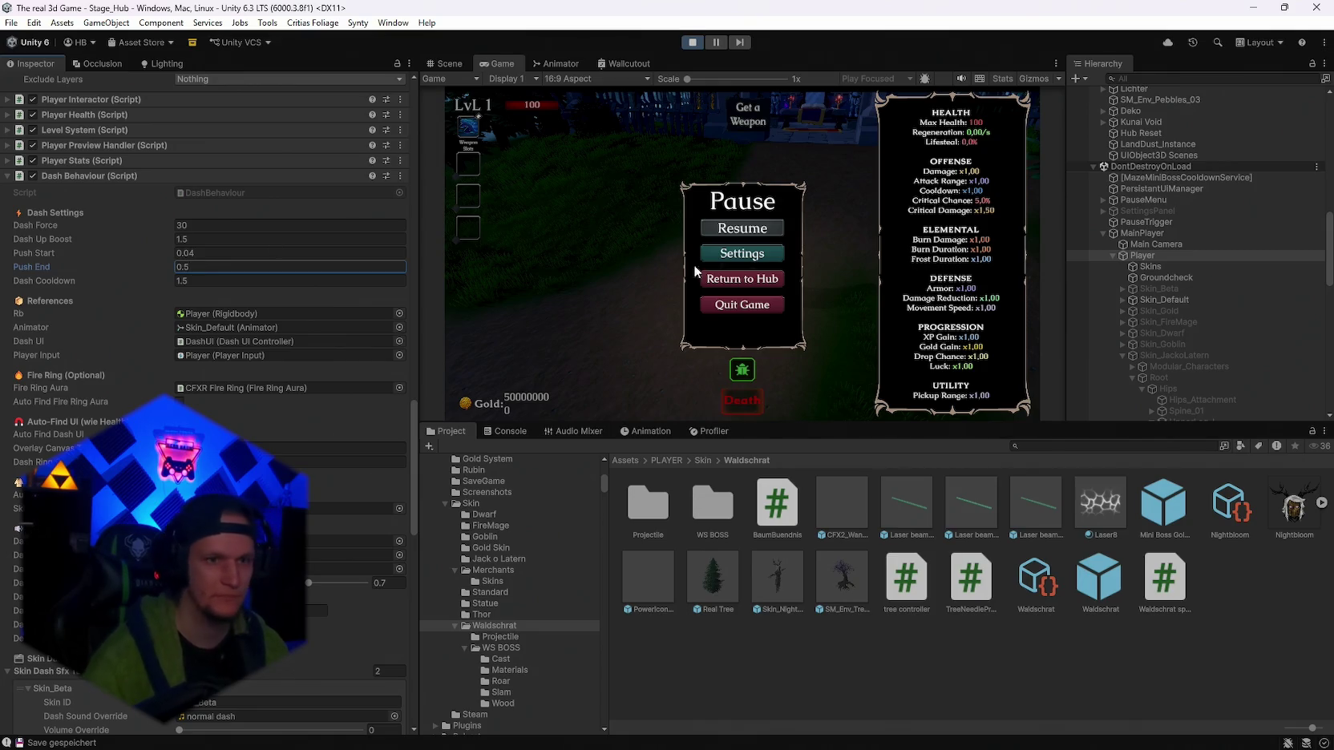
Test the dash, then set Push End to 0.6 and test it again.
left_click(759, 232)
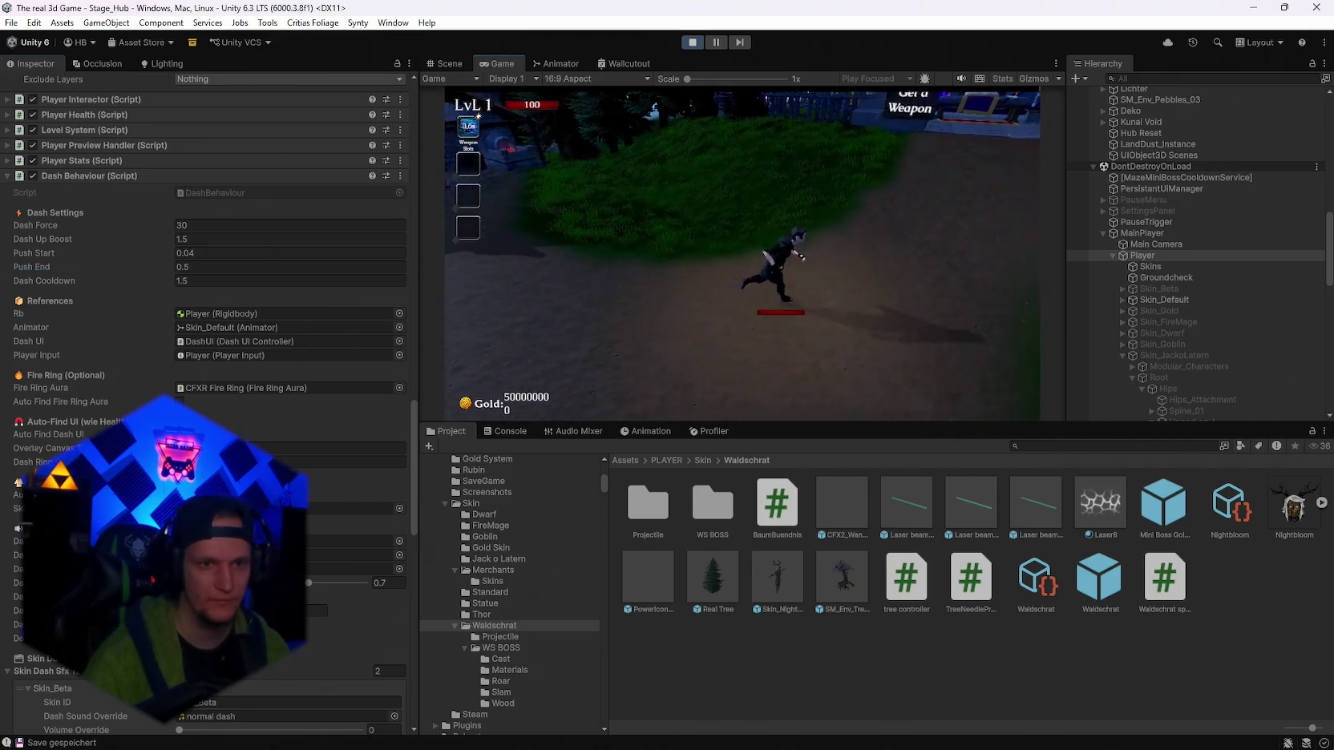
key("w")
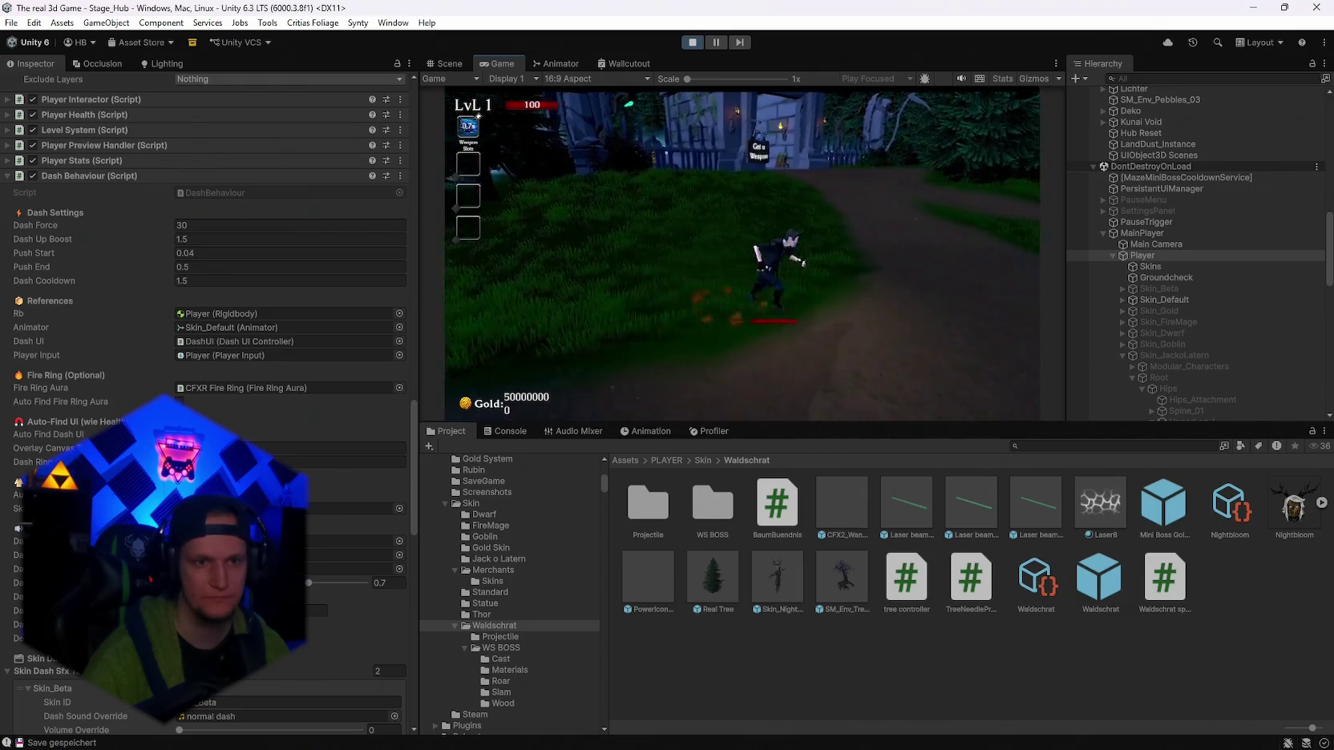
key("Escape")
left_click(218, 267)
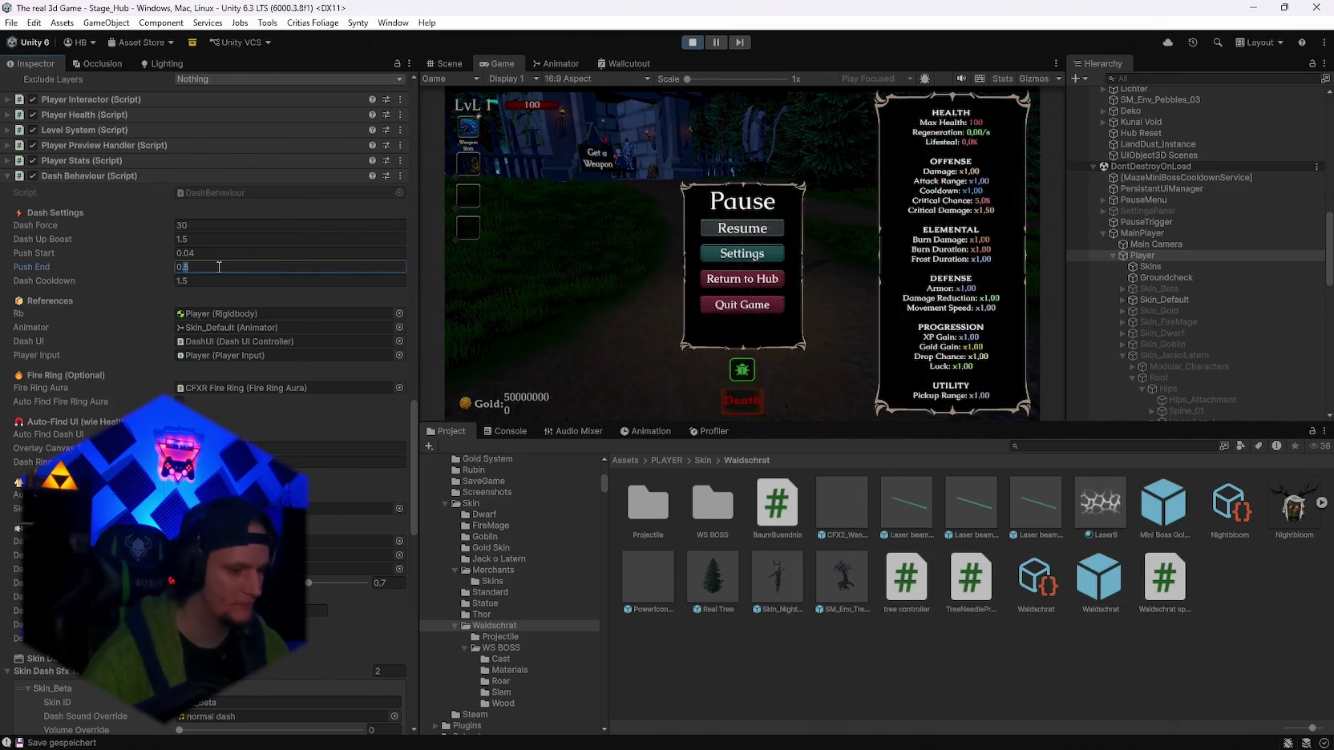
type("0.6")
left_click(757, 229)
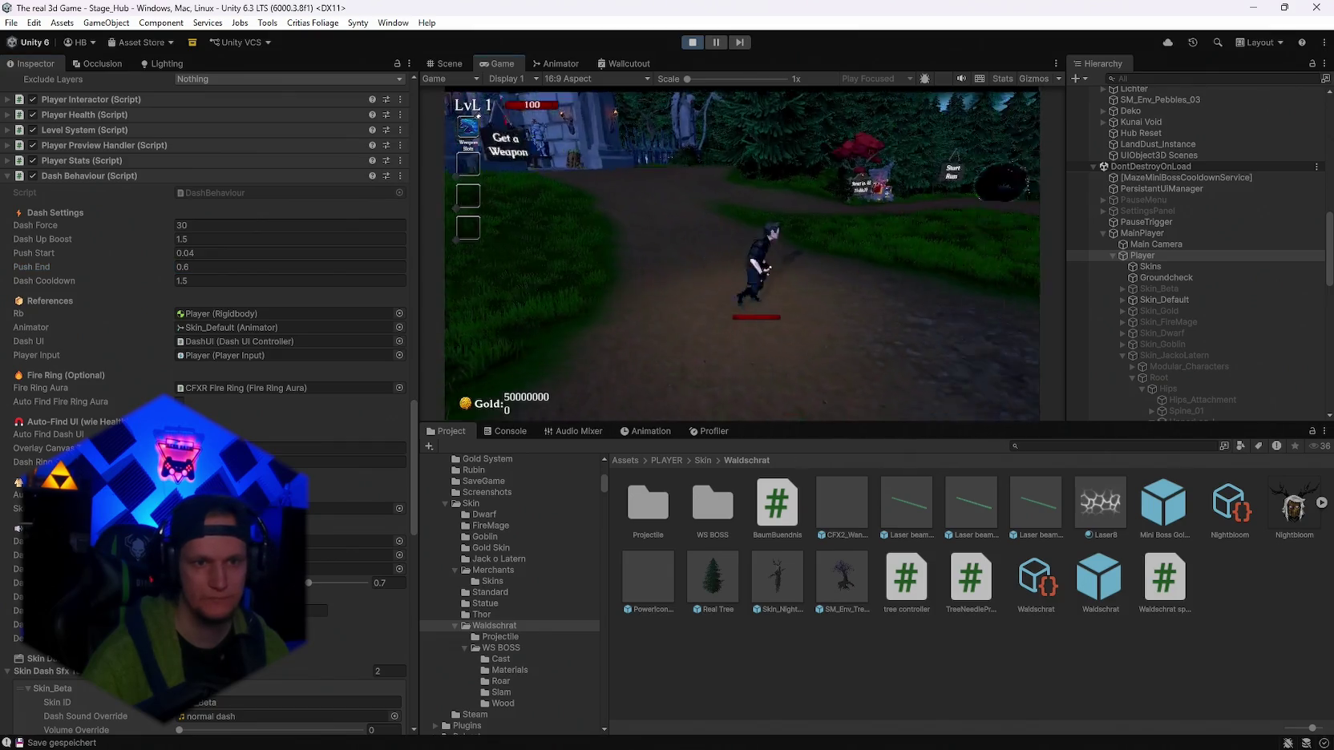
key("d")
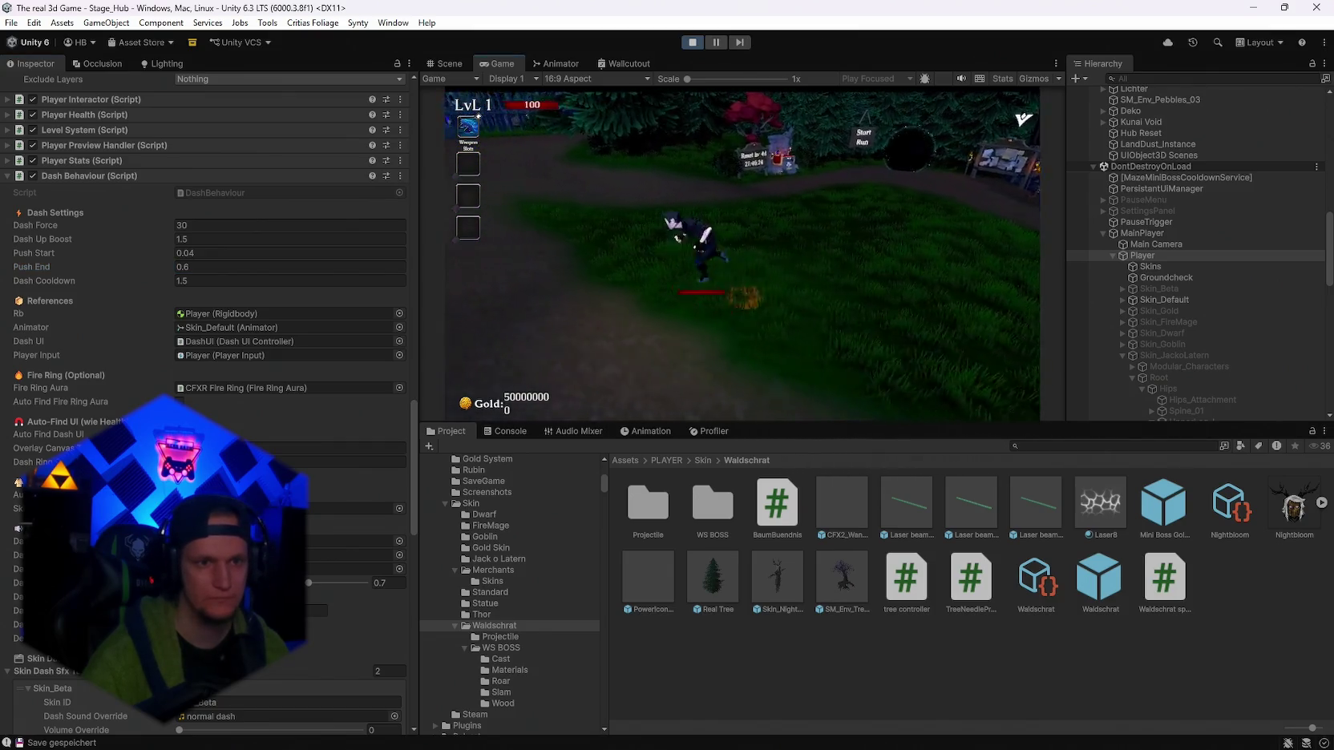
key("w")
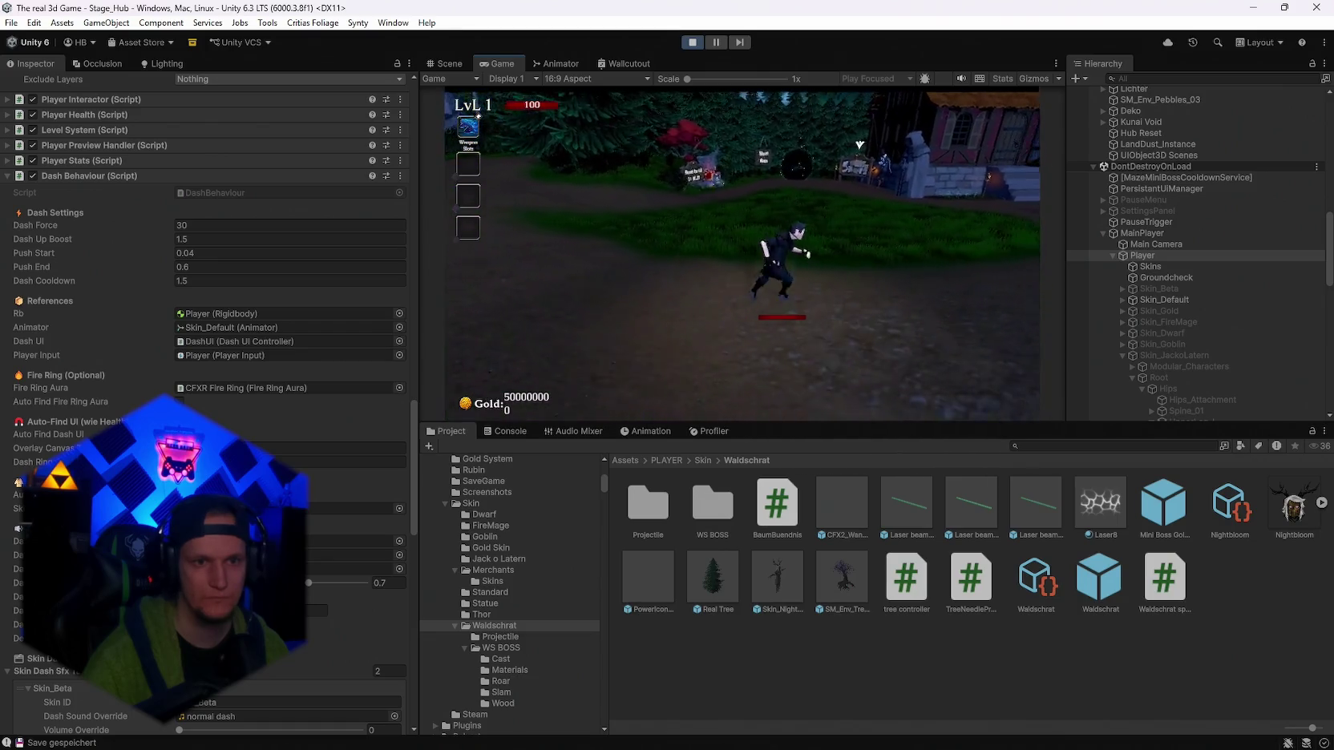
key("Escape")
type("0.8")
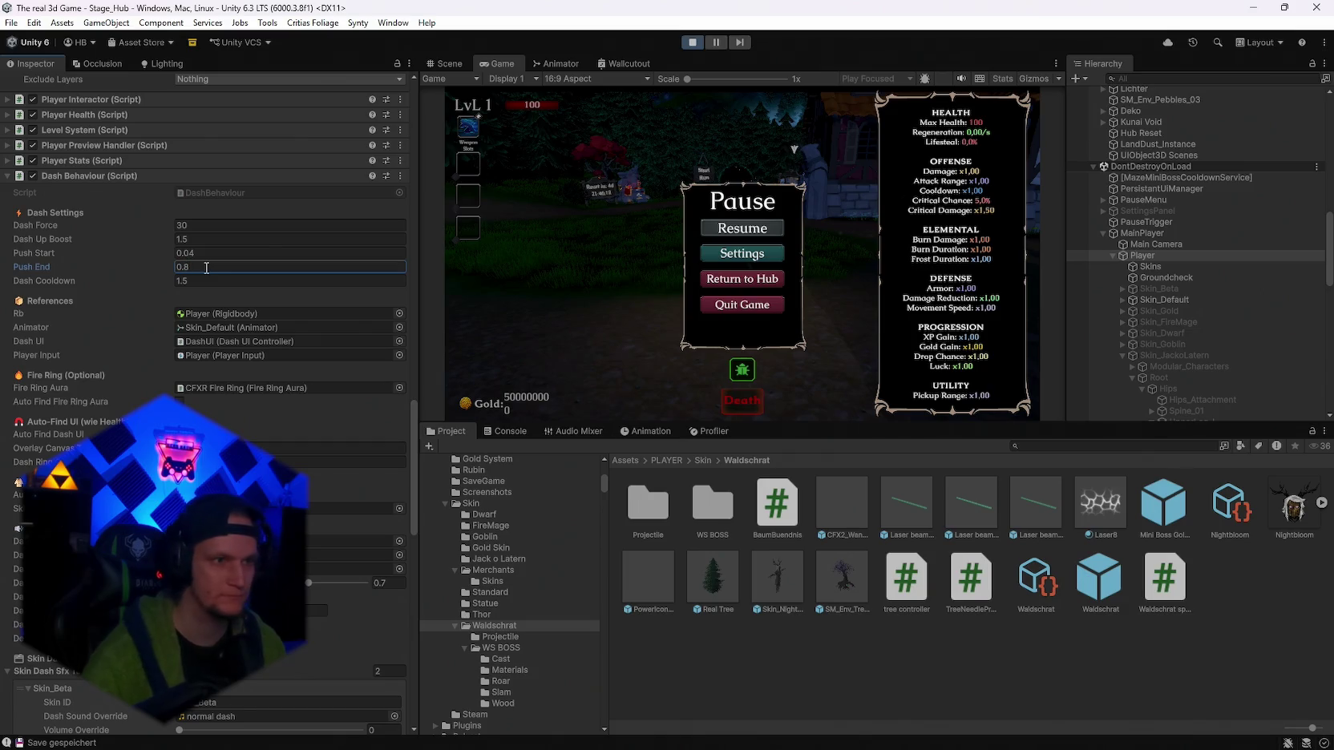
Test the dash once more and change Push End to 0.8.
left_click(776, 228)
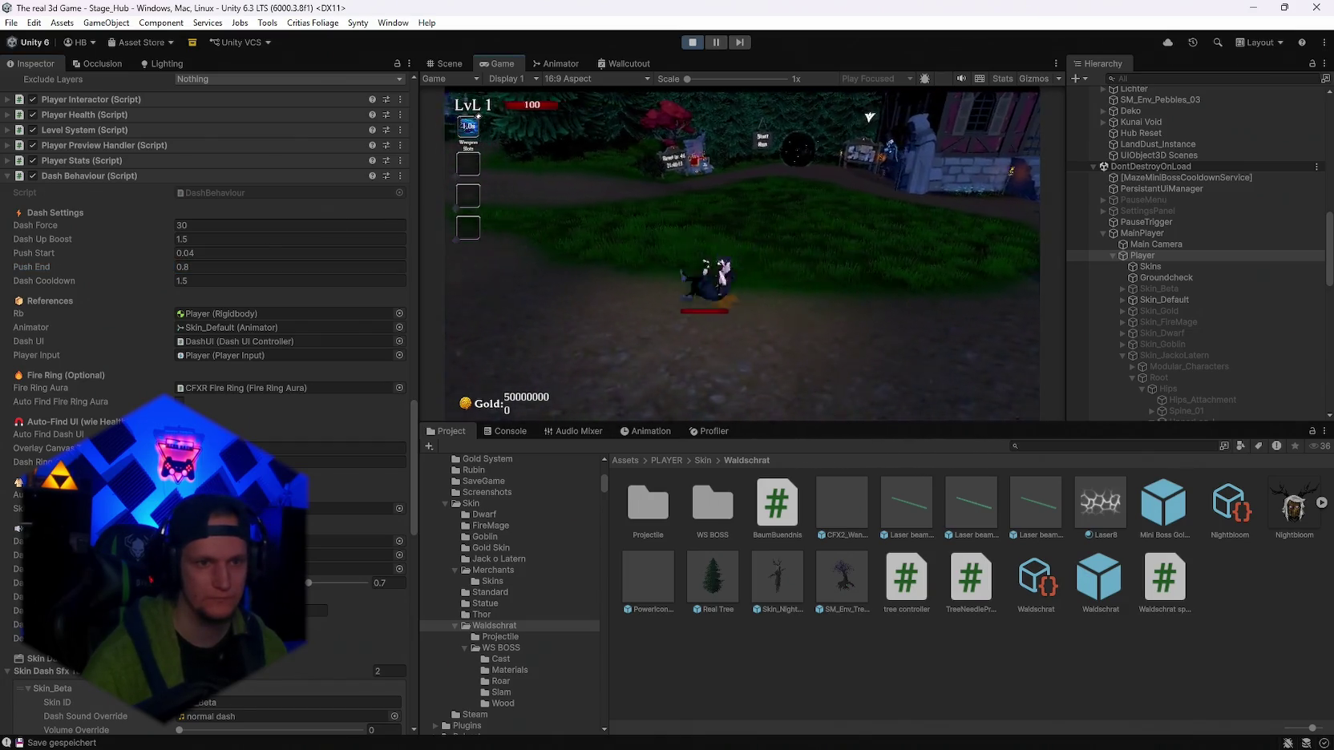
key("Escape")
type("0.75")
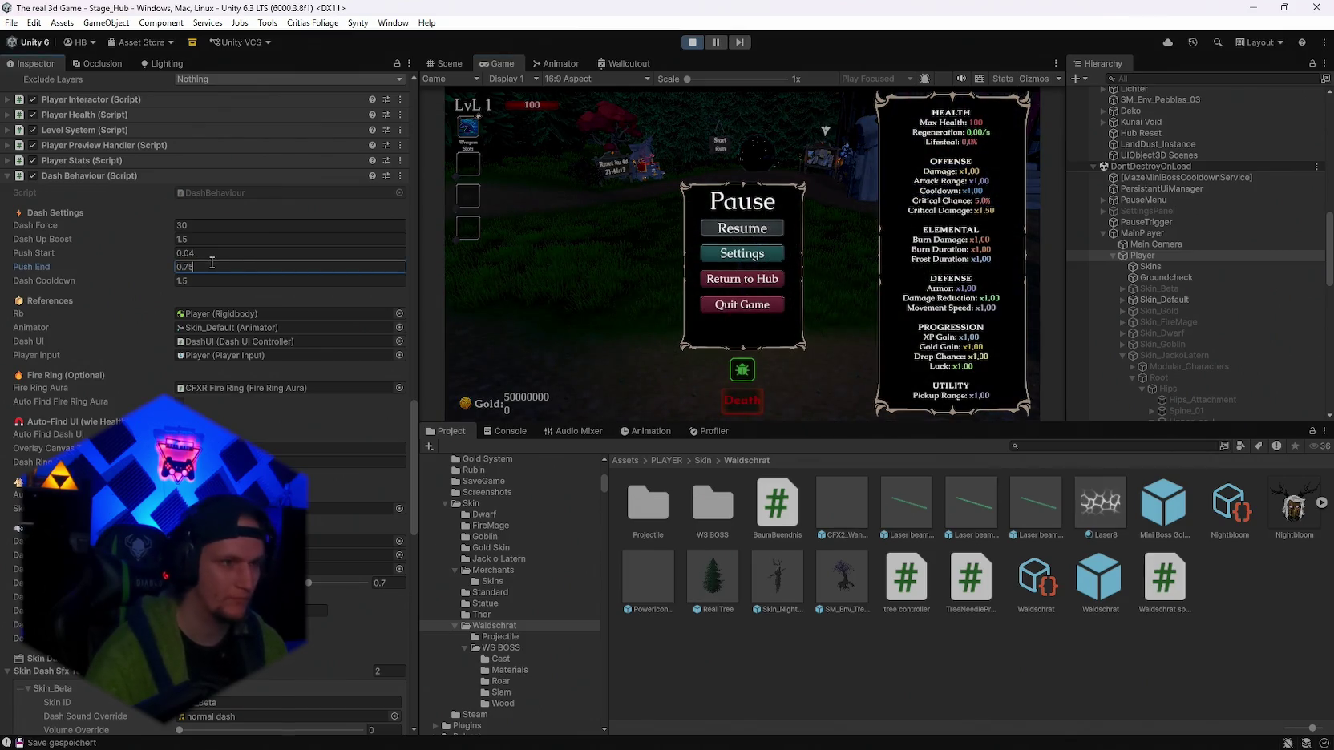
left_click(737, 230)
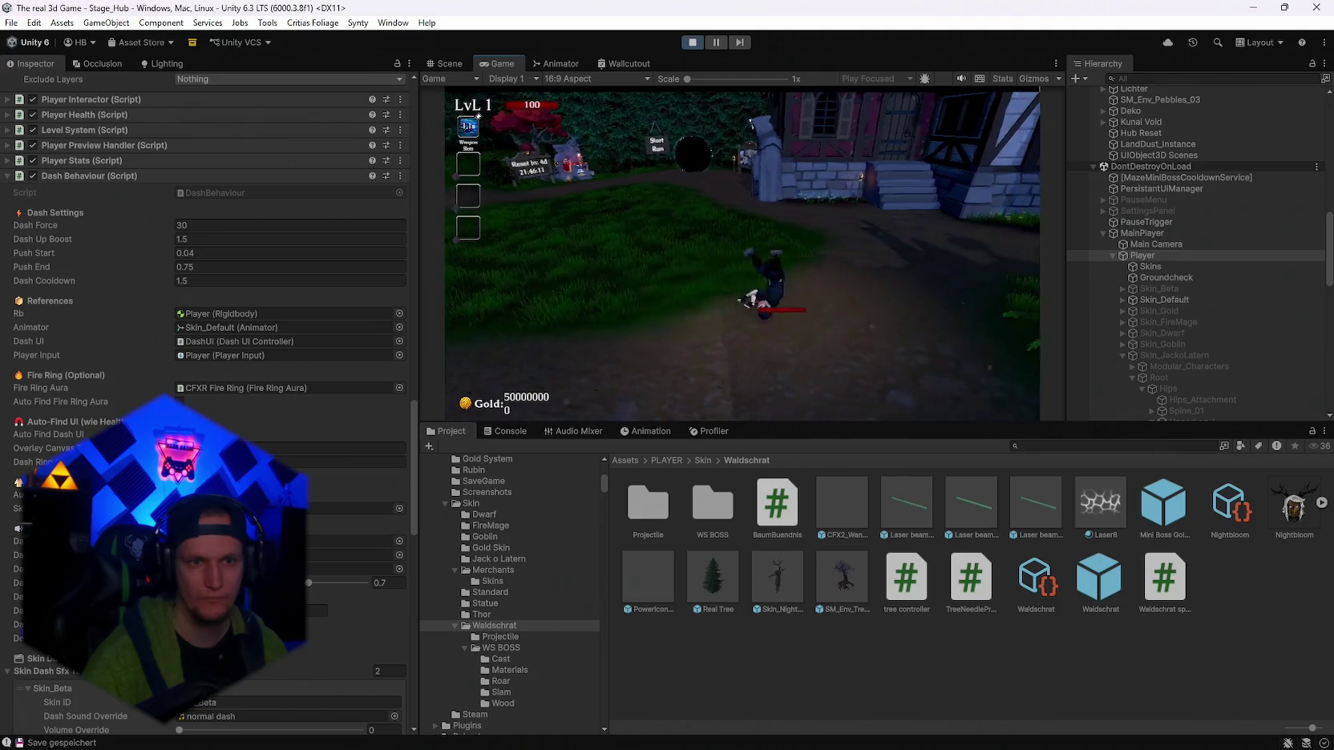
key("w")
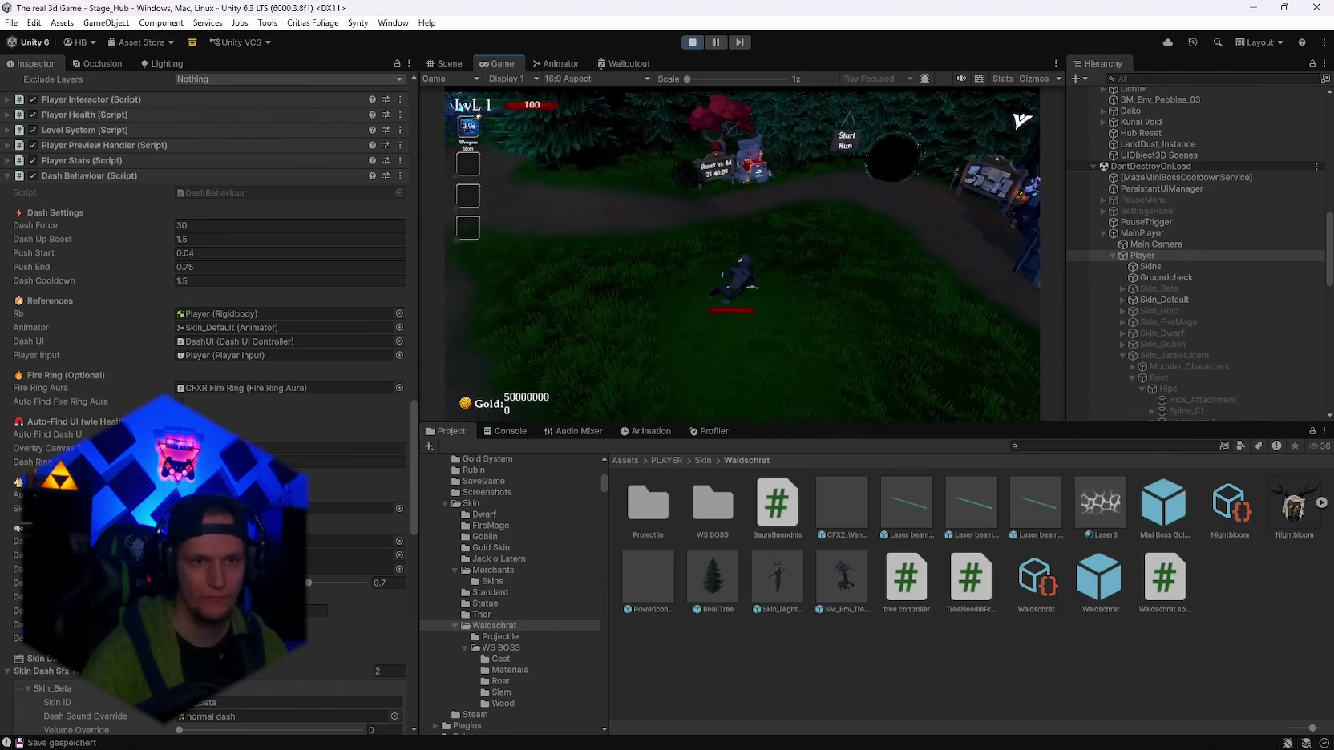
key("Escape")
left_click(232, 267)
type("0.8")
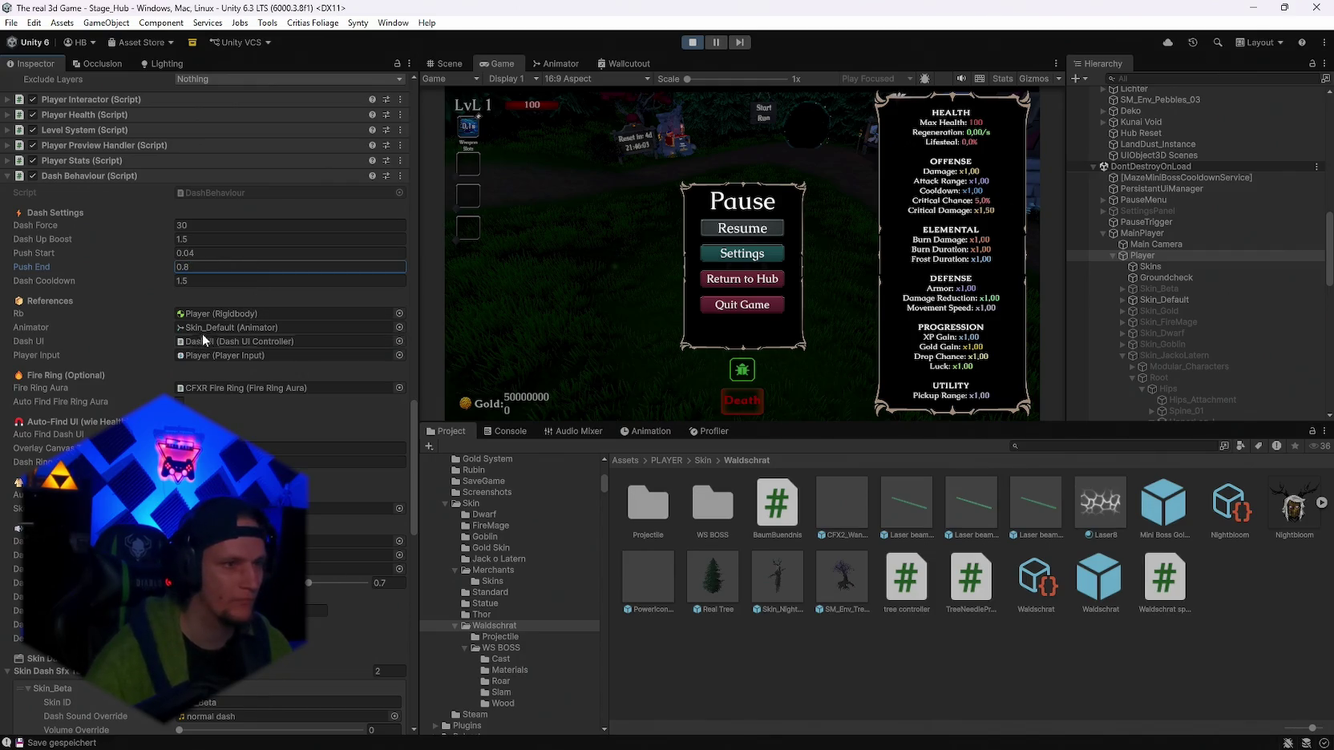
scroll(241, 345, "down", 2)
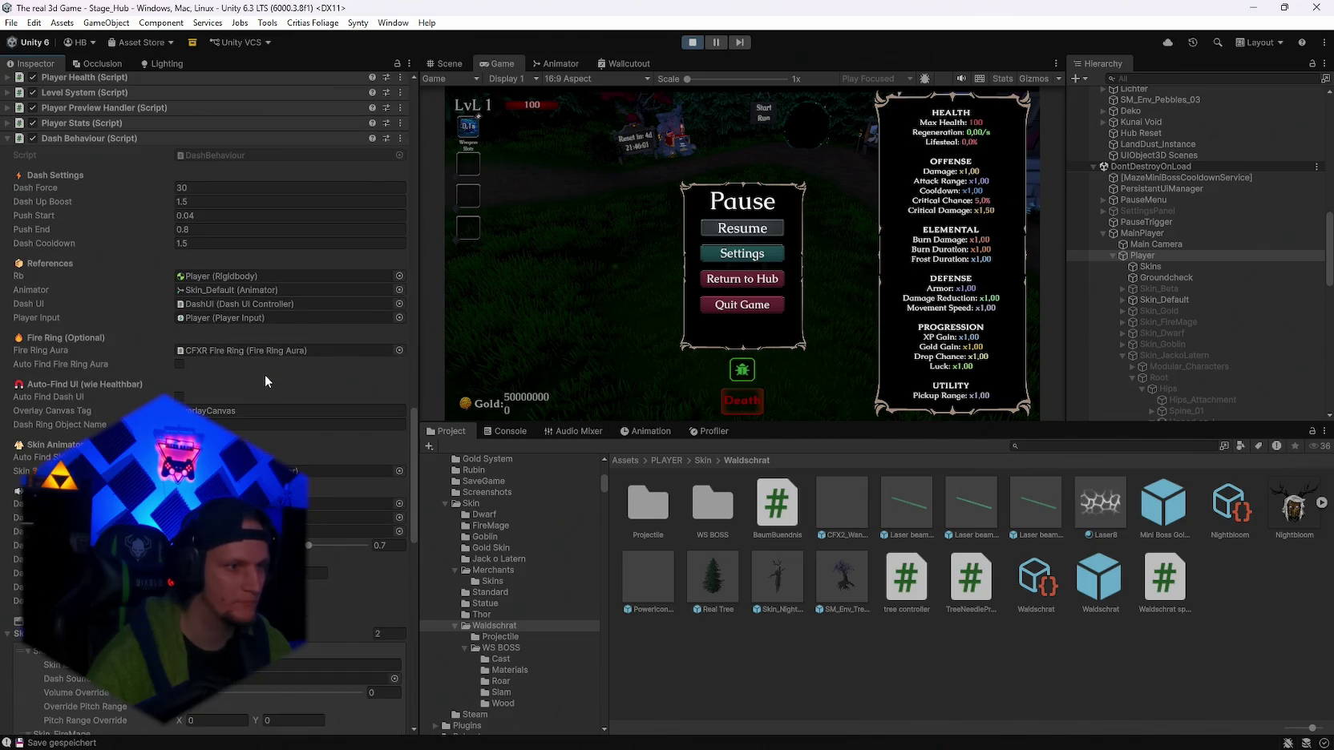
scroll(265, 374, "down", 6)
scroll(268, 374, "up", 3)
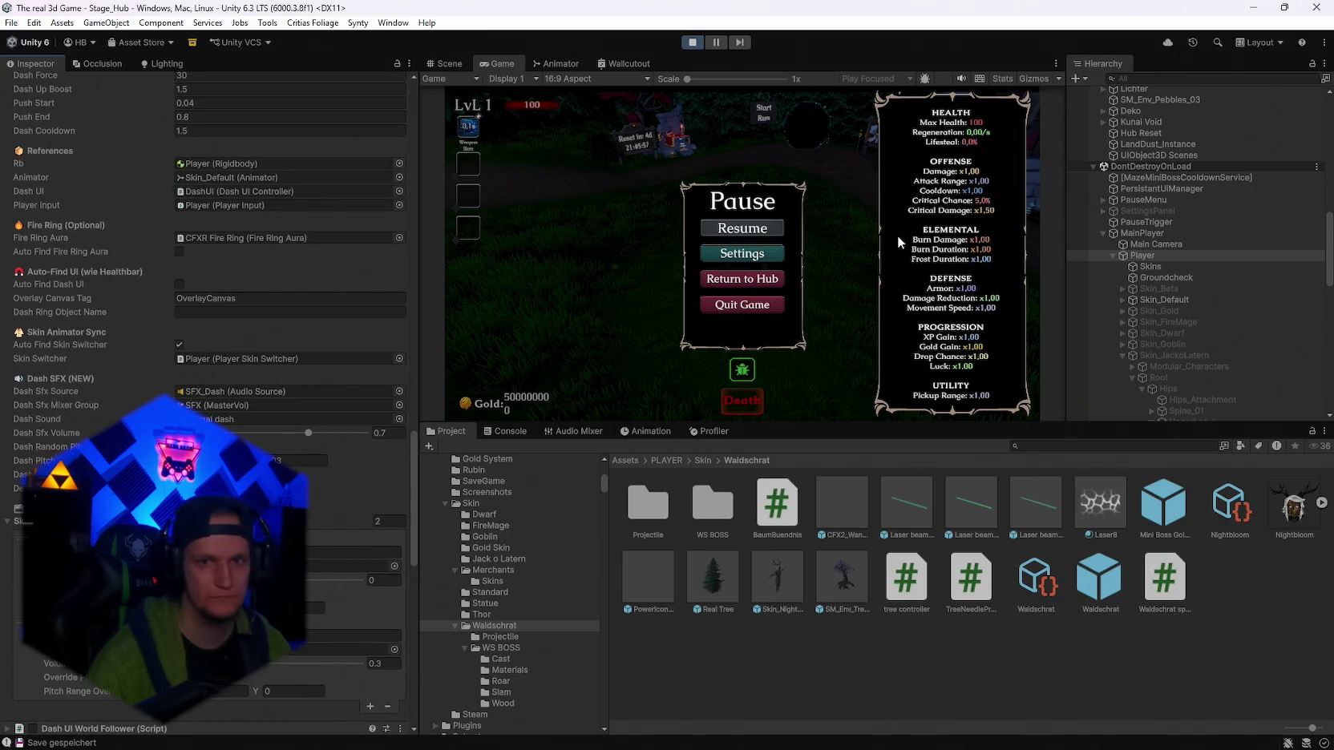
Retest the dash with Shift along the forest path to the training dummies, then stop play mode.
left_click(756, 235)
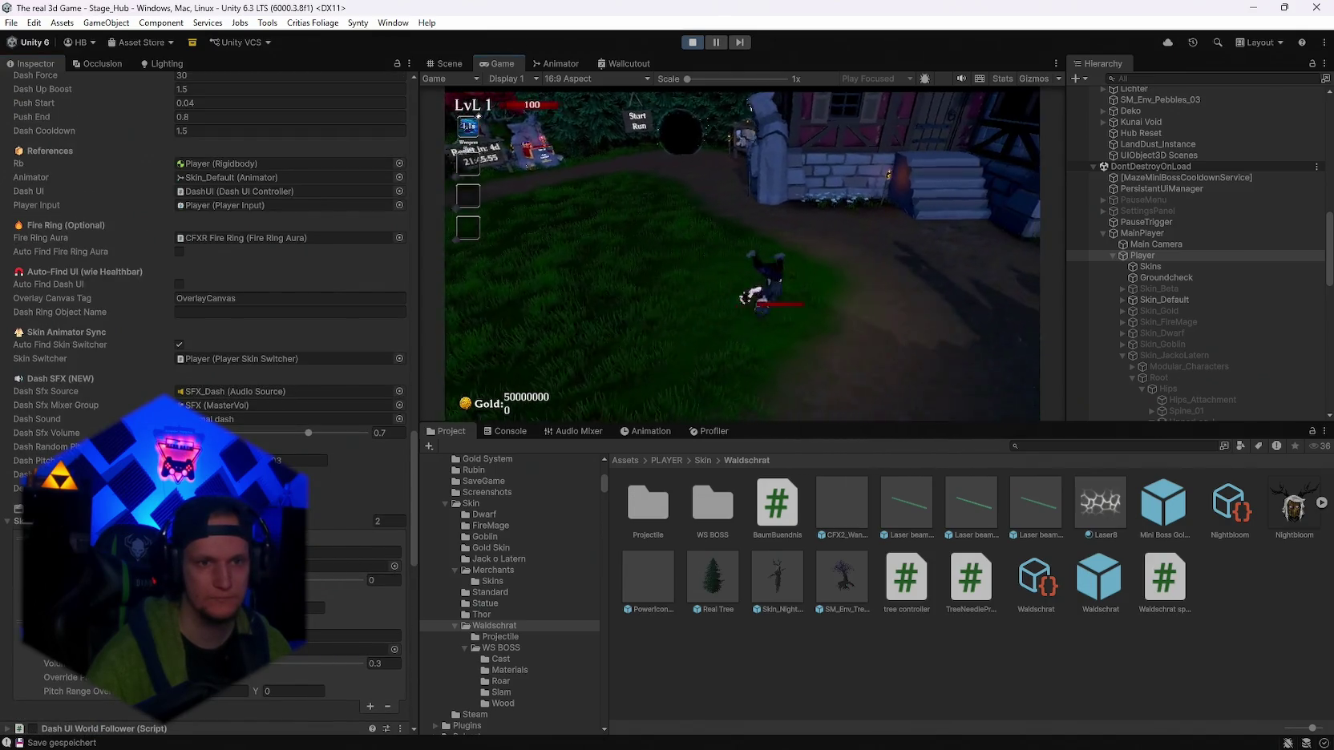
key("w")
key("shift")
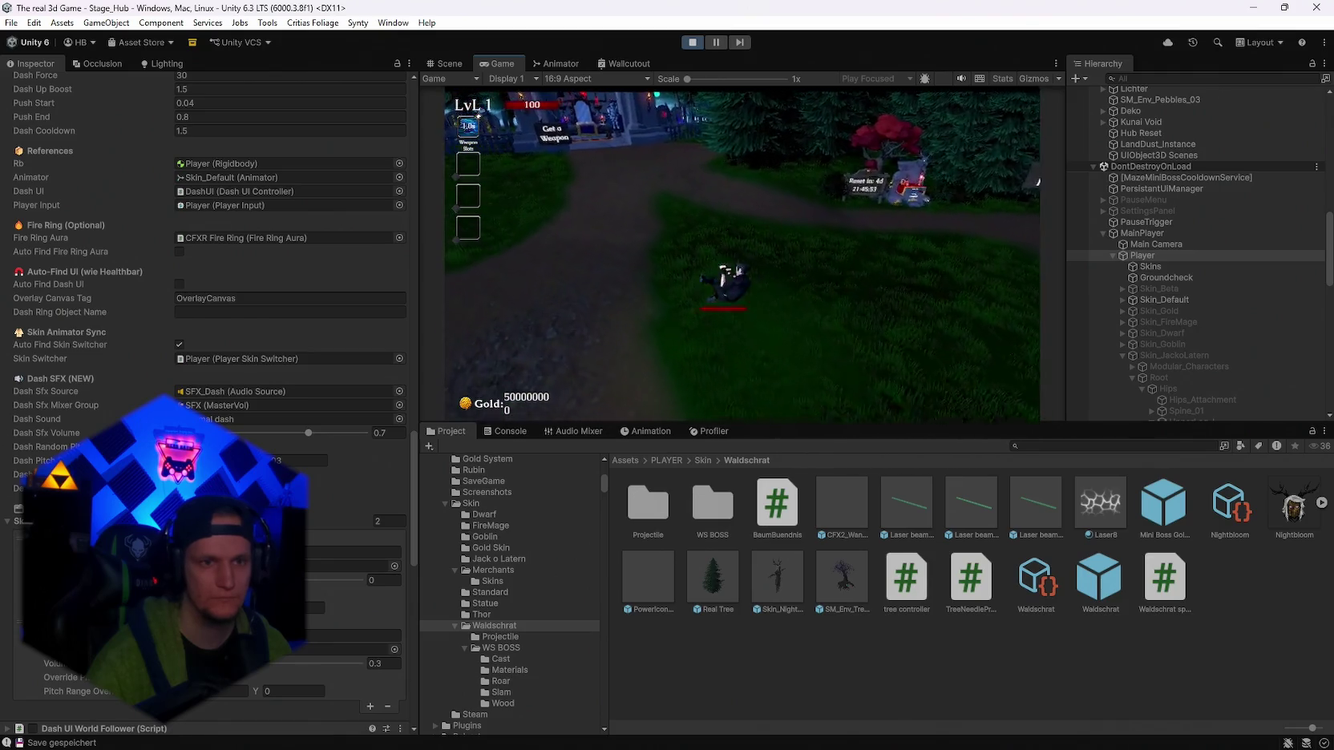
key("w")
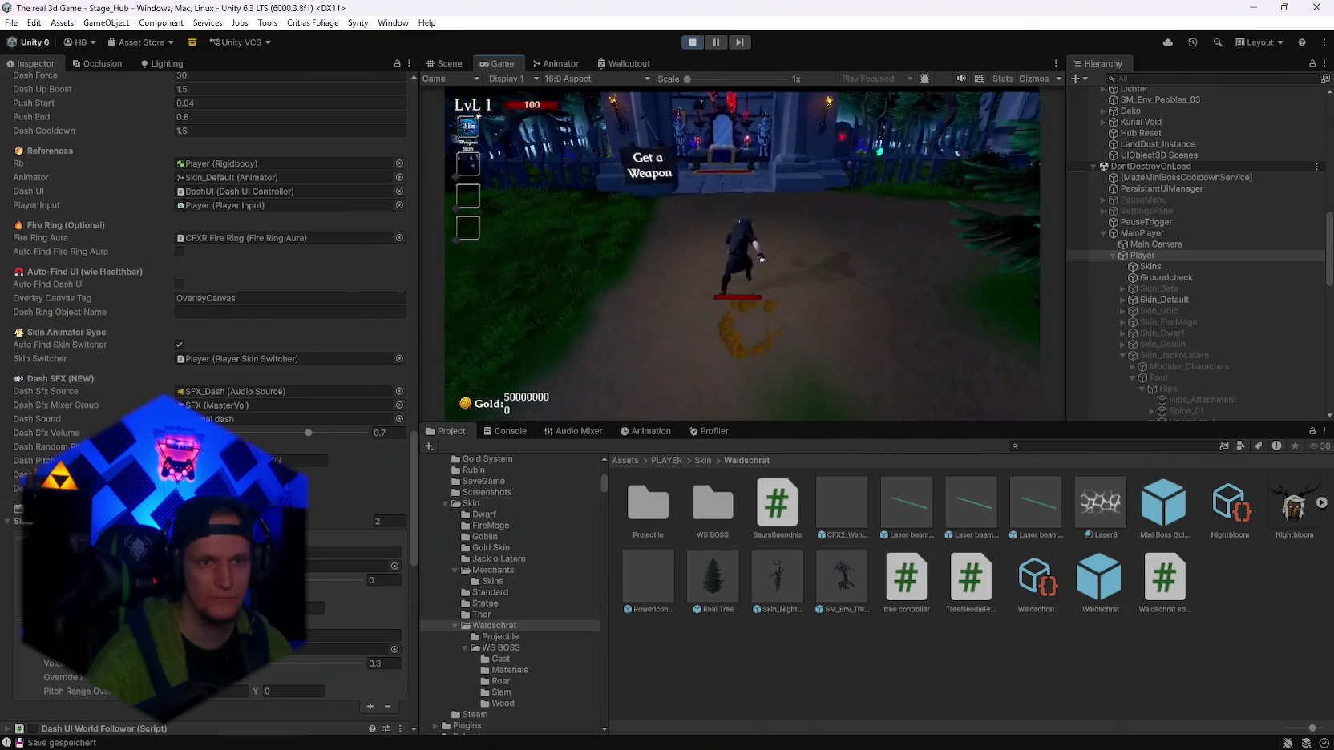
key("w")
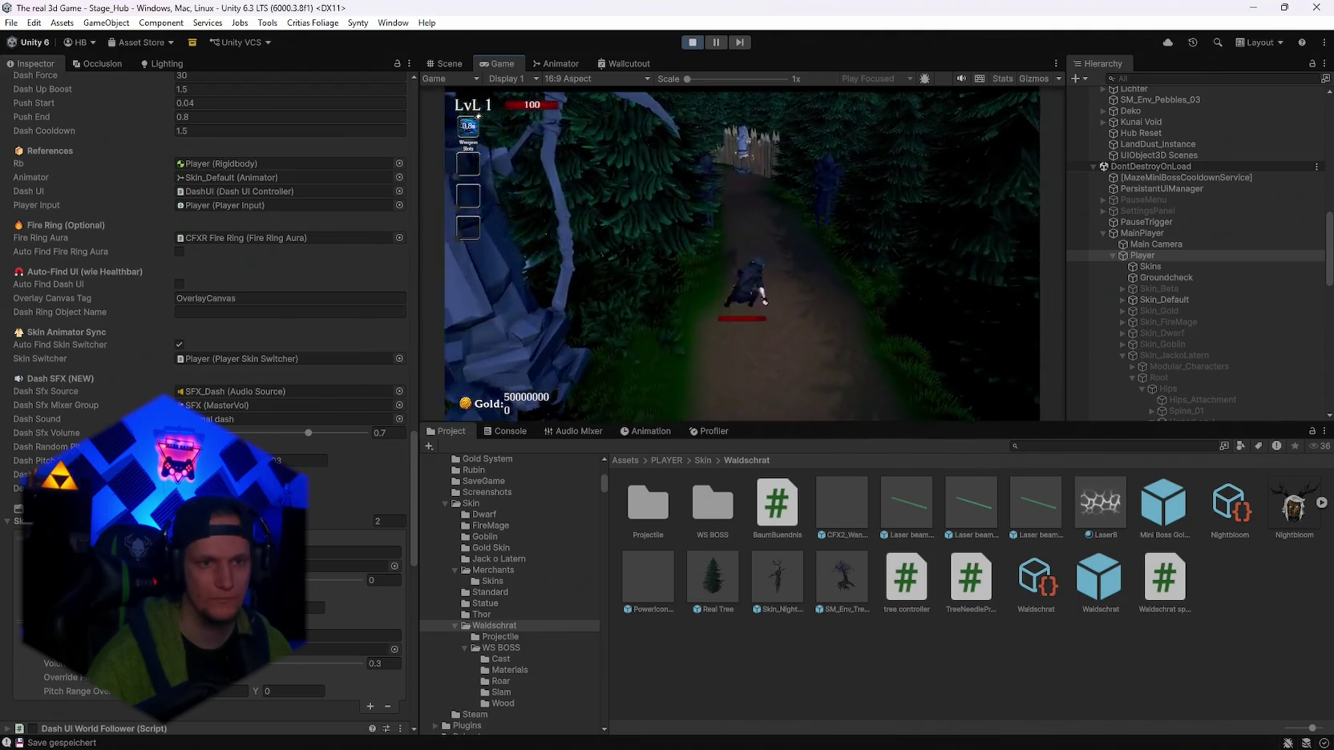
key("w")
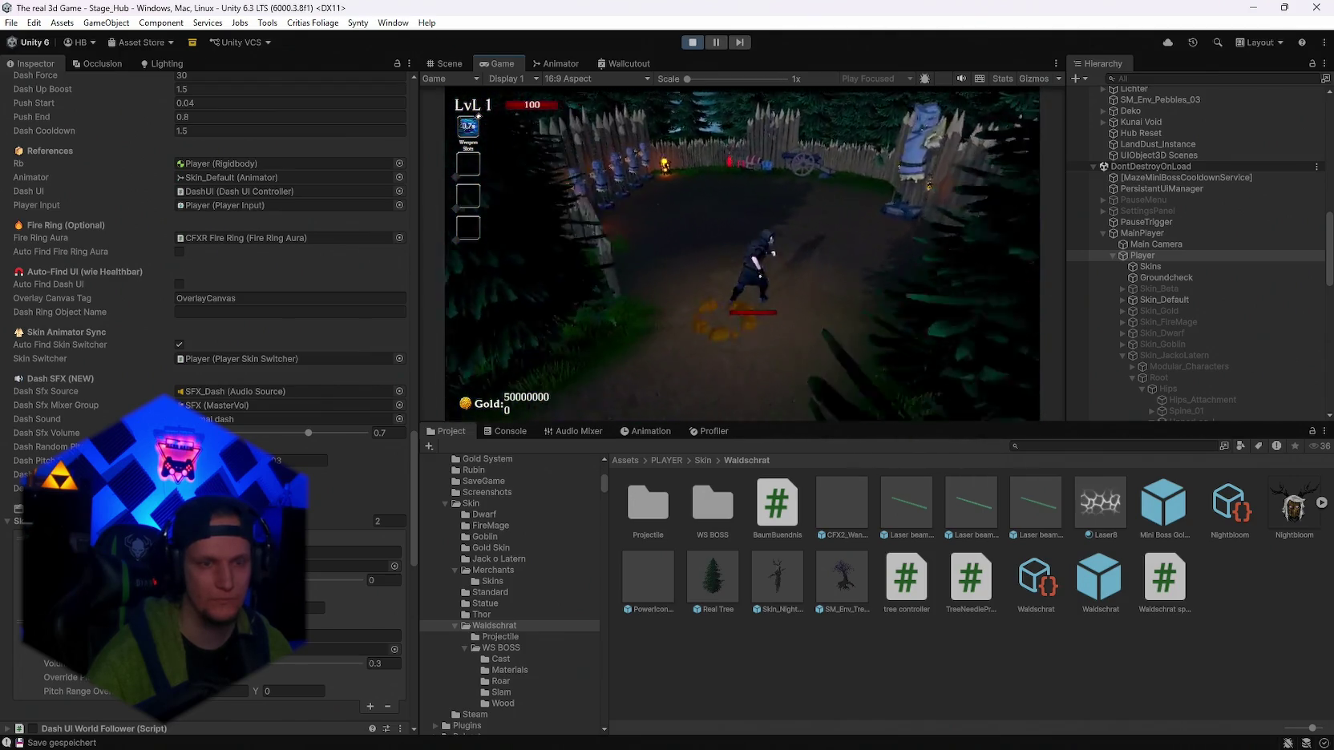
key("Escape")
left_click(692, 44)
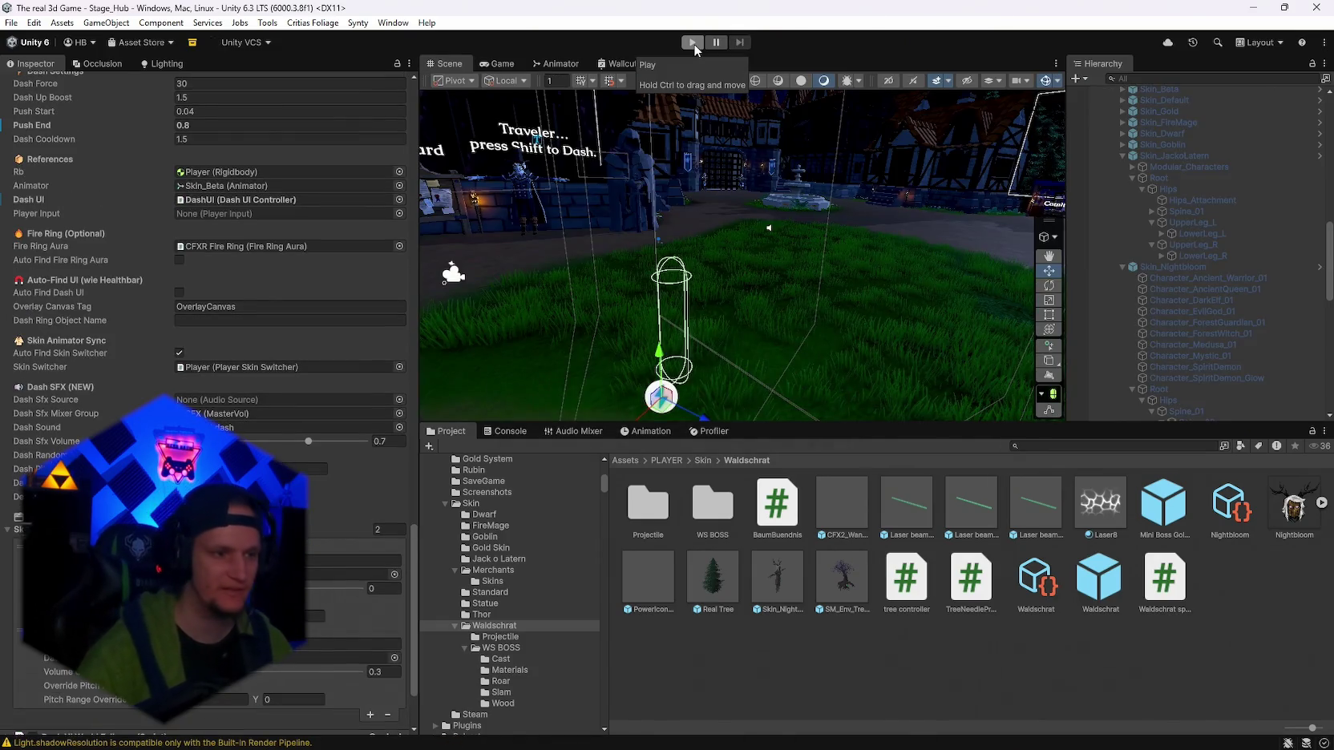
Select Player under MainPlayer and orbit the Scene view to look down on it.
scroll(1136, 323, "up", 5)
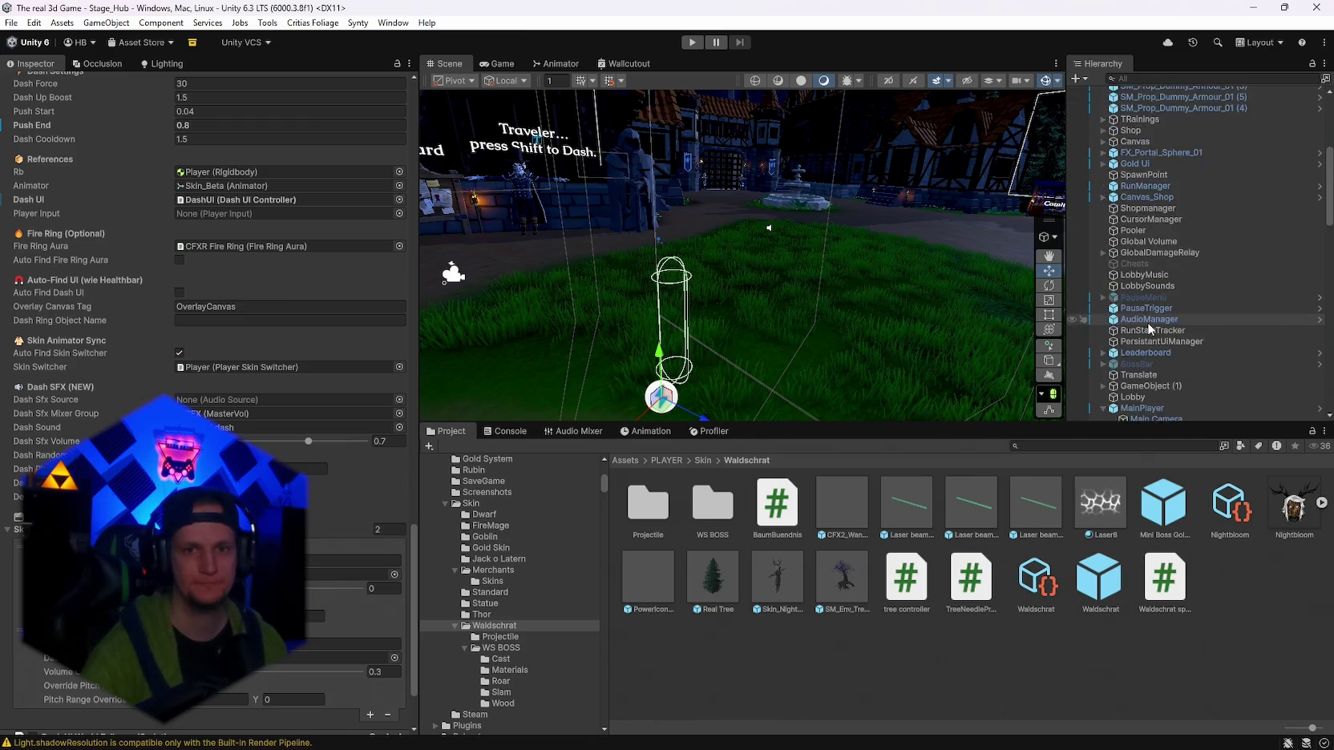
left_click(1111, 307)
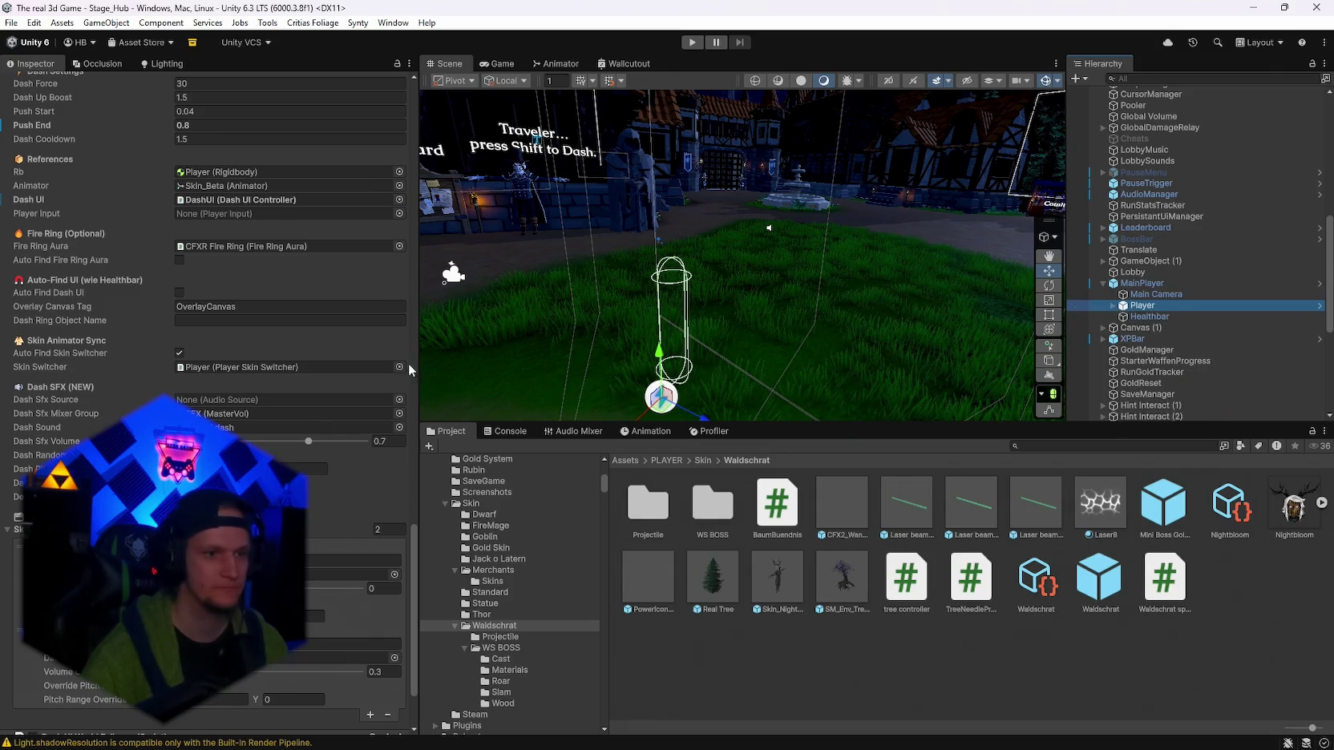
left_click_drag(411, 571, 418, 524)
mouse_move(609, 337)
left_mouse_down()
mouse_move(670, 431)
mouse_move(625, 304)
left_mouse_up()
scroll(160, 361, "up", 5)
Shorten the Capsule Collider to about 2.85 height with Edit Collider, then enter play mode.
left_click(185, 316)
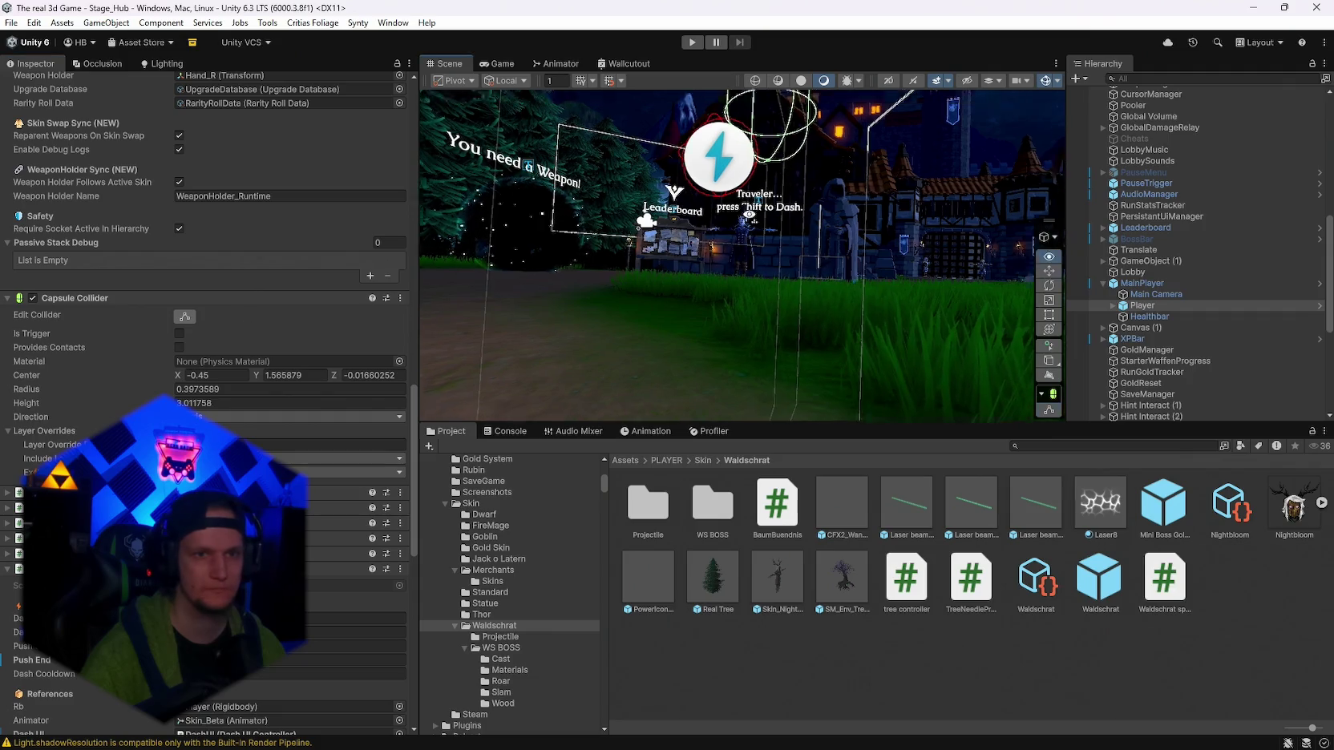
left_click_drag(763, 202, 811, 206)
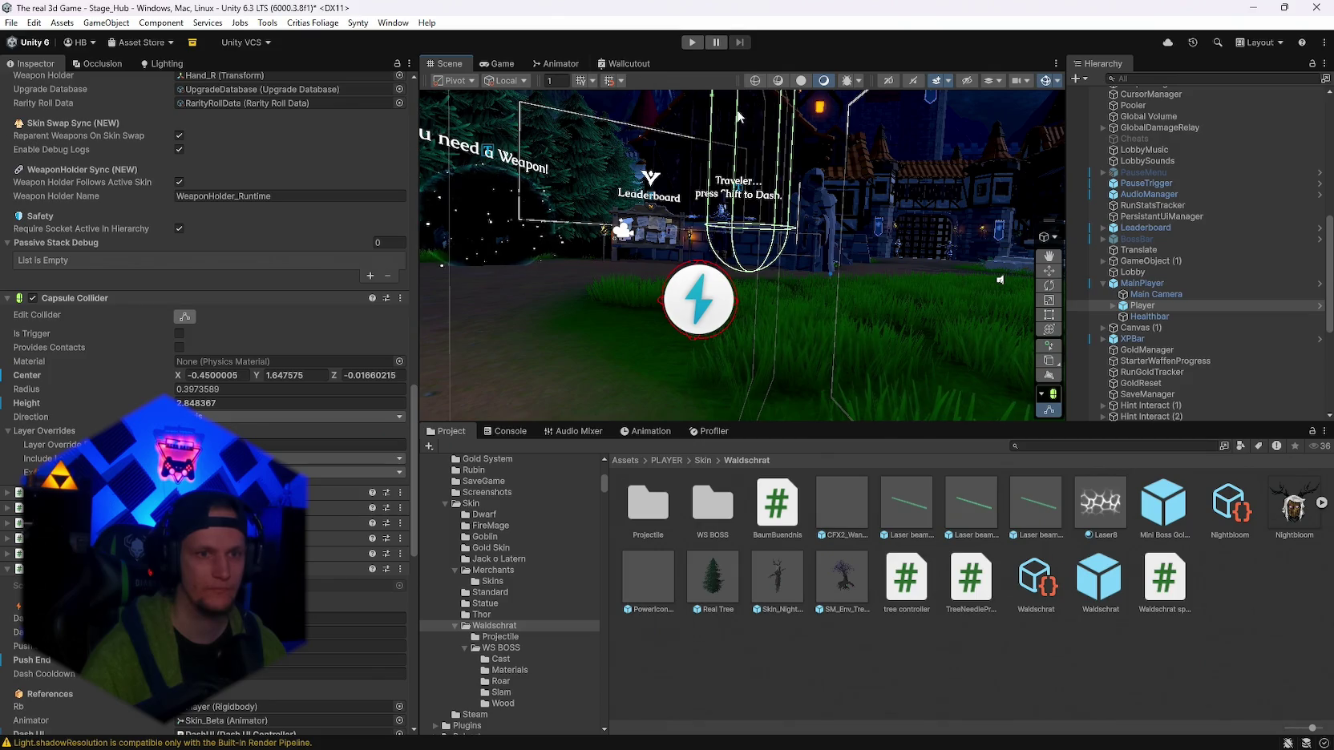
left_click(690, 48)
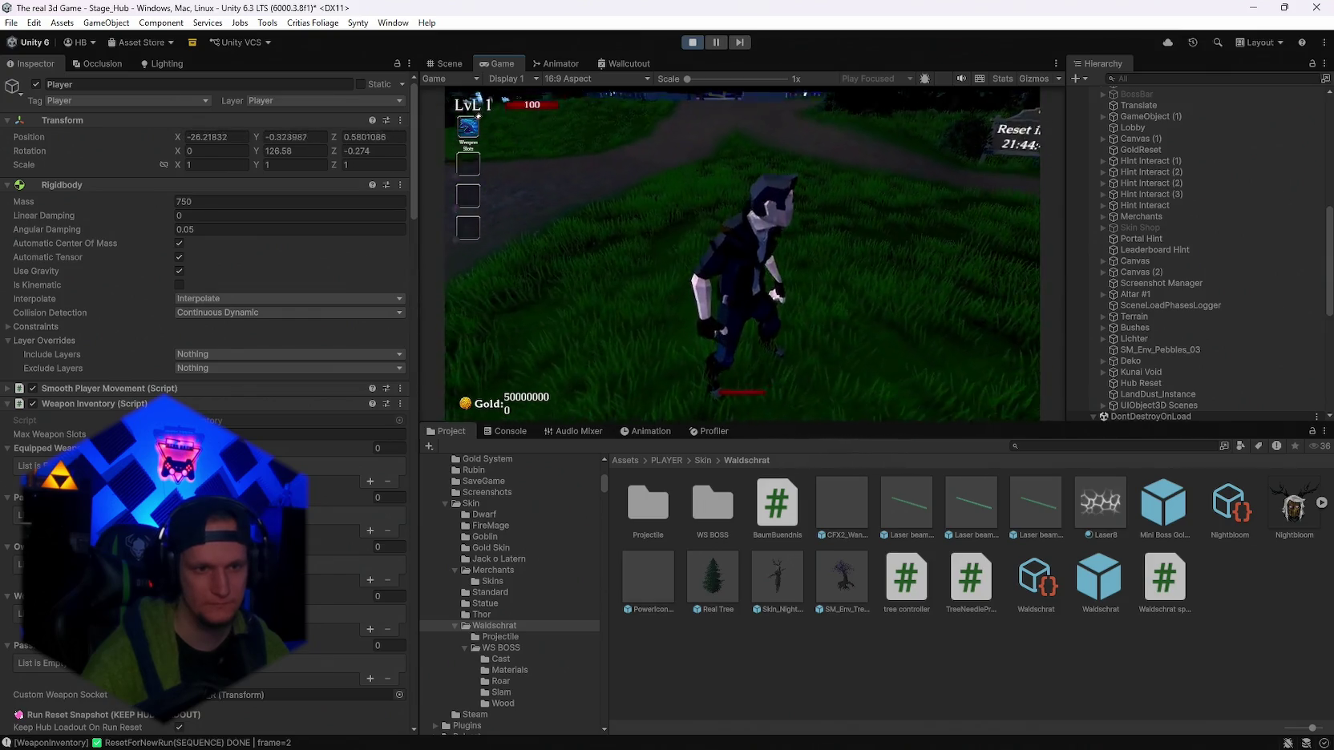
Run the character back through the Get a Weapon gate into the weapon room.
key("w")
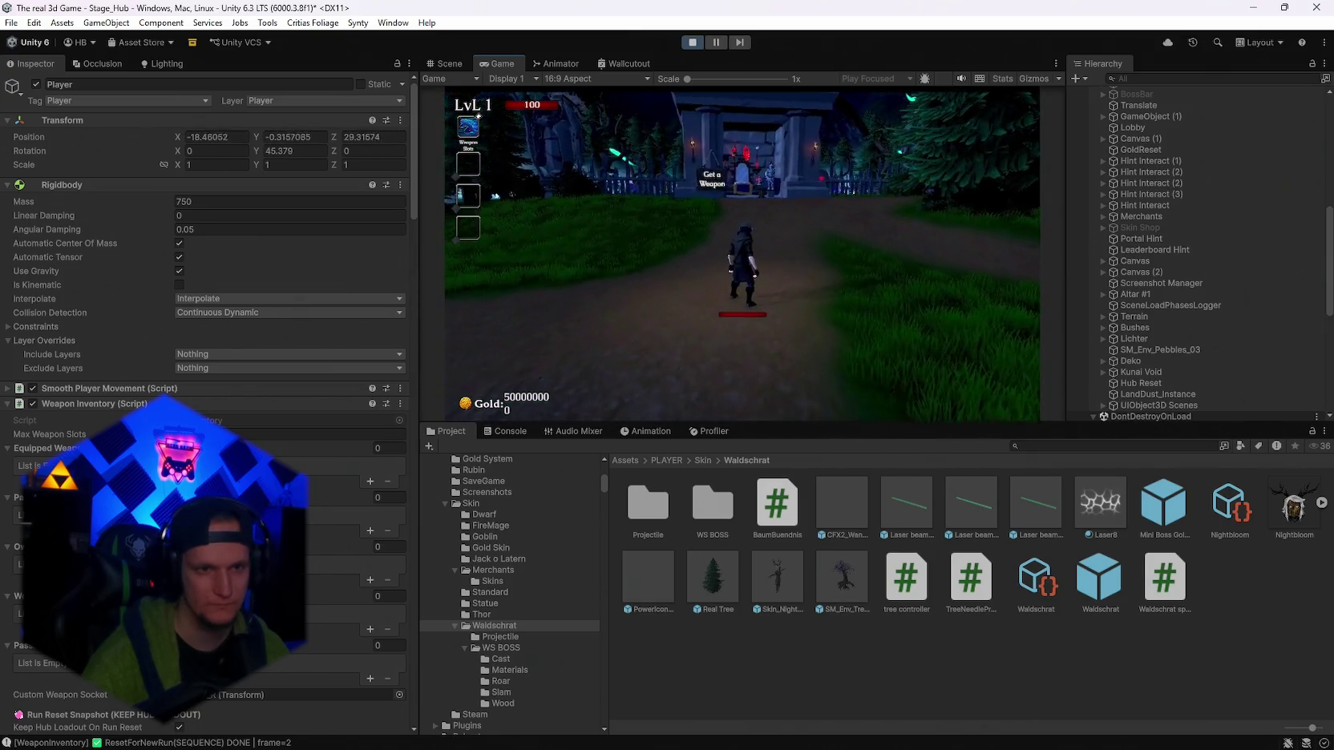
key("a")
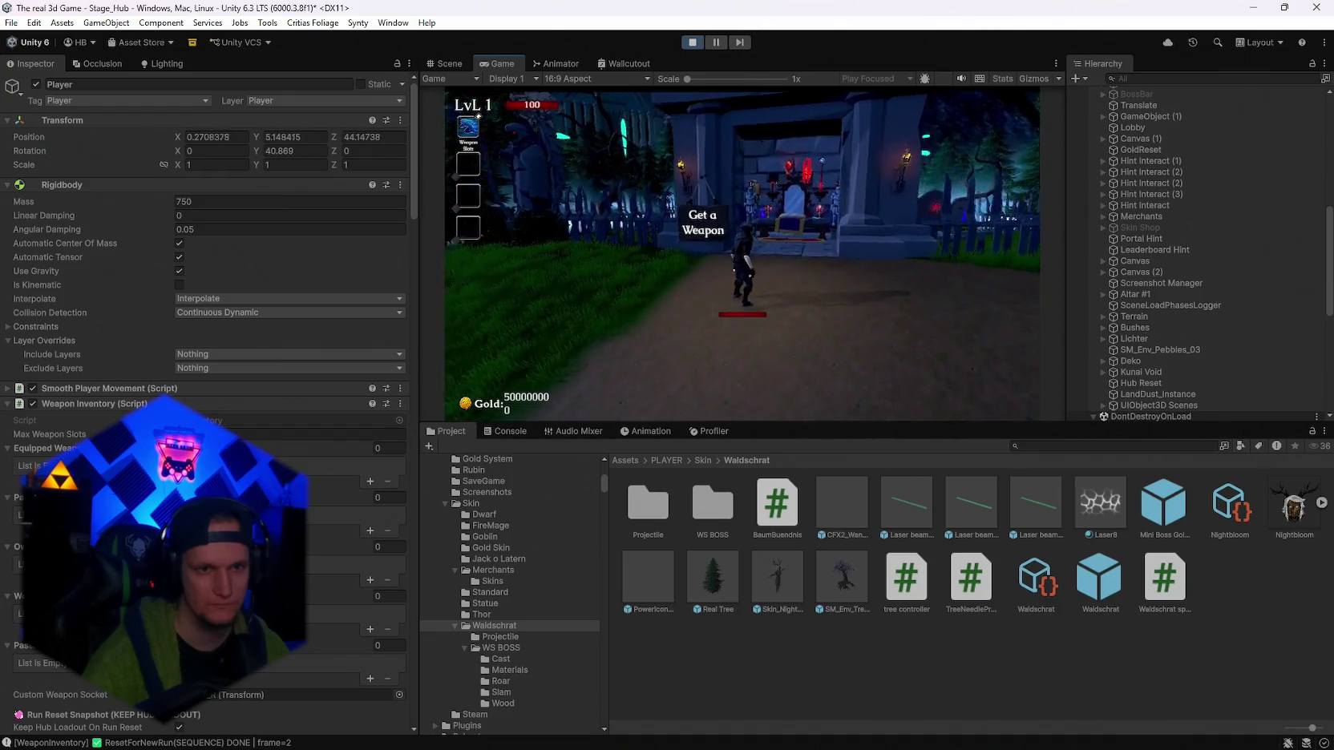
key("s")
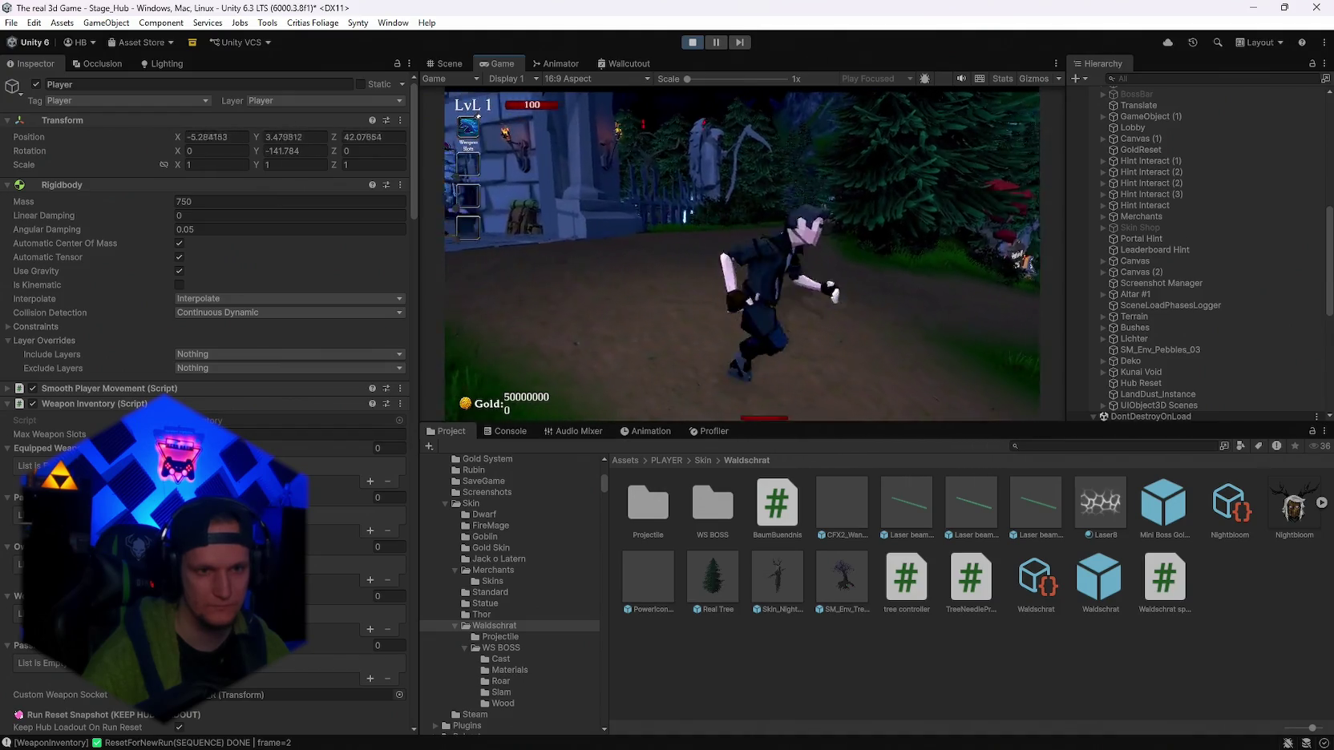
key("s")
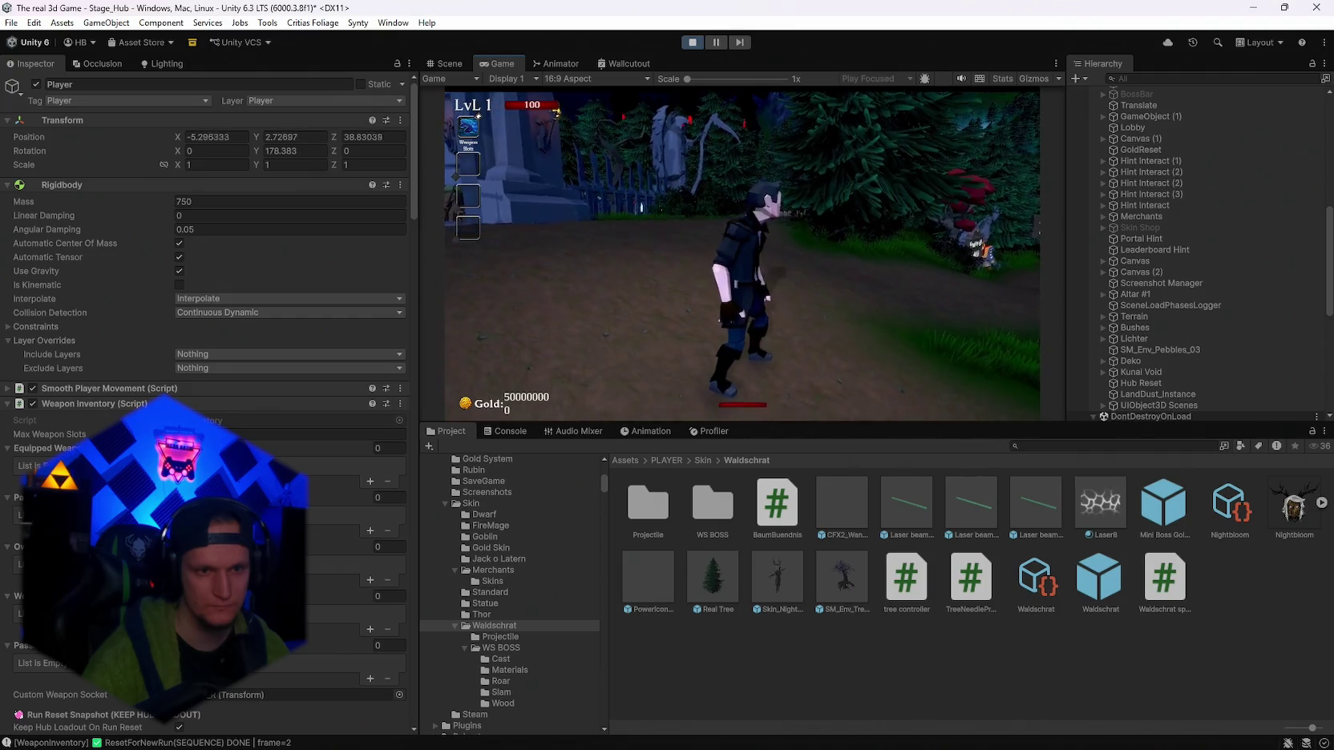
key("s")
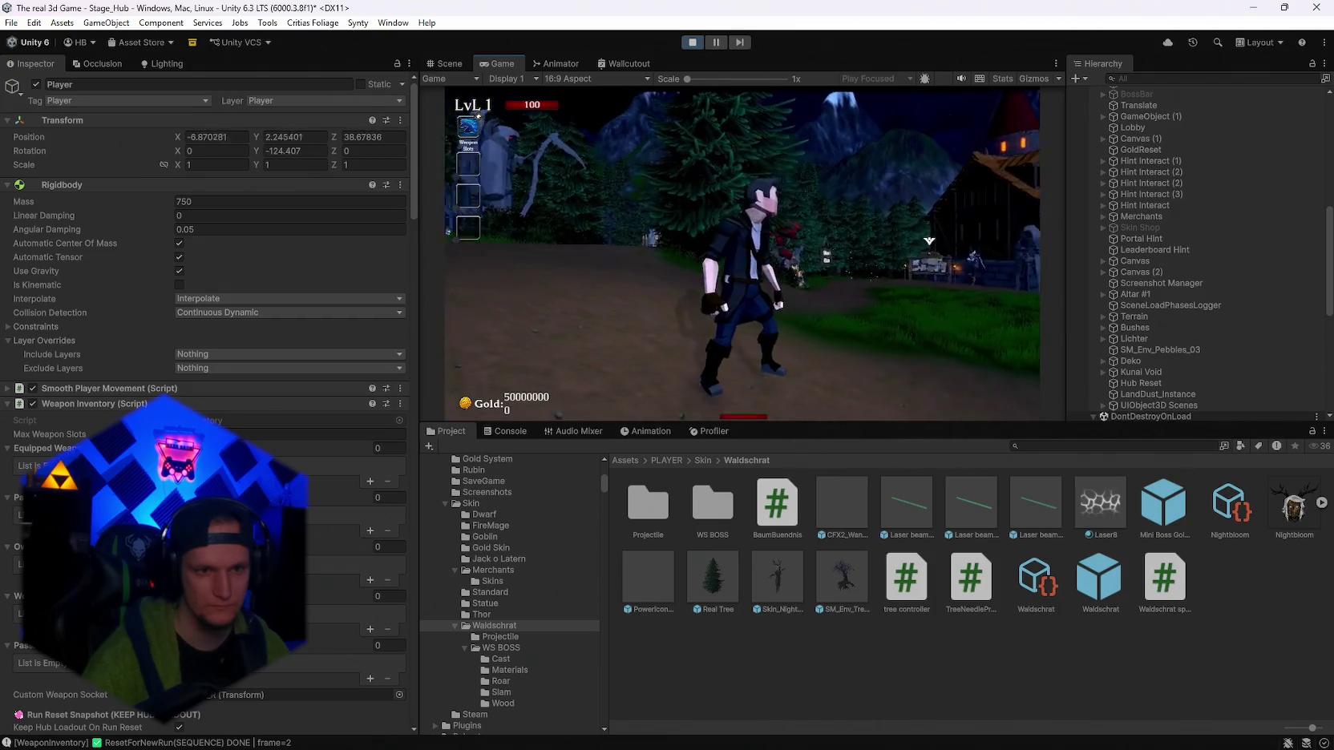
key("w")
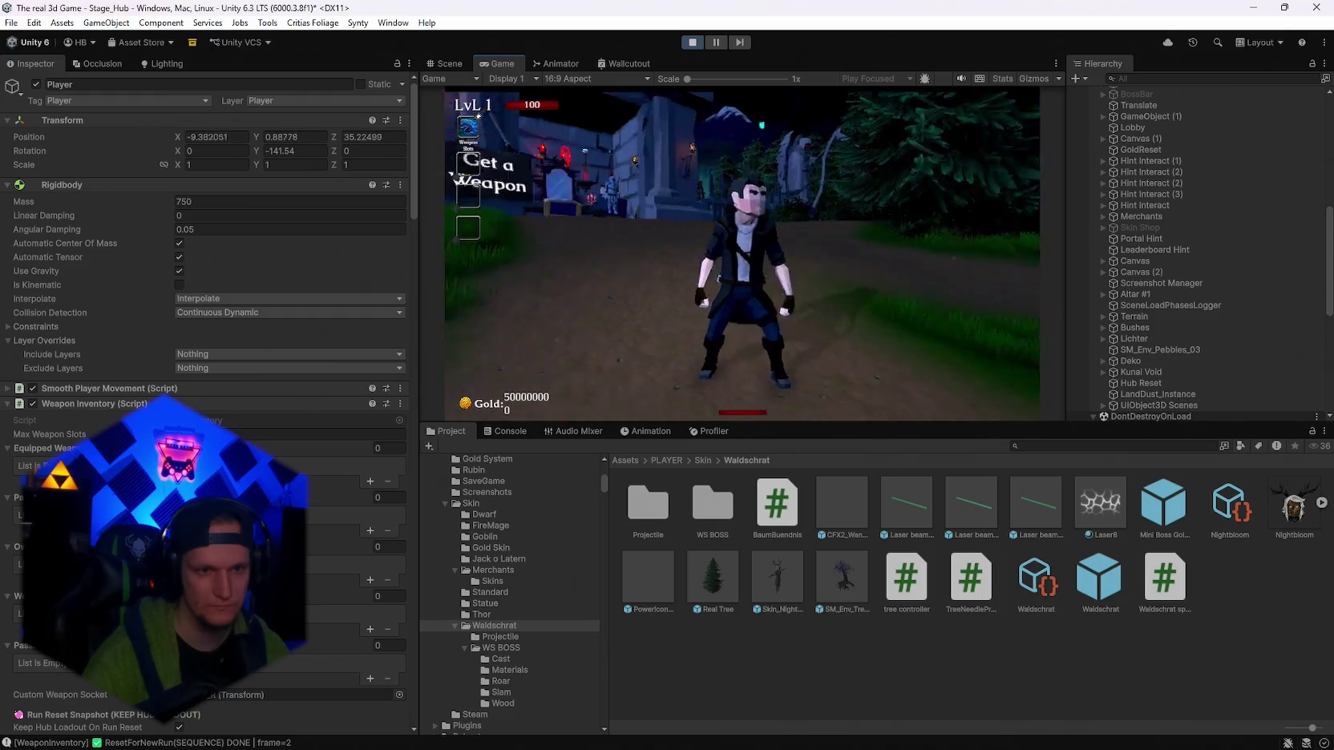
key("w")
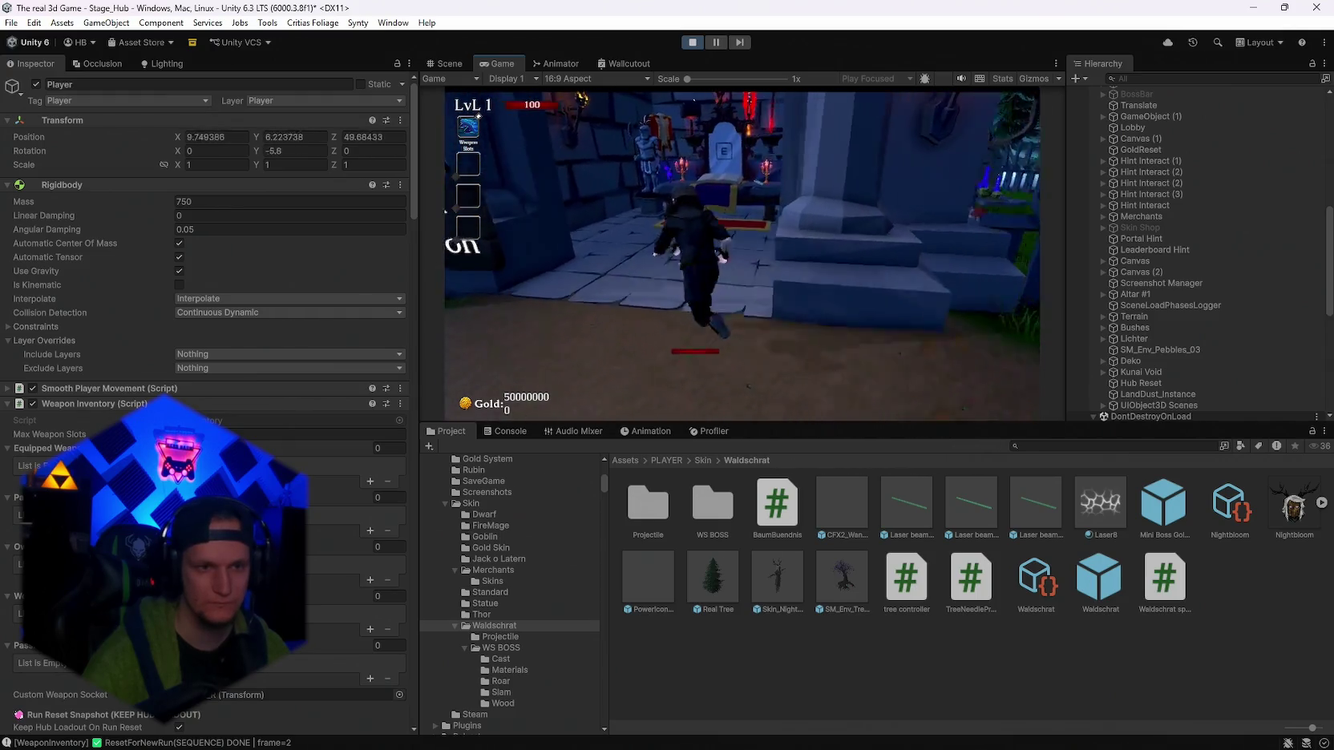
Equip the Fire Staff from the weapon book, then switch to the Kunai.
key("e")
left_click(592, 189)
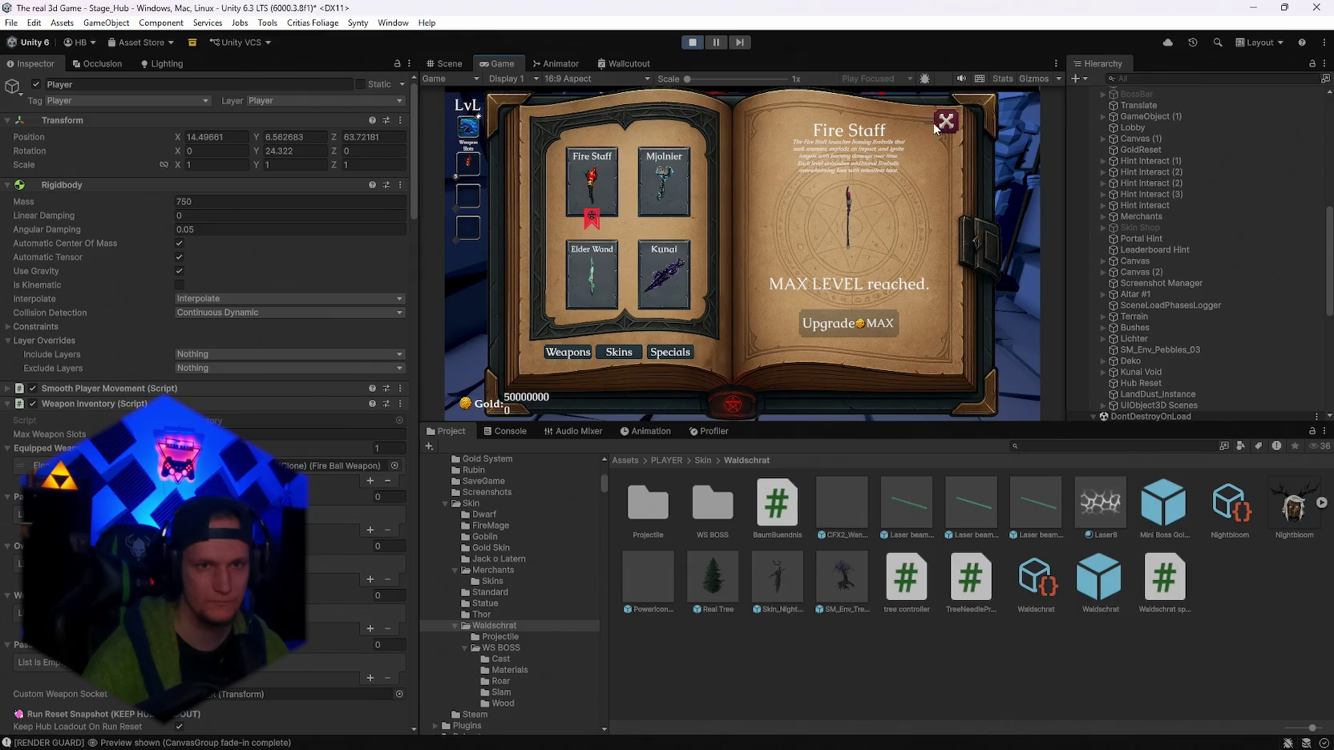
key("Escape")
key("s")
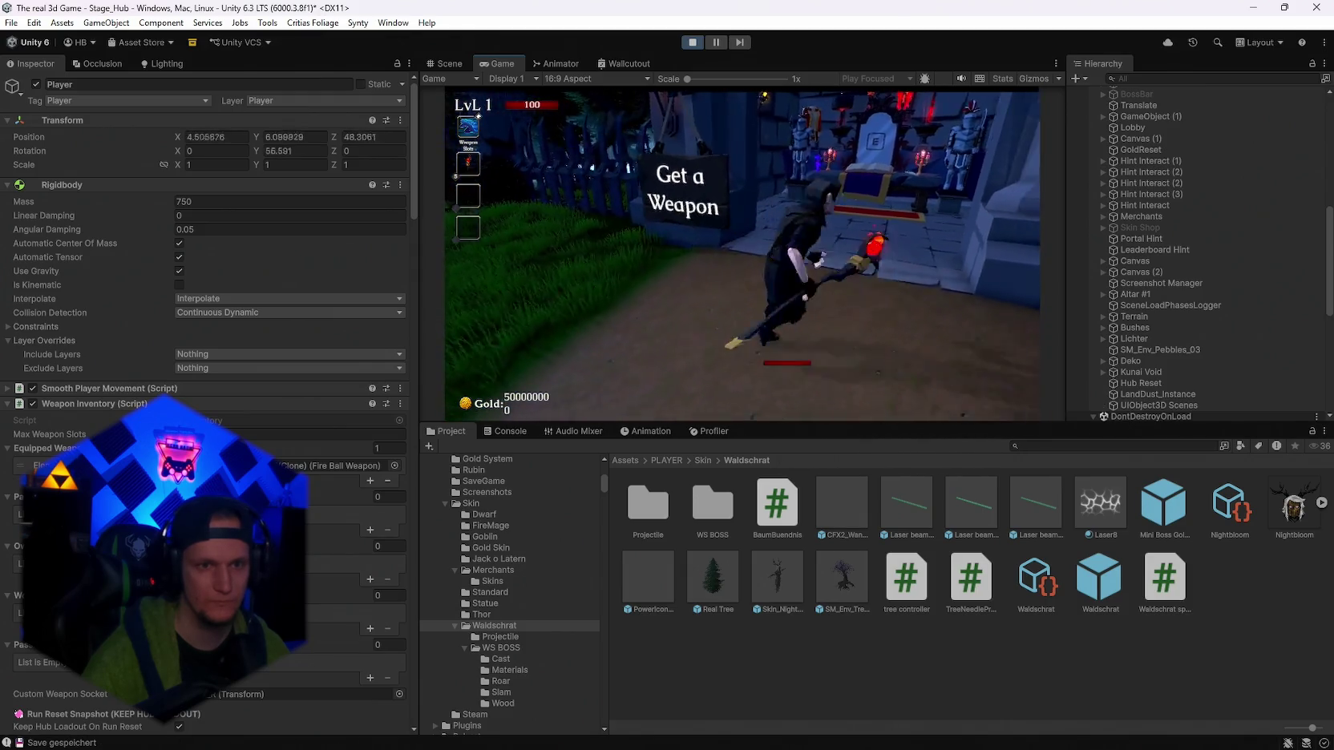
key("w")
key("e")
left_click(673, 192)
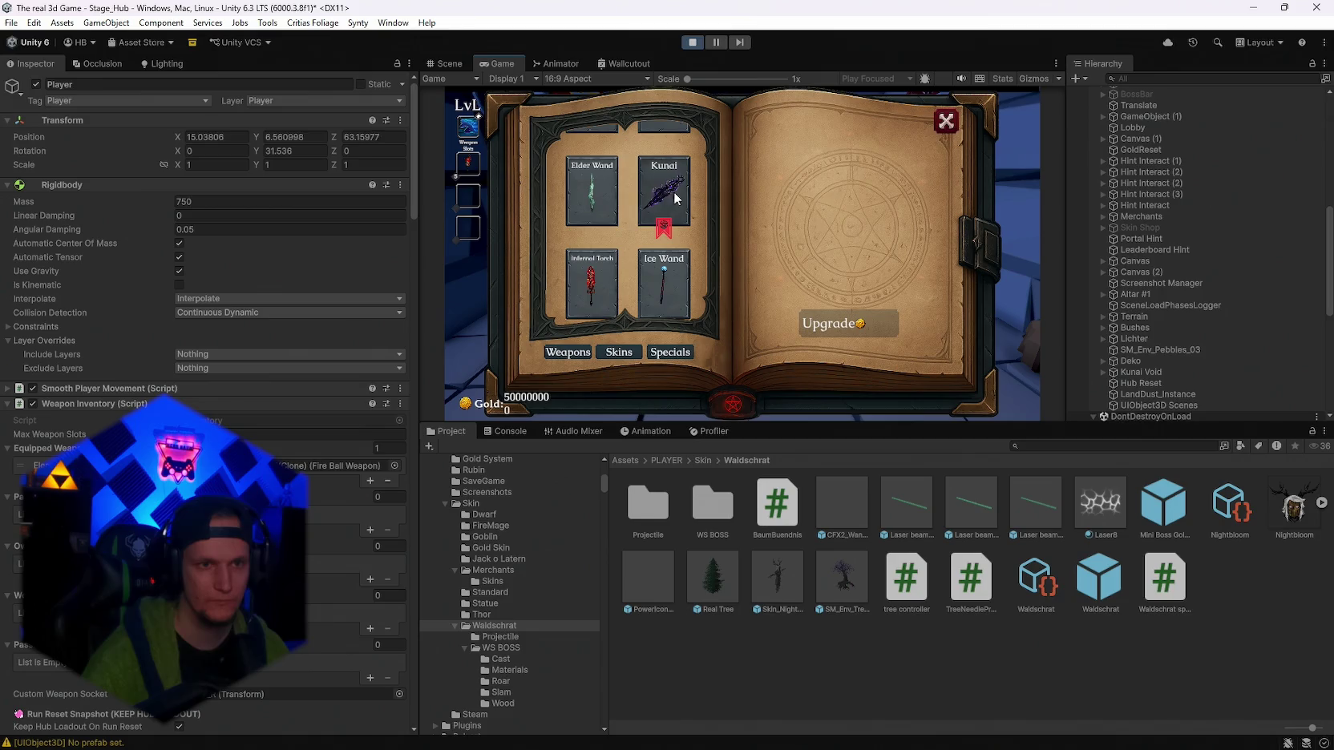
left_click(946, 121)
Walk out of the altar building to the hub and open the pause menu.
key("s")
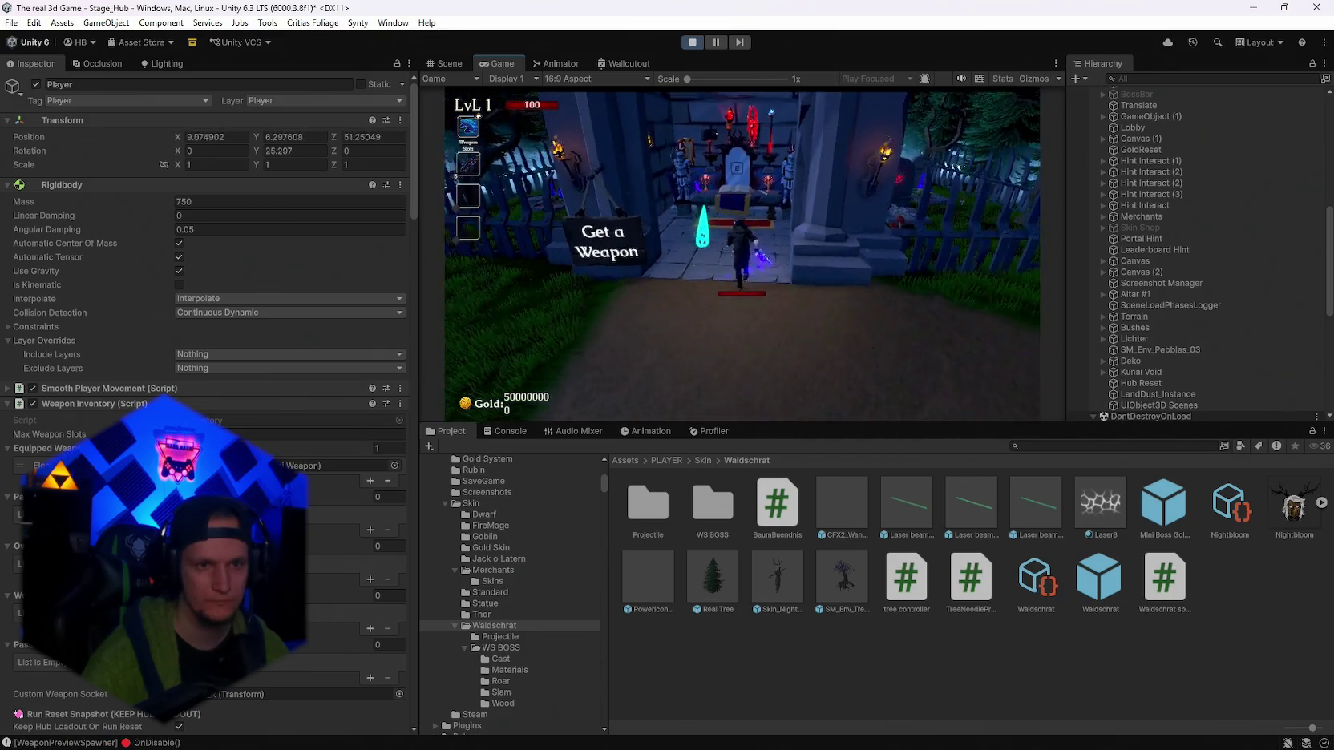
key("w")
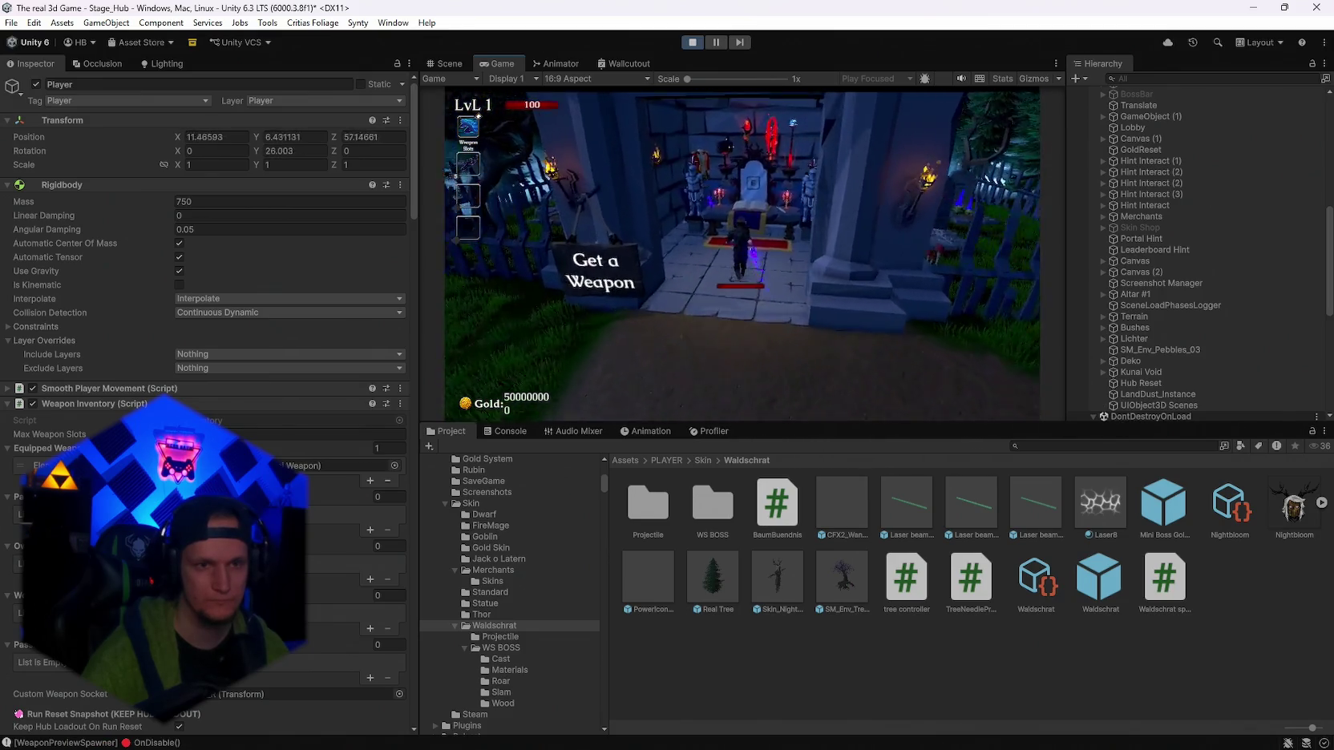
key("w")
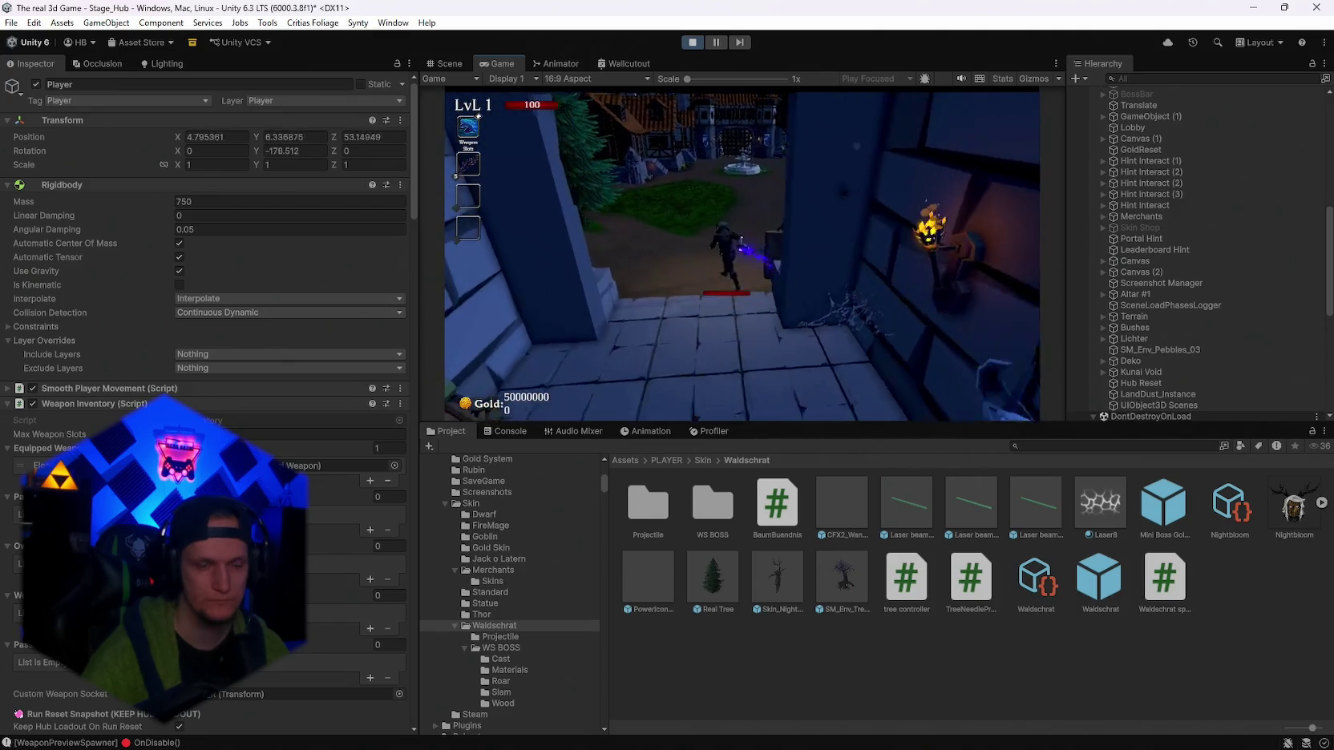
key("Escape")
scroll(1156, 240, "up", 10)
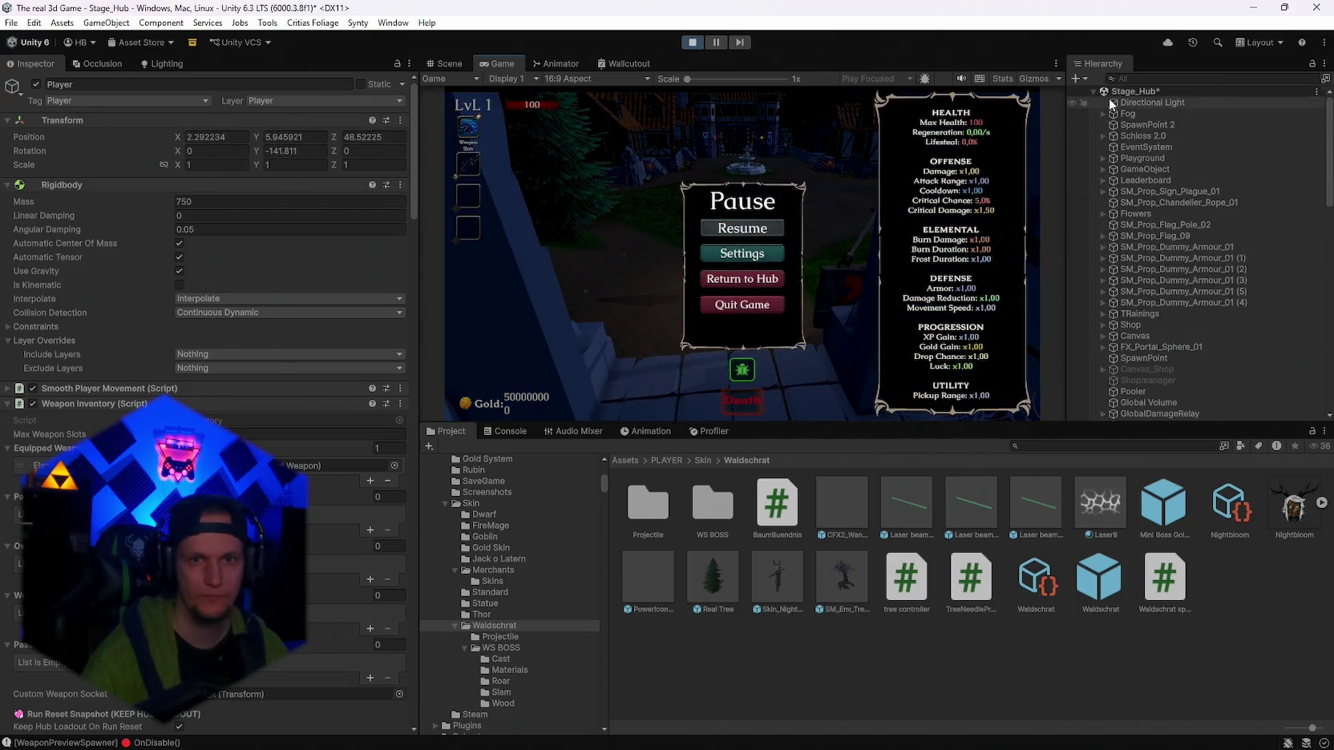
Collapse Stage_Hub, resume play, and equip the Nightbloom skin from the merchant.
left_click(1095, 91)
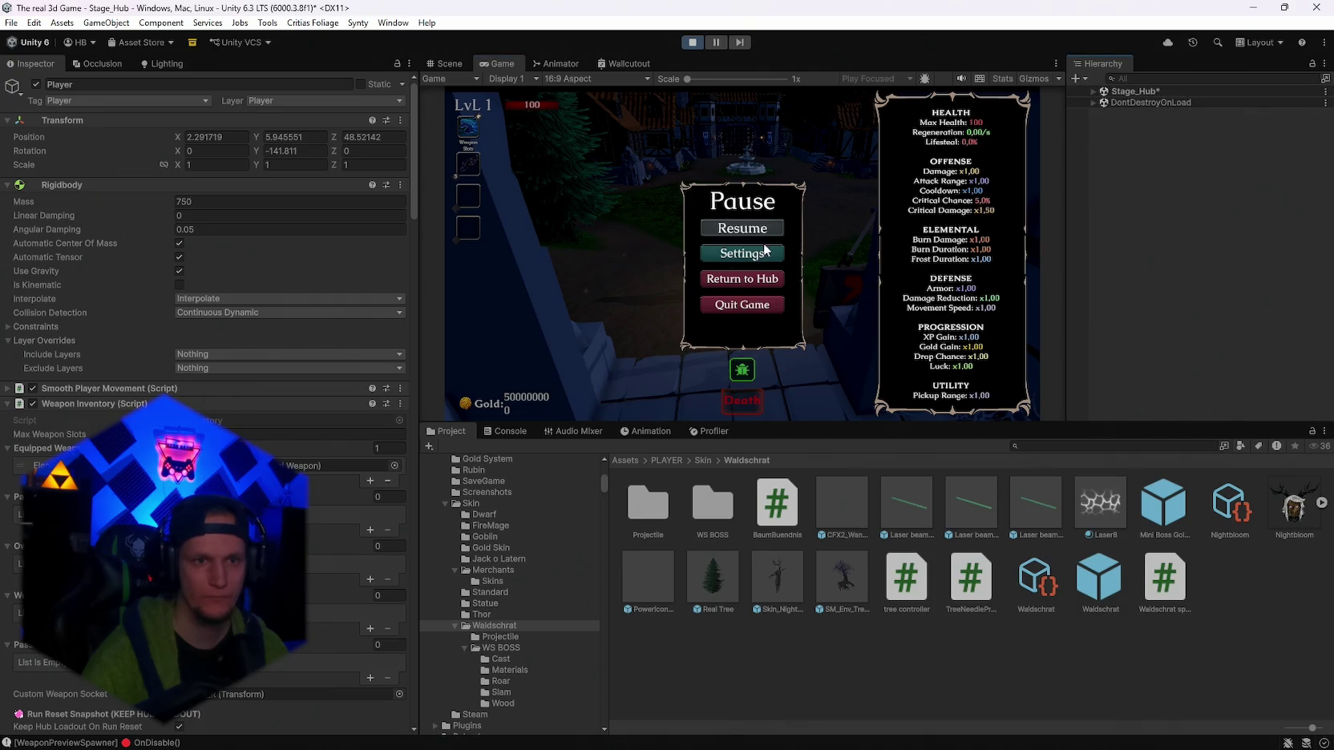
left_click(743, 229)
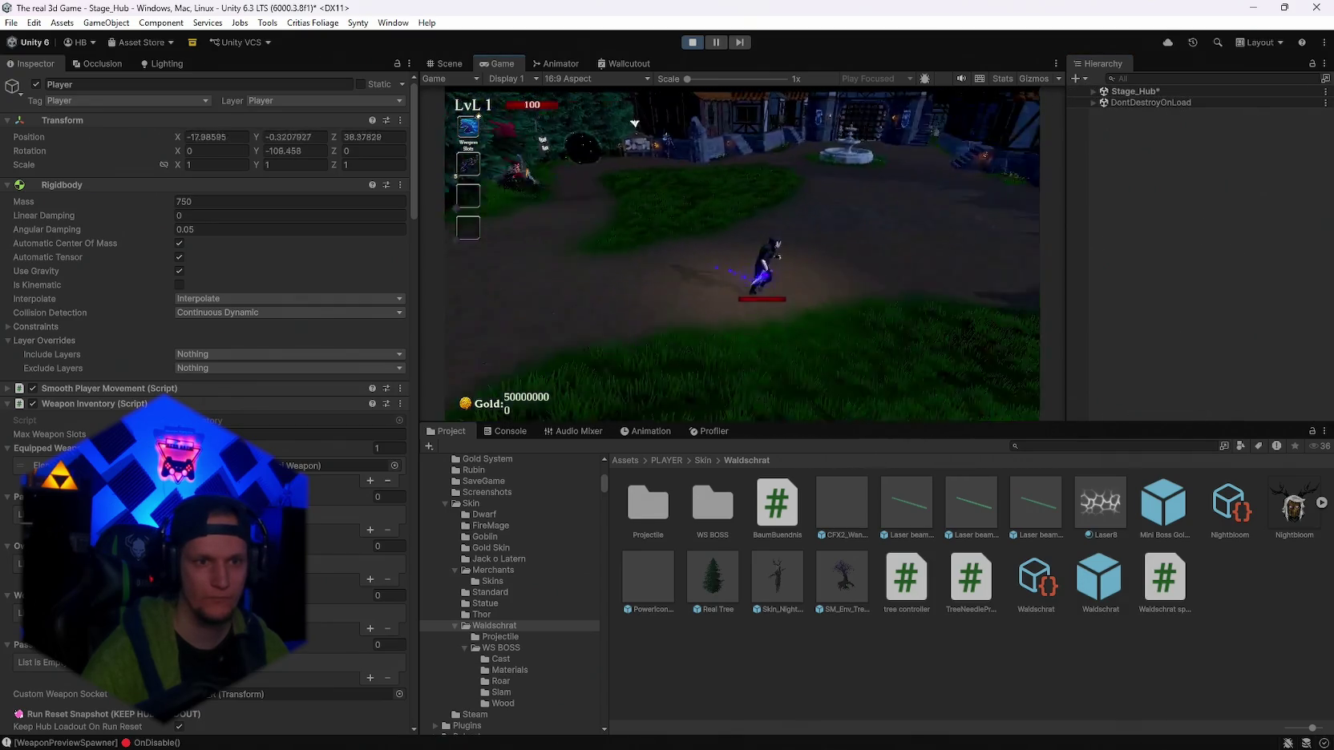
key("Escape")
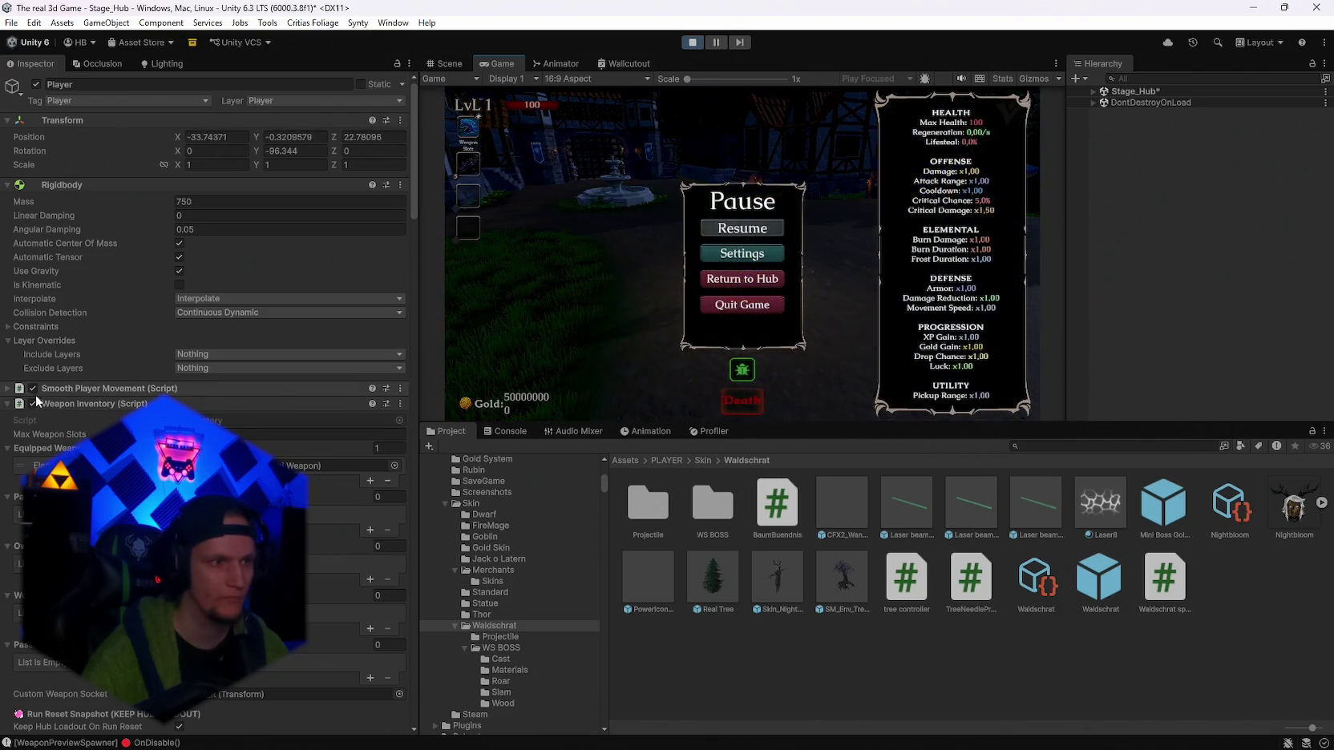
left_click(729, 630)
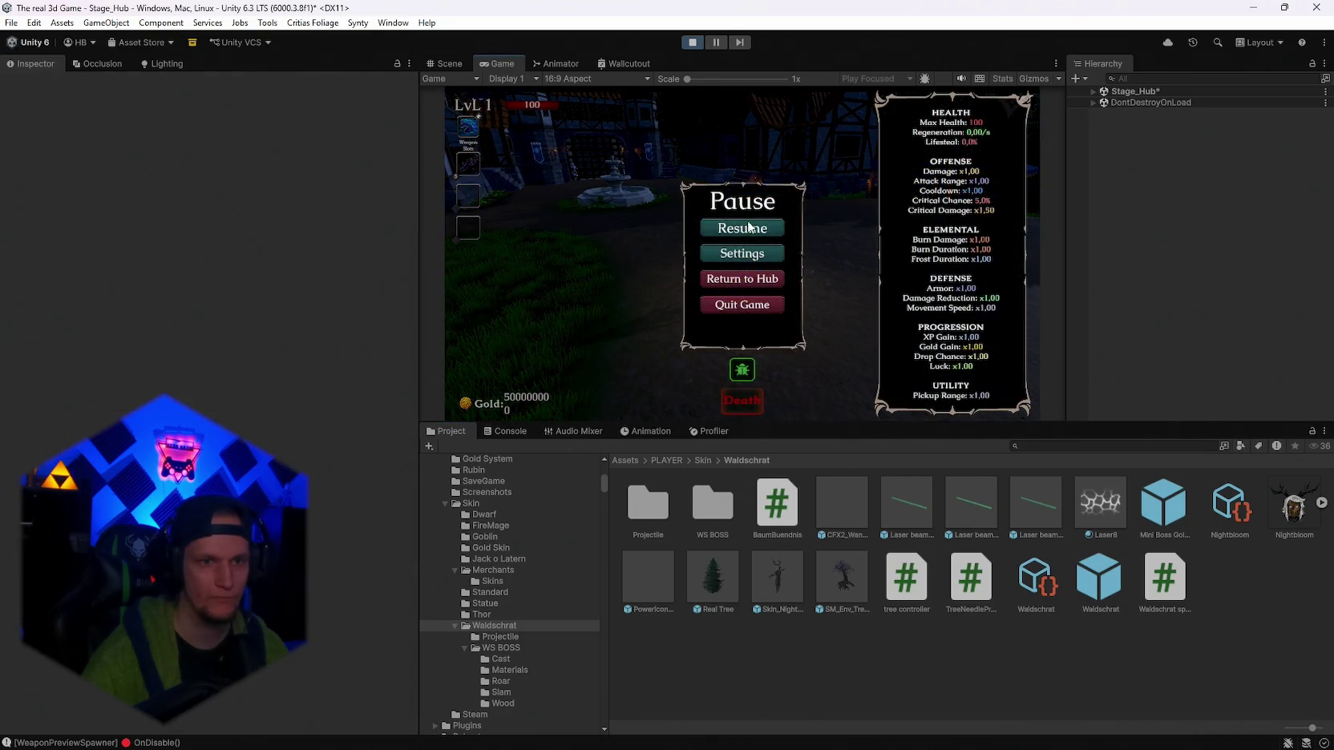
left_click(748, 227)
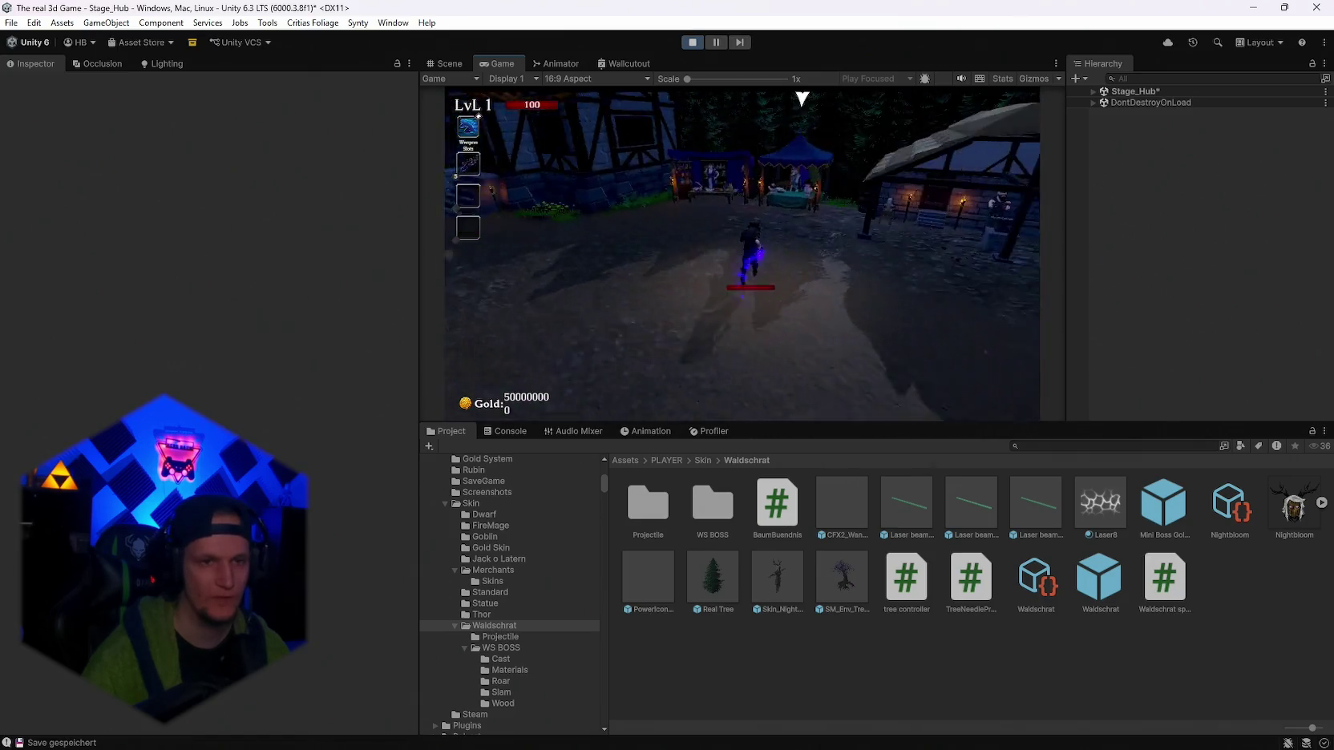
key("w")
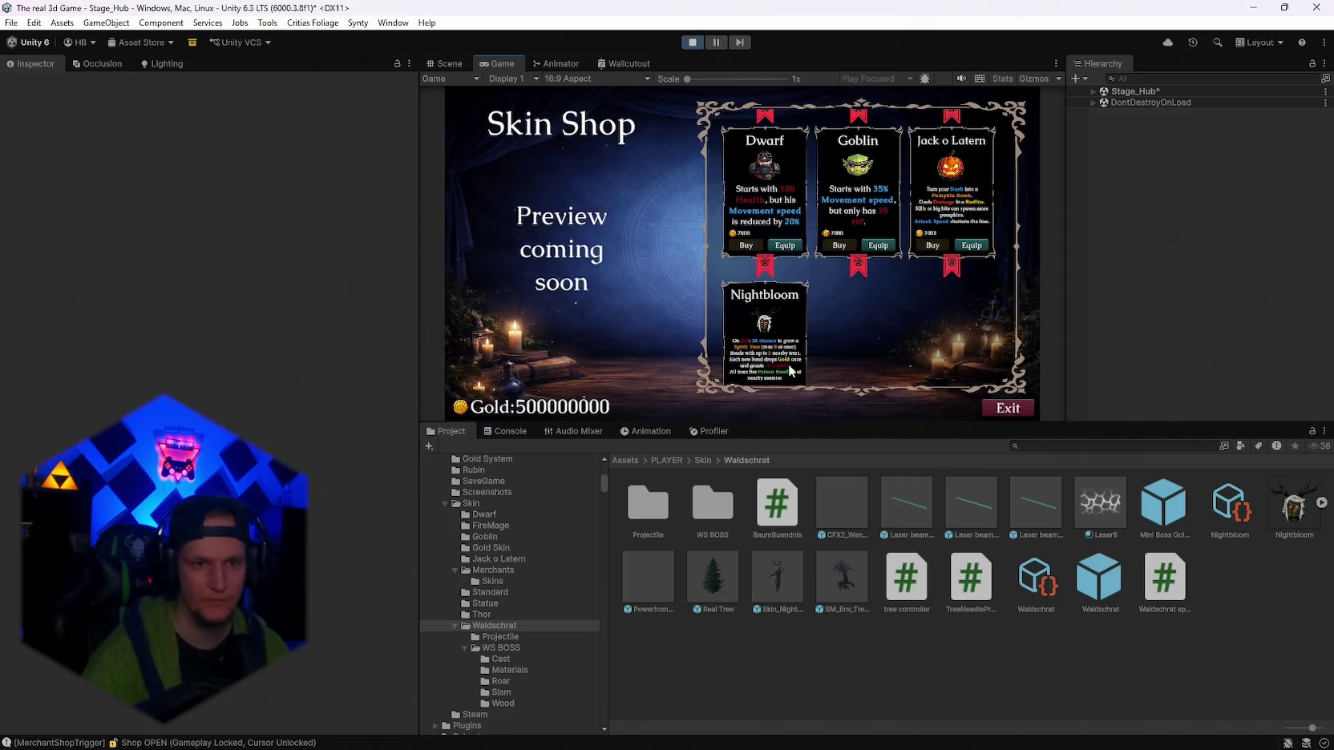
scroll(790, 369, "down", 2)
left_click(1008, 409)
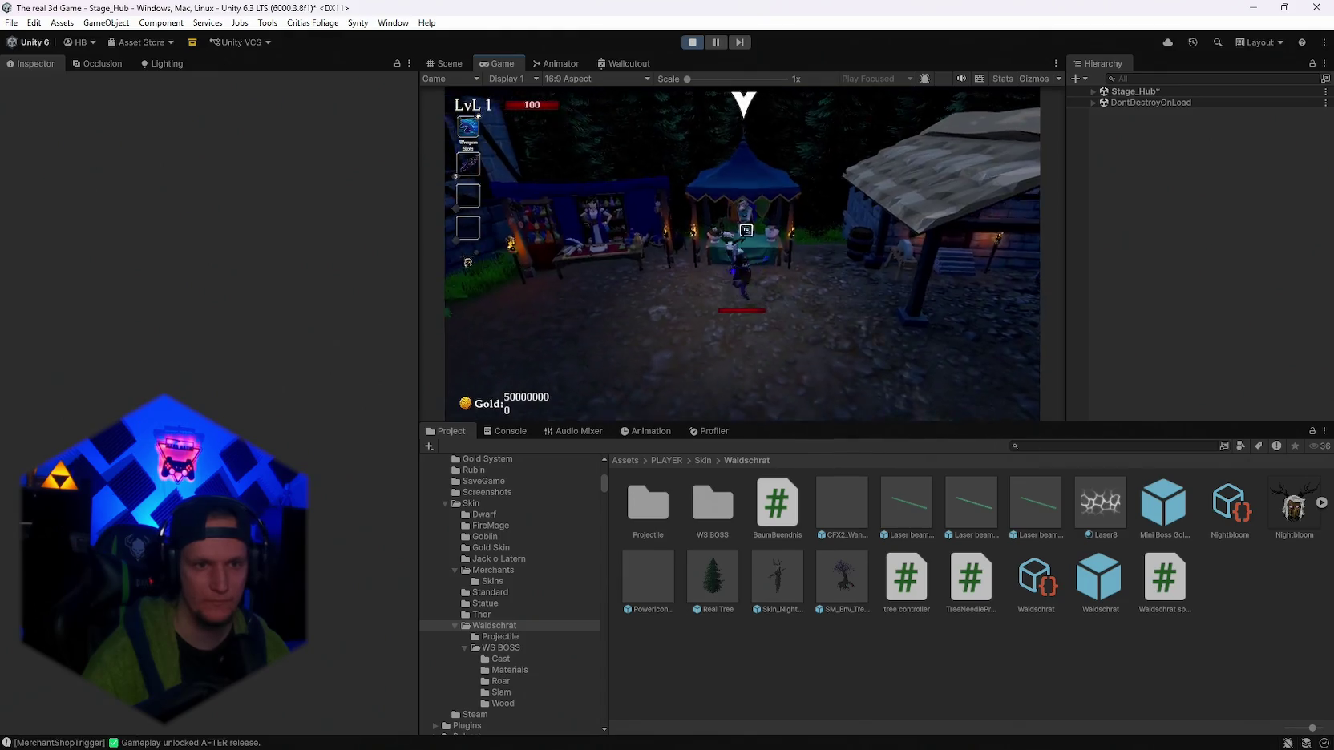
Run the Nightbloom-skinned character along the forest path and past the weapon building, then pause.
key("w")
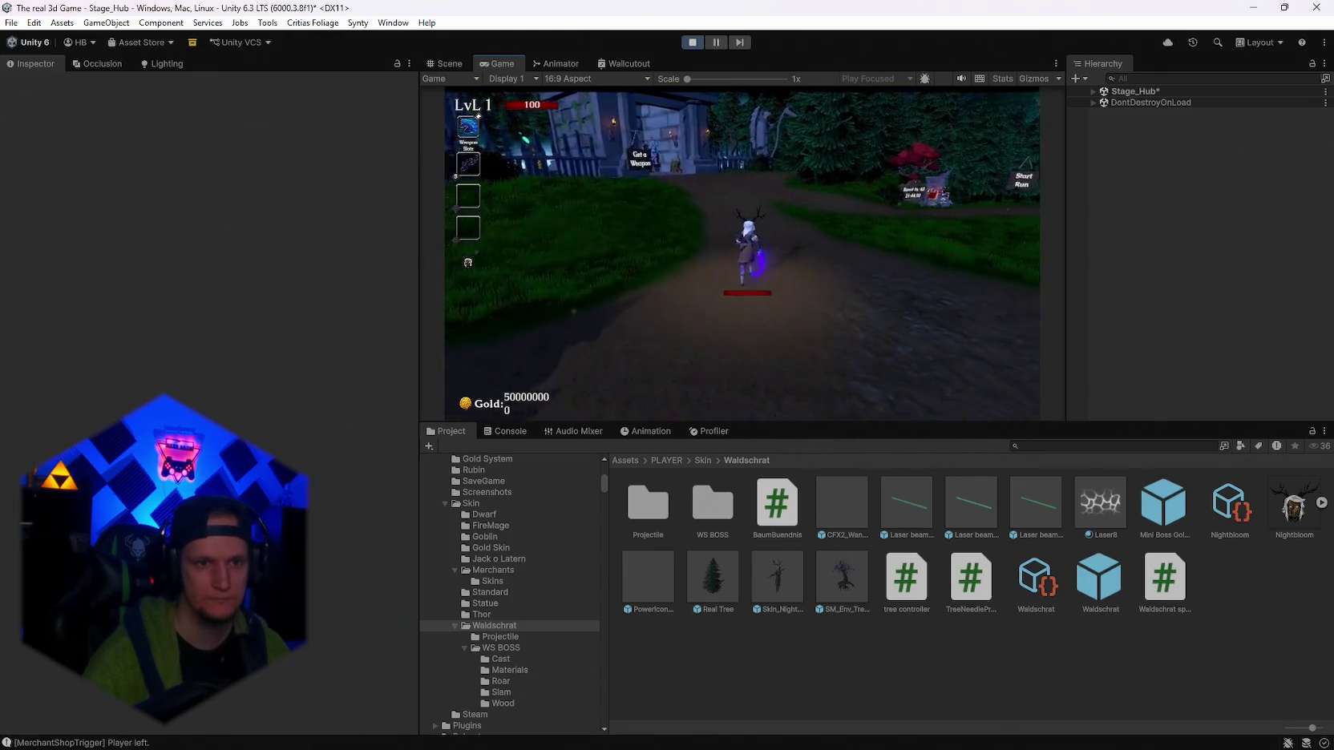
key("w")
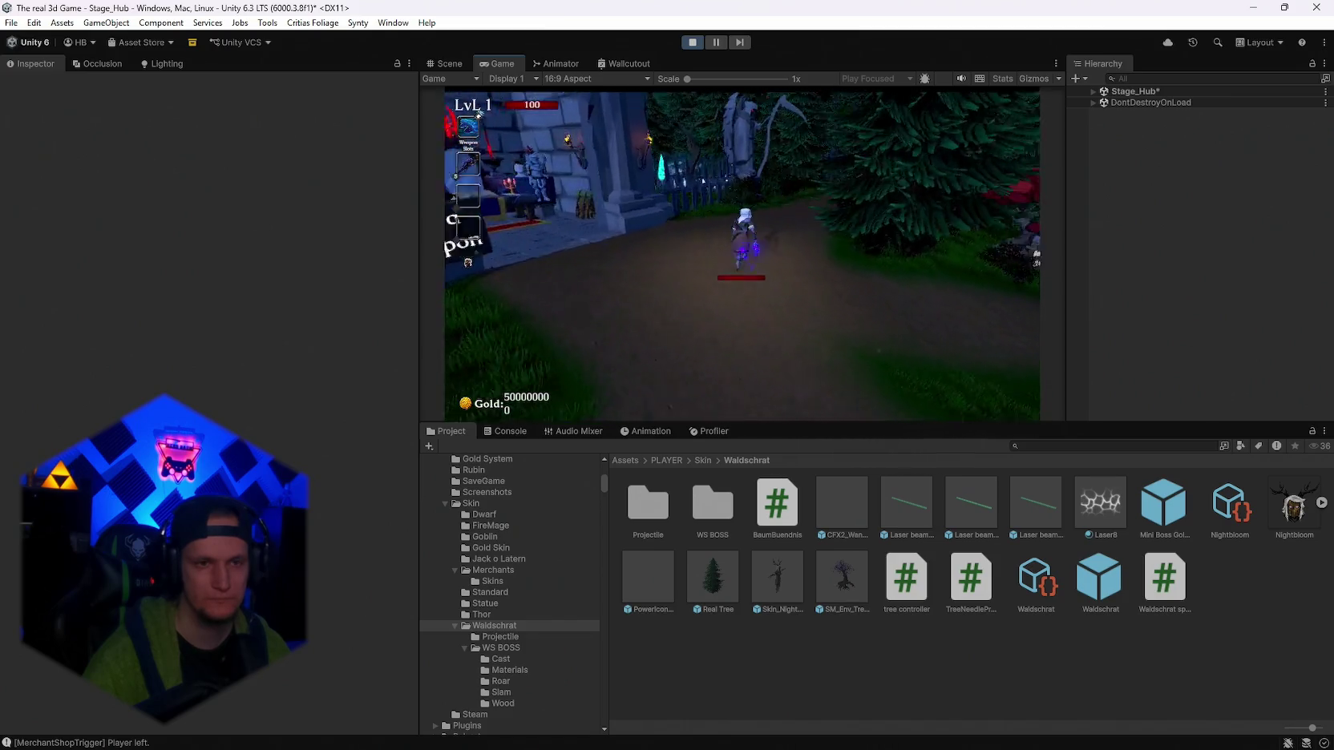
key("w")
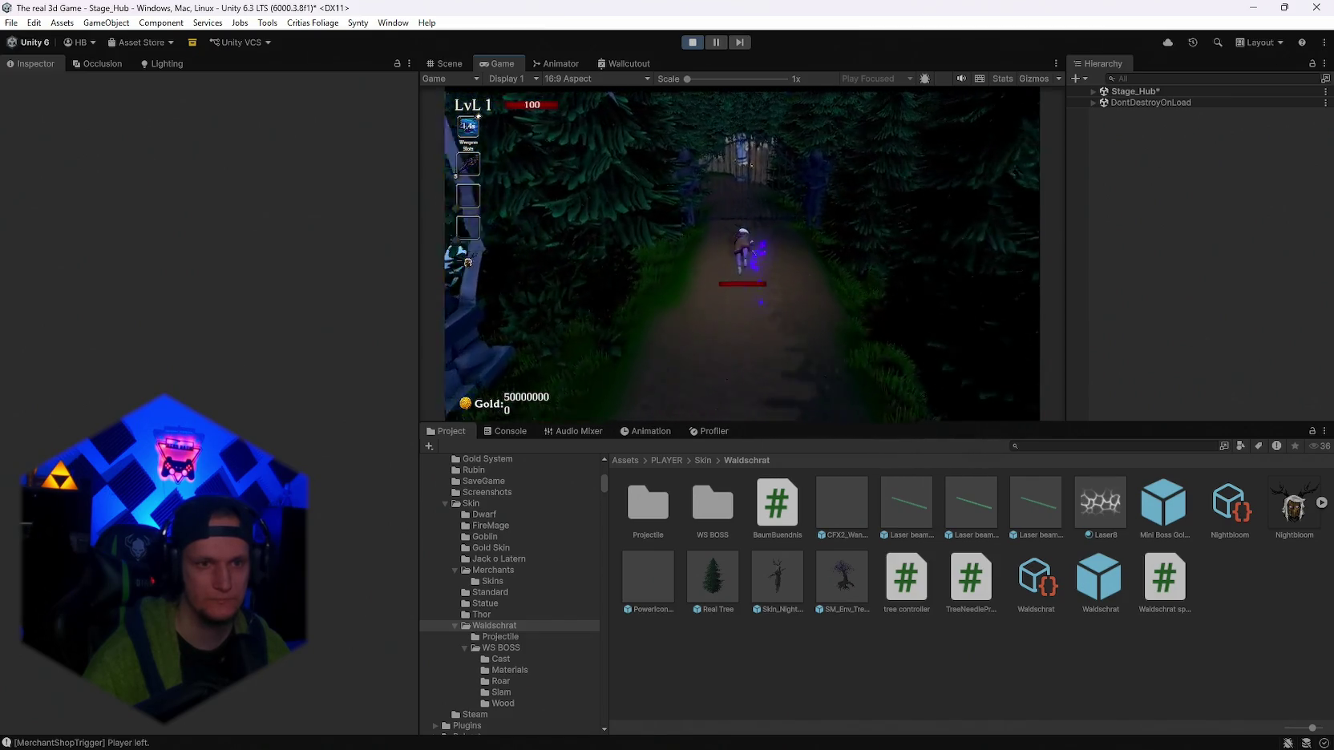
key("w")
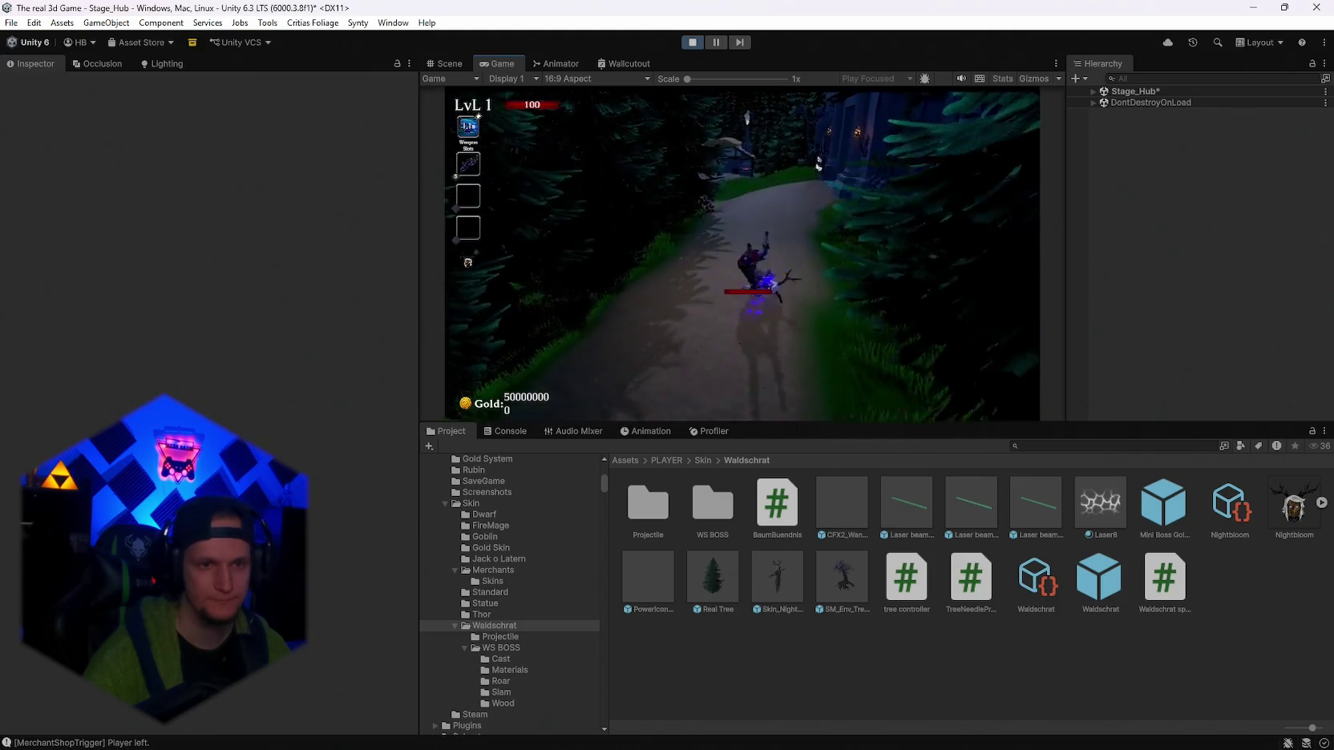
key("w")
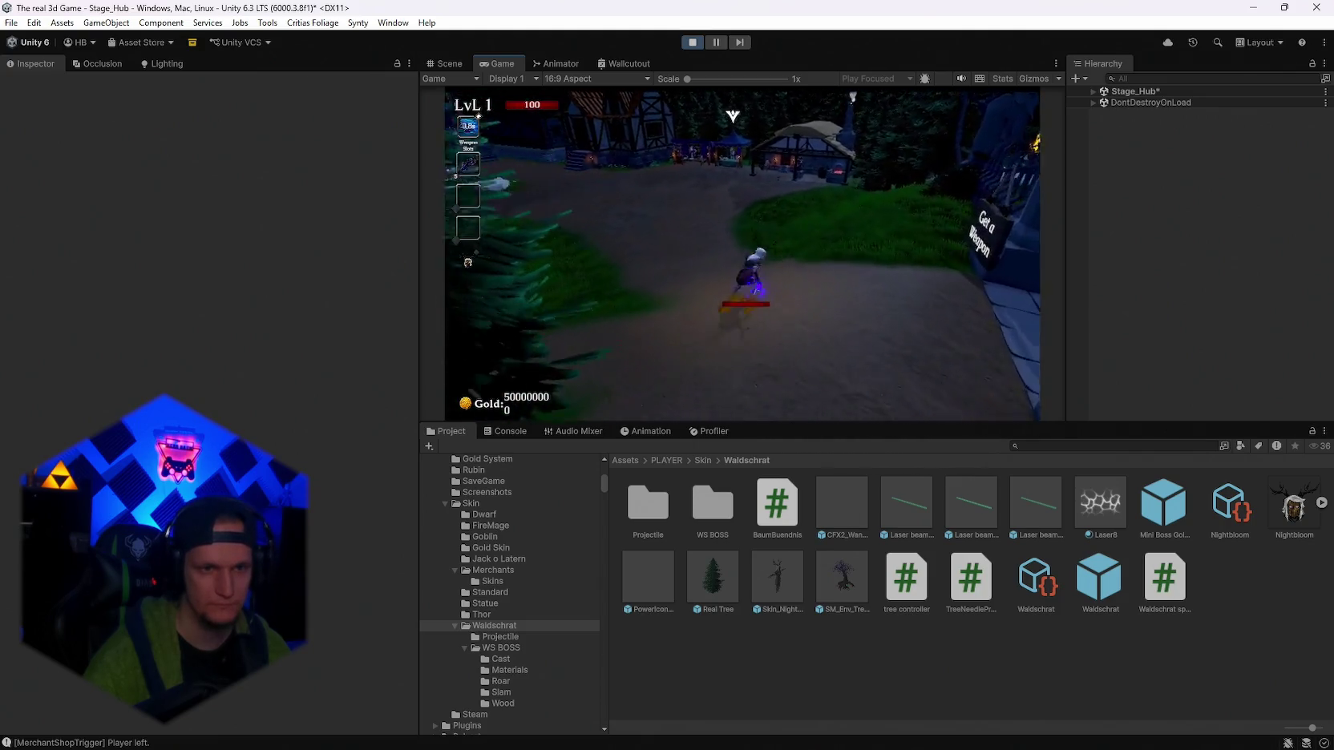
key("w")
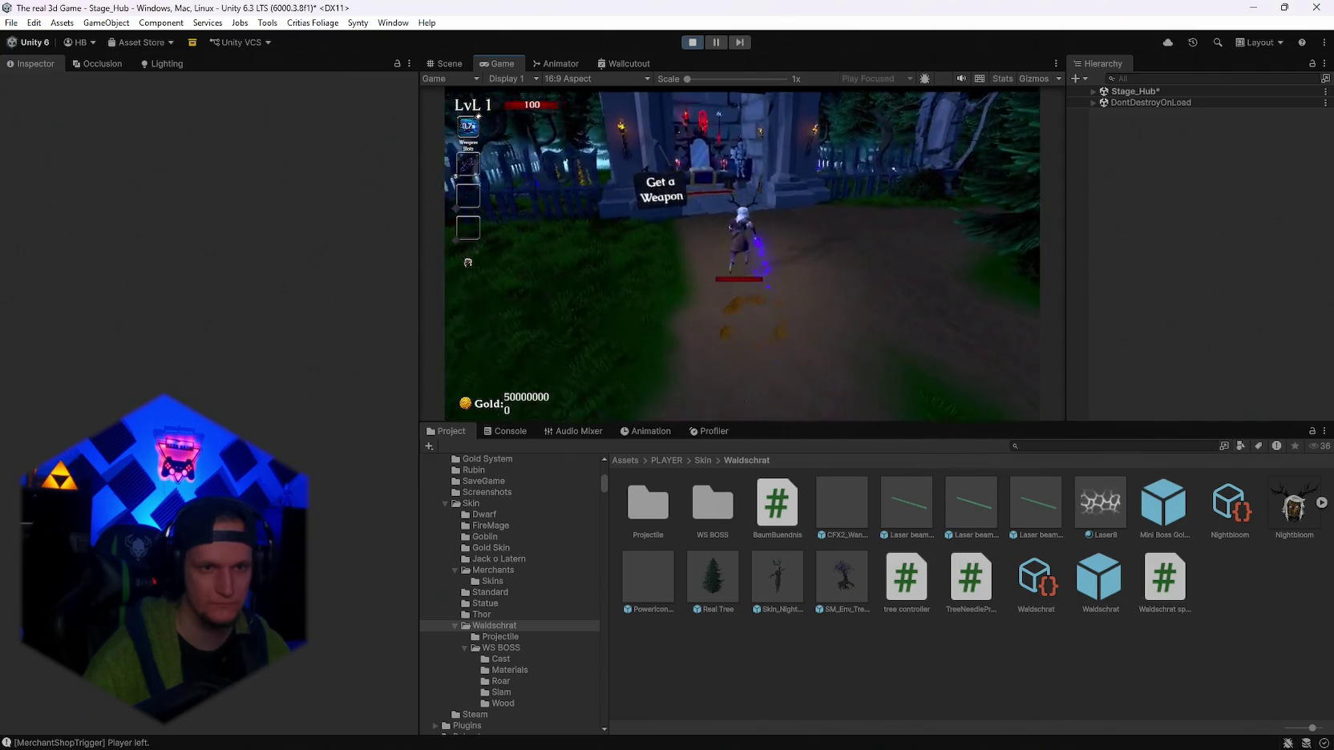
key("w")
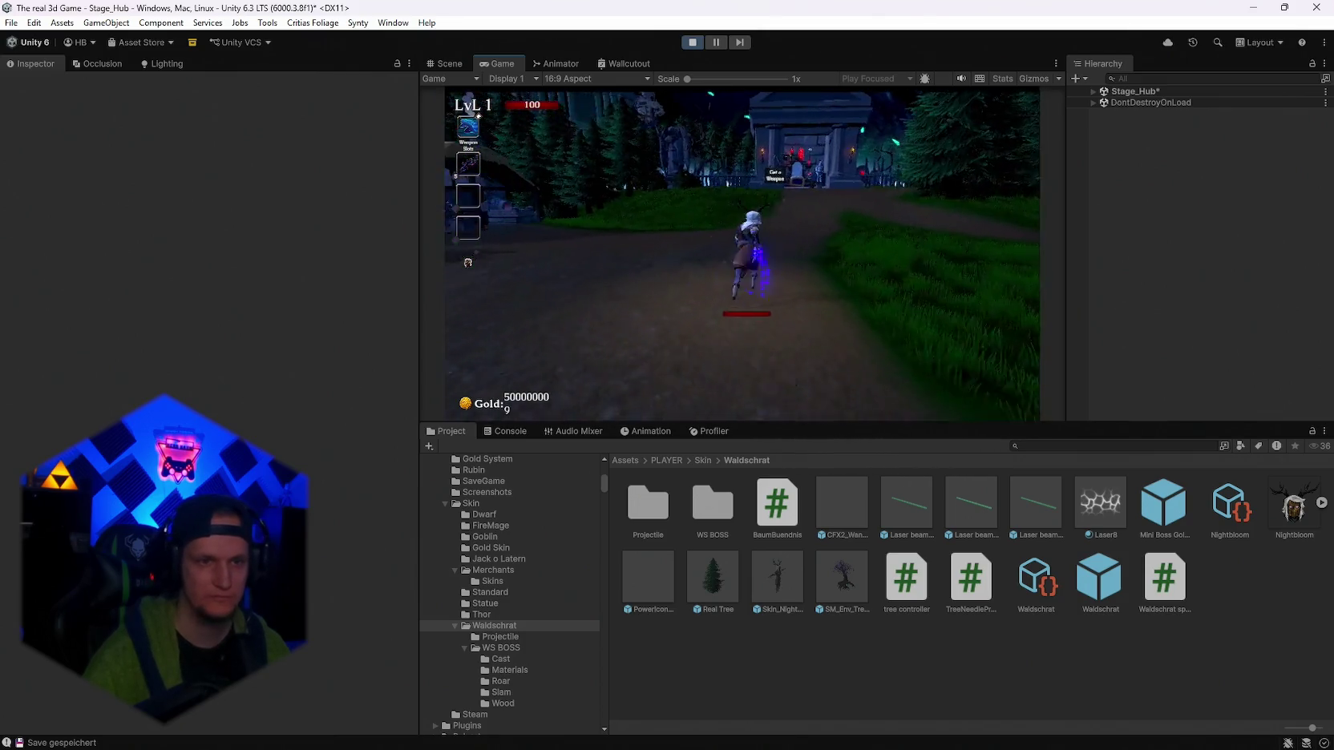
key("Escape")
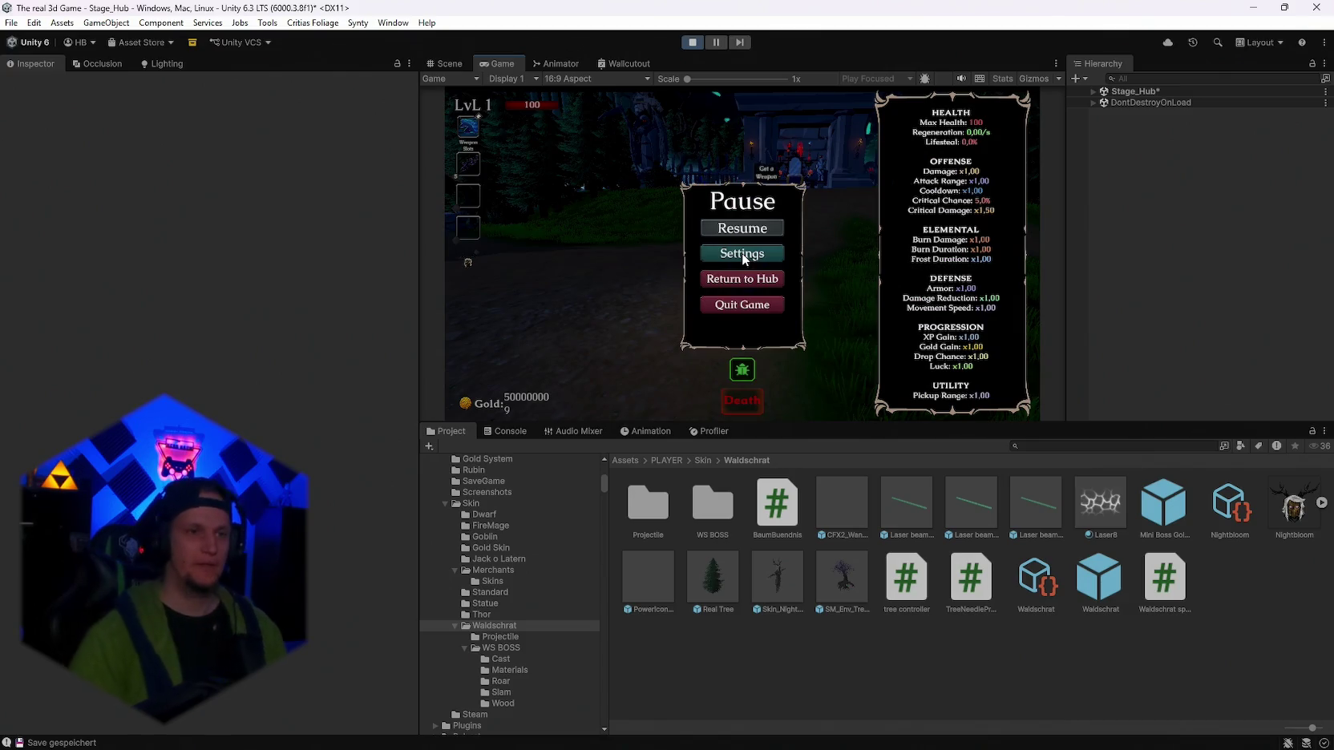
Stop play mode with the toolbar Play button.
left_click(694, 44)
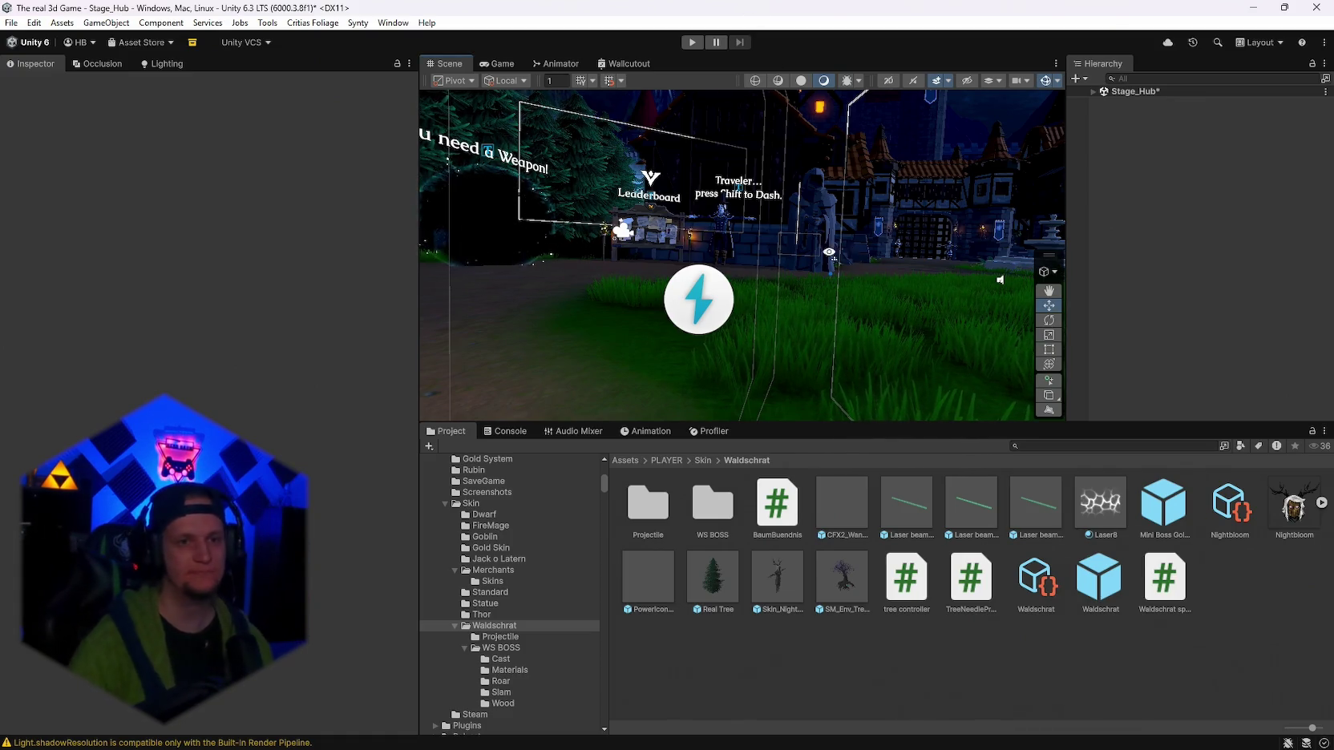
Pan across the hub, inspect SM_Env_Tree_House_01's Waldschrat Disguise Tree settings, then switch to Notepad's Probleme notes.
mouse_move(829, 252)
left_mouse_down()
mouse_move(502, 284)
mouse_move(48, 285)
left_mouse_up()
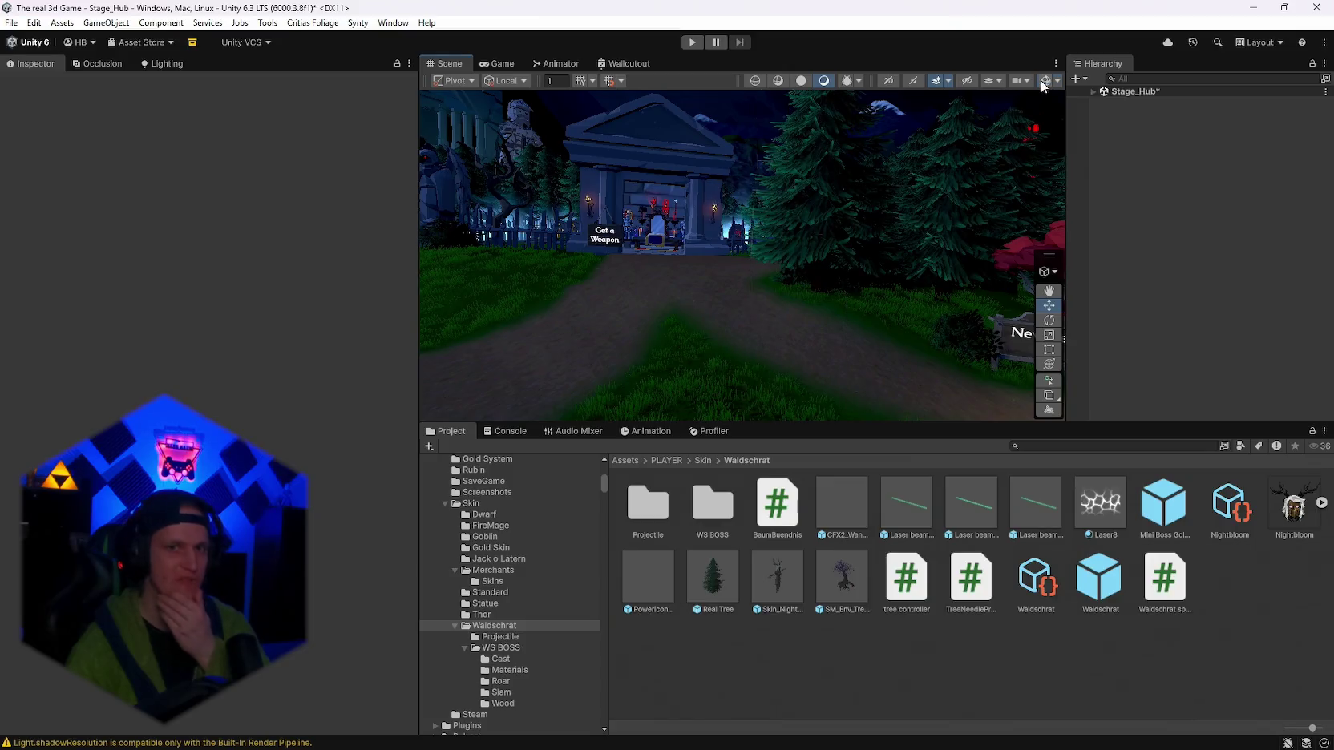
mouse_move(769, 223)
left_mouse_down()
mouse_move(715, 208)
mouse_move(852, 235)
mouse_move(885, 228)
mouse_move(628, 288)
mouse_move(506, 263)
mouse_move(893, 236)
mouse_move(1116, 248)
mouse_move(587, 276)
mouse_move(593, 182)
mouse_move(721, 241)
mouse_move(867, 418)
left_mouse_up()
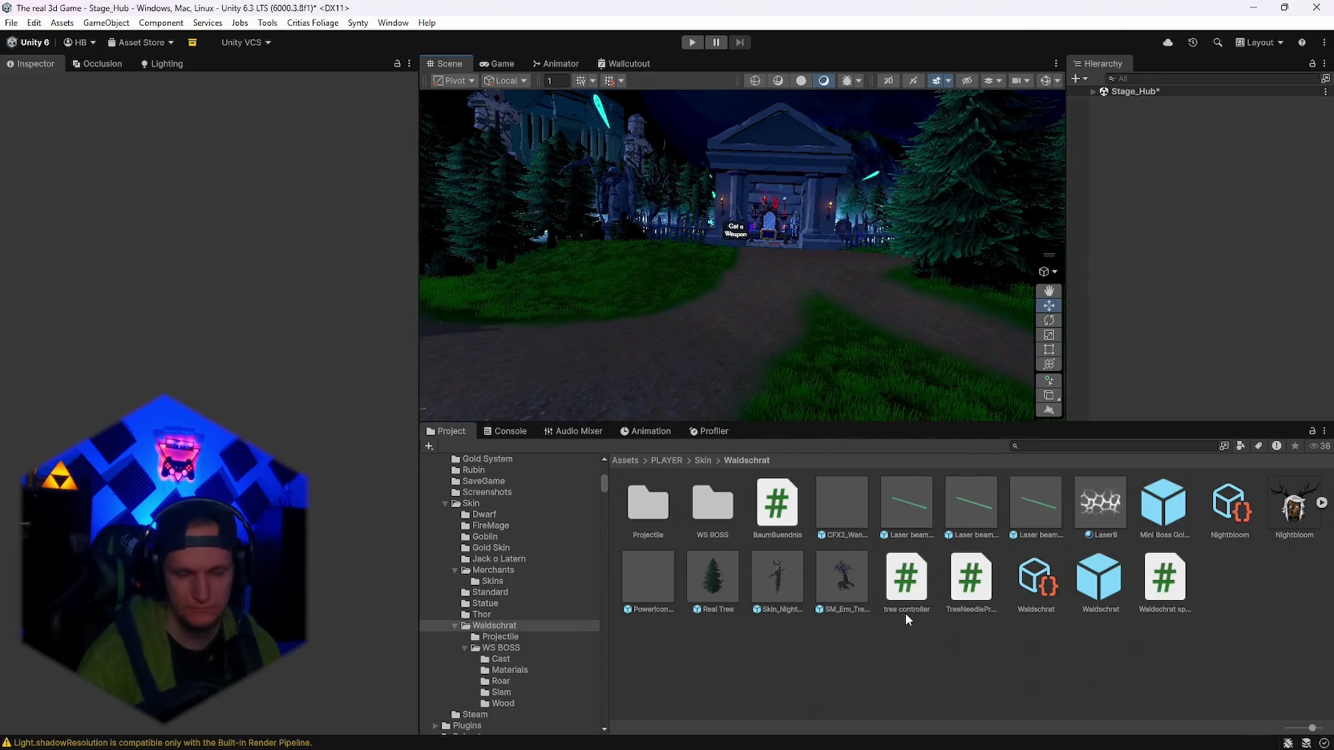
left_click(842, 578)
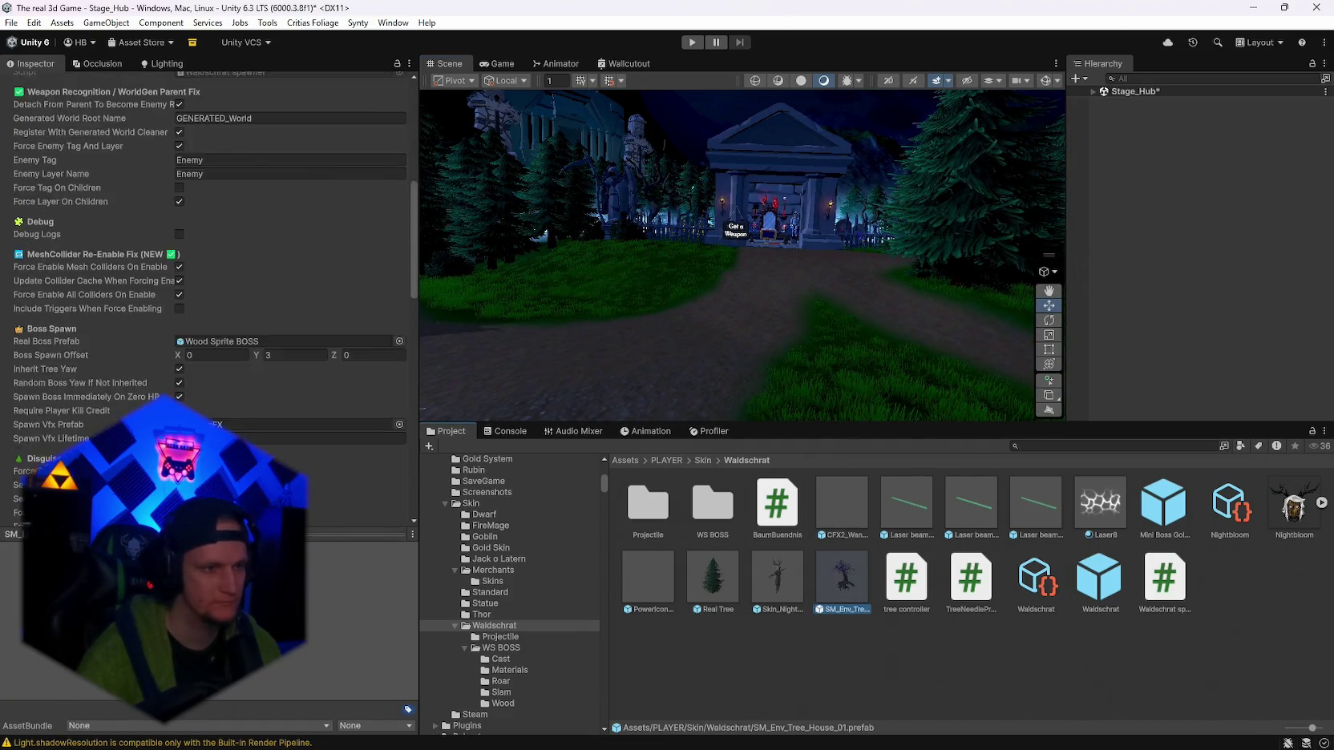
scroll(208, 241, "up", 2)
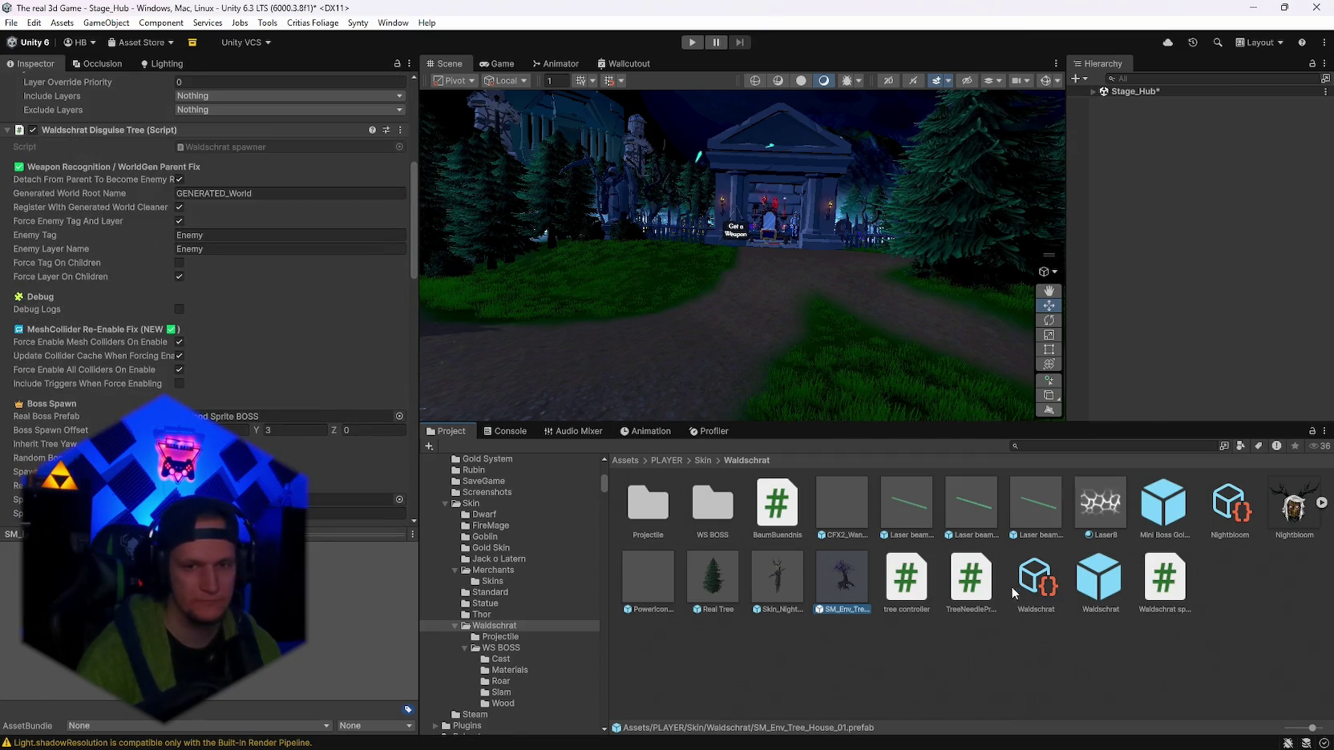
key("alt+Tab")
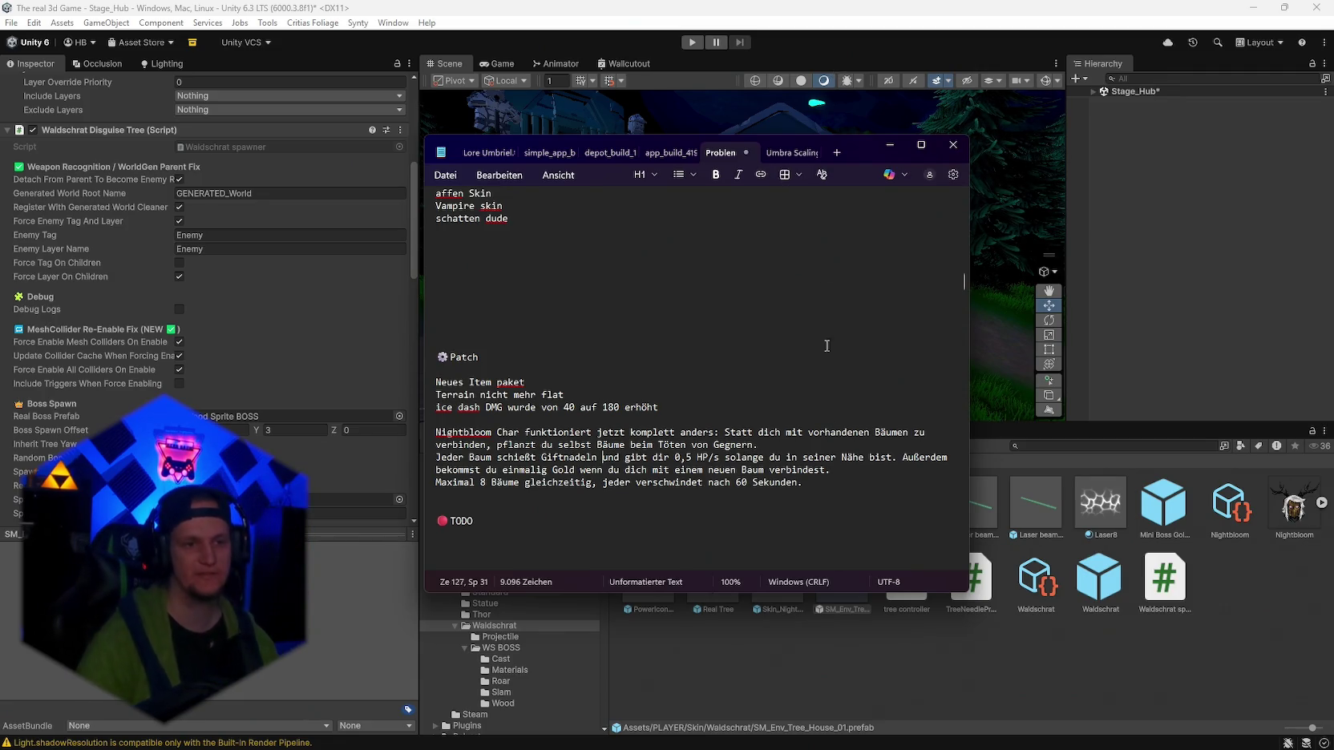
Look over the Nightbloom patch note, then minimize Notepad.
left_click(644, 474)
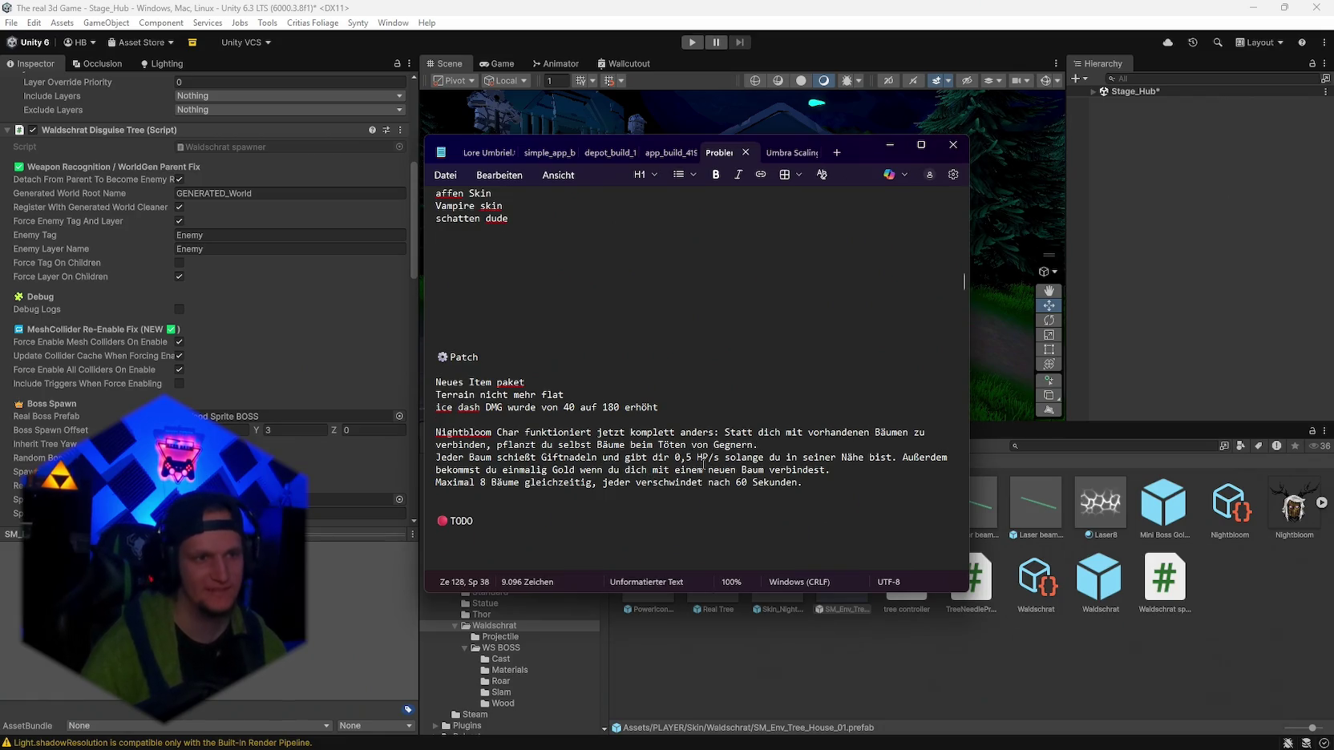
scroll(706, 461, "up", 2)
scroll(708, 458, "down", 4)
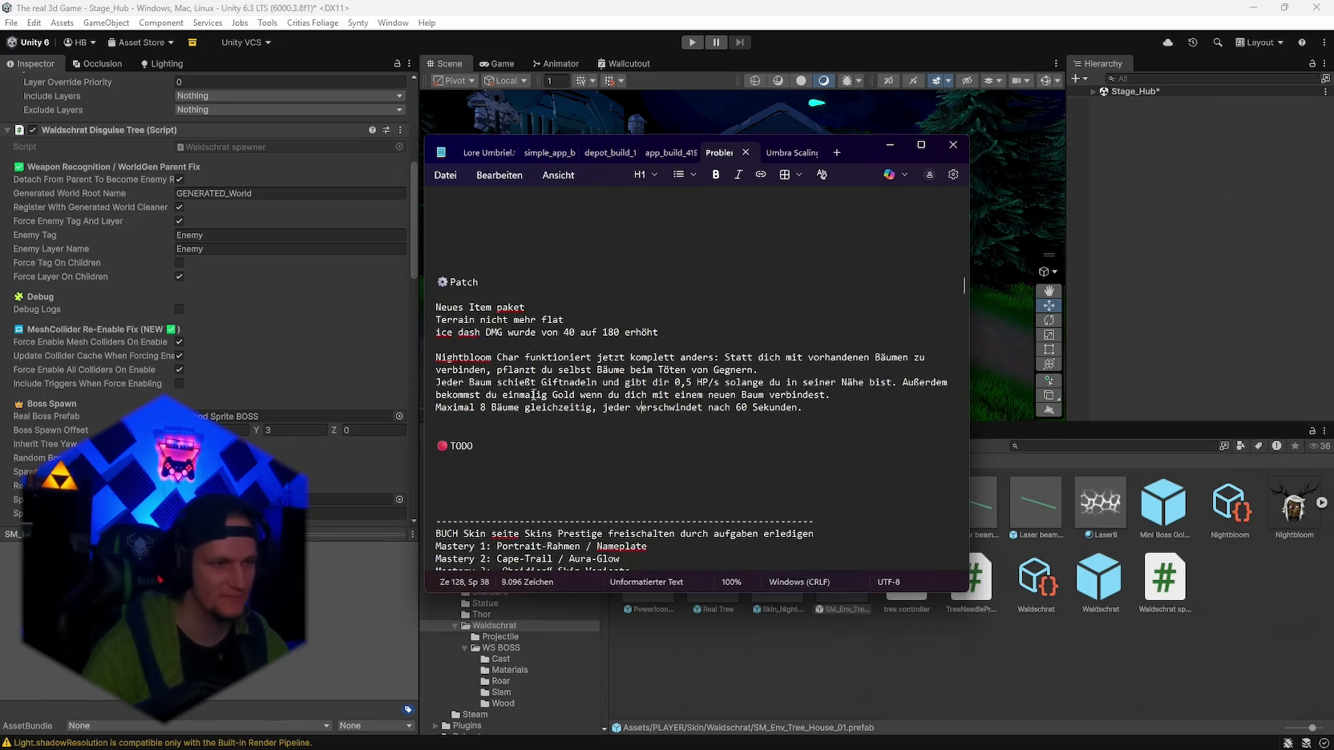
left_click(890, 145)
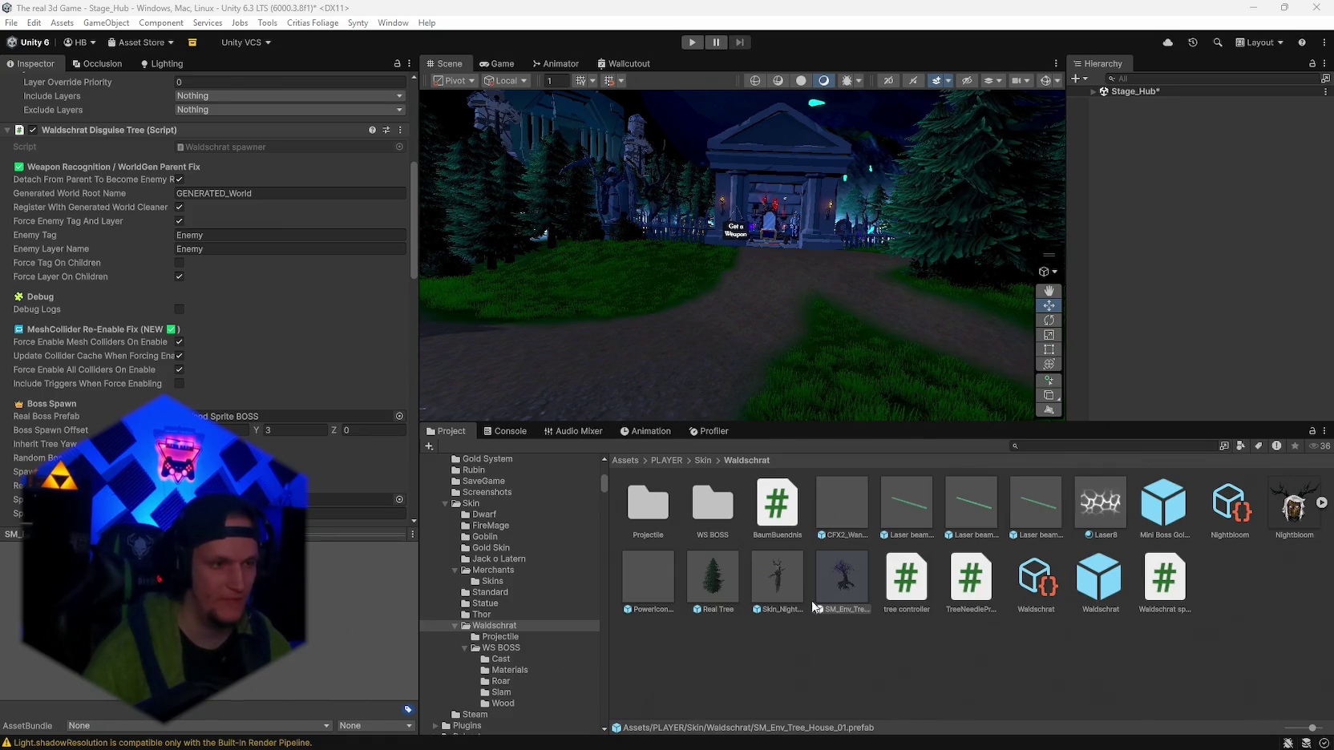
Bring the Probleme notes back up and scroll to the DEMO section.
mouse_move(1020, 704)
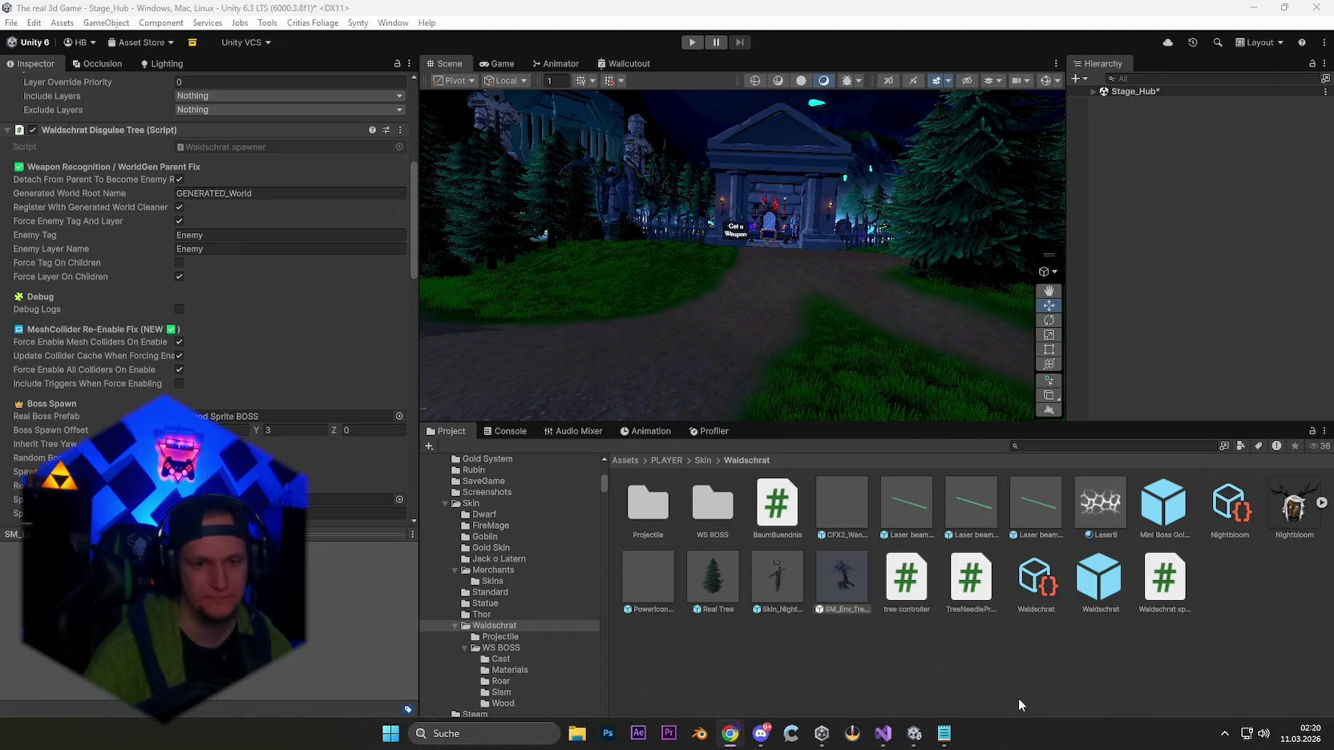
left_click(944, 734)
scroll(690, 399, "up", 10)
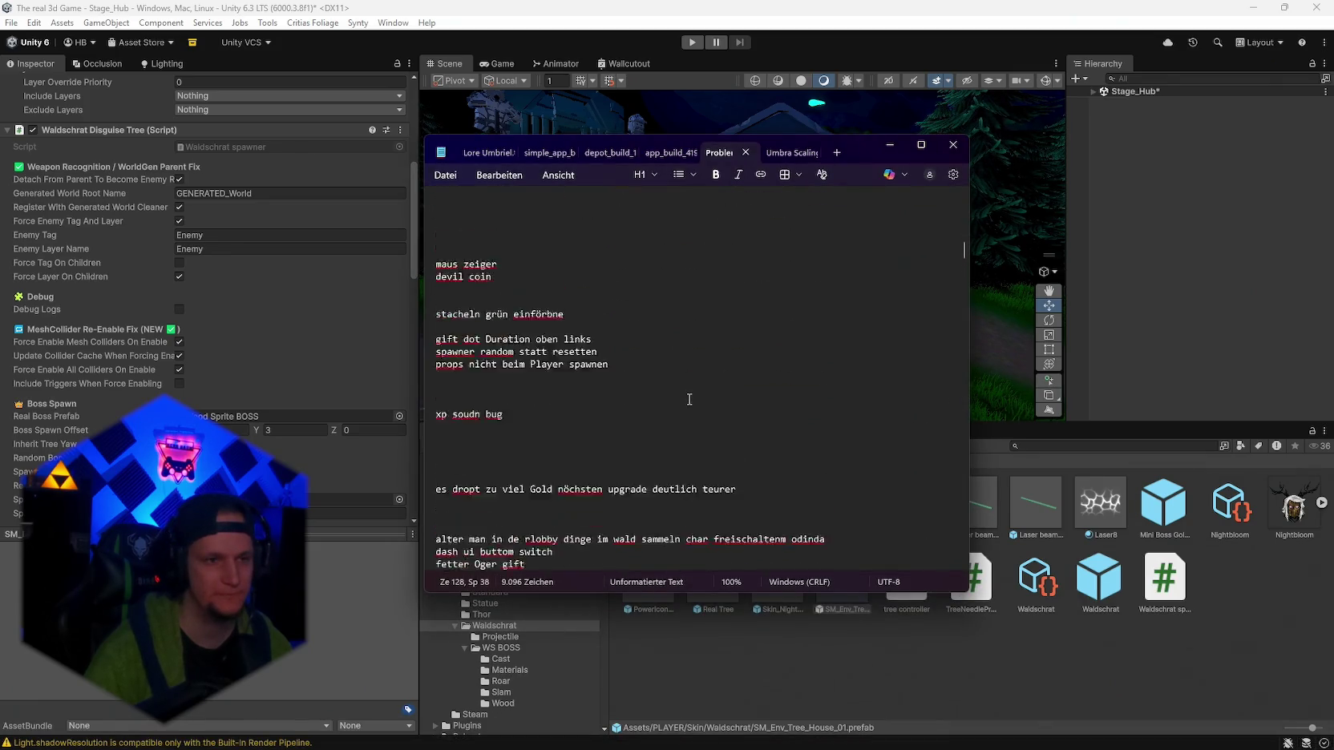
scroll(690, 399, "up", 10)
scroll(687, 400, "down", 5)
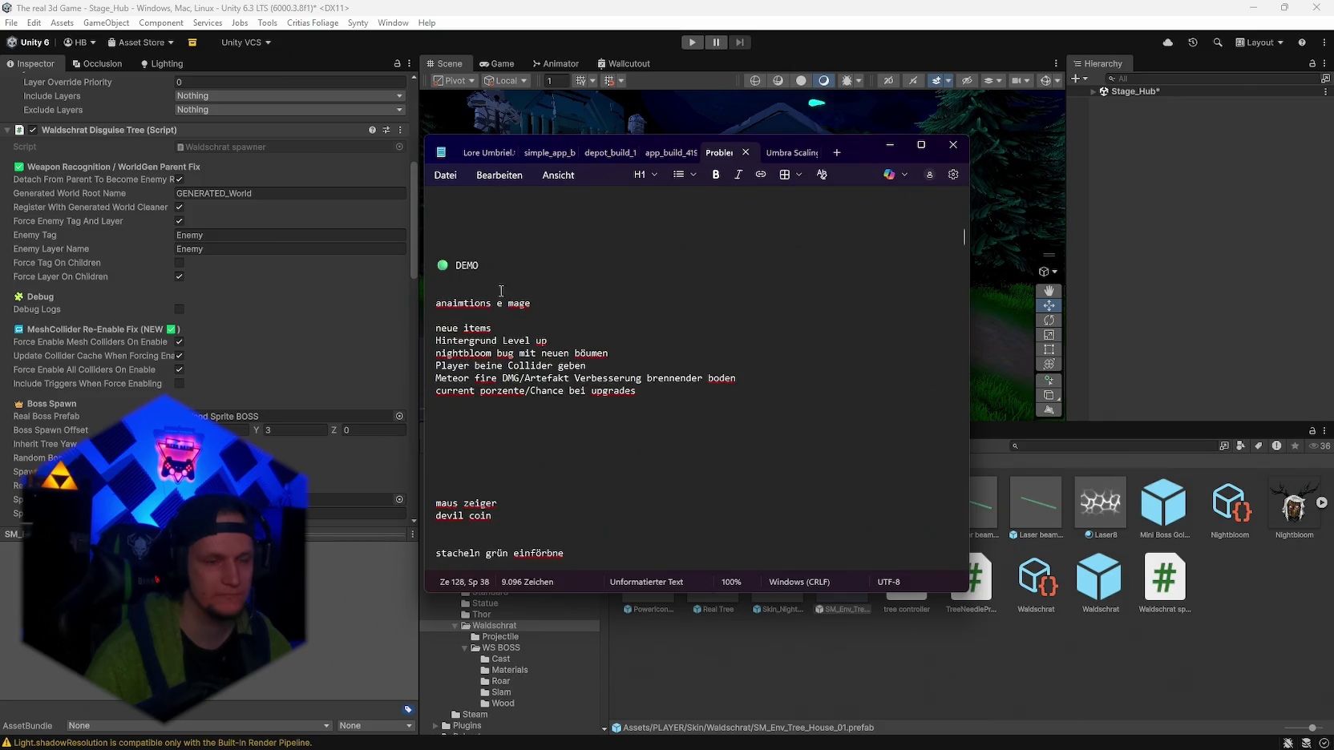
Delete the animations, nightbloom bug and player collider lines from the DEMO list.
left_click_drag(532, 304, 436, 306)
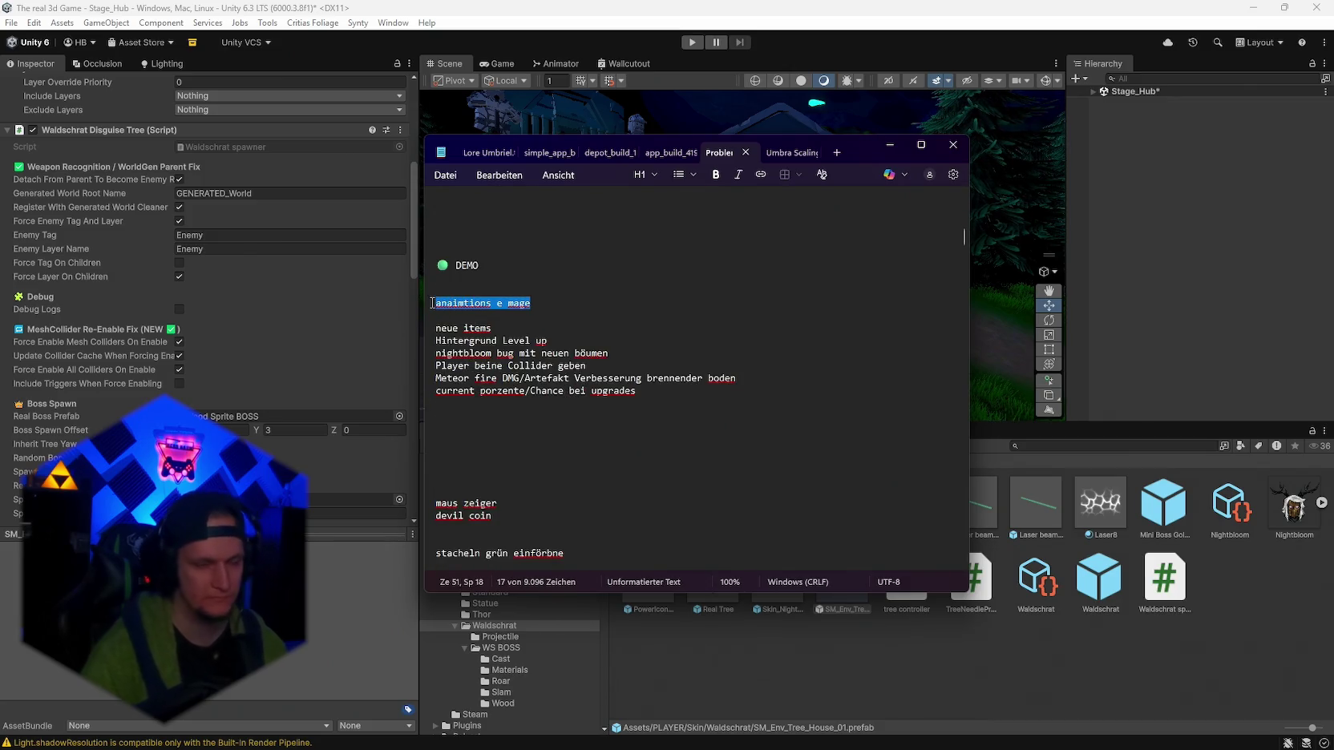
key("BackSpace")
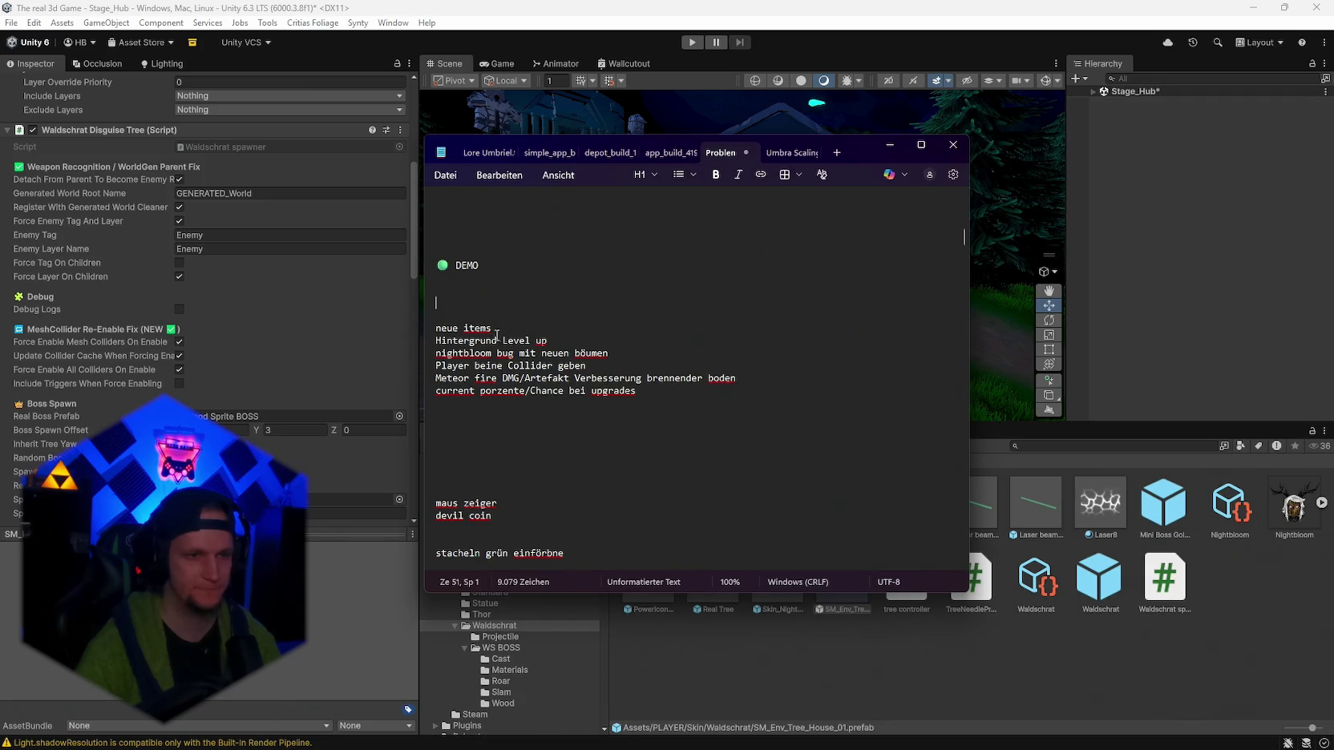
left_click(565, 336)
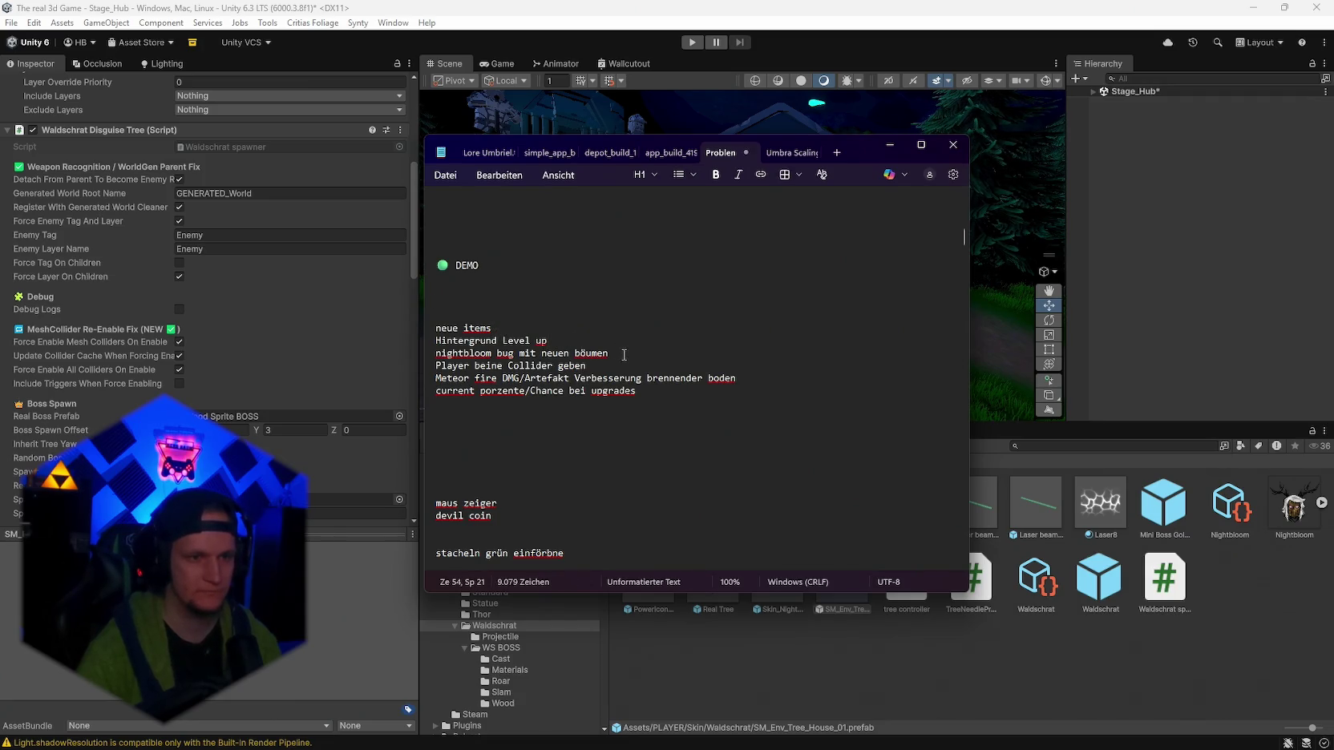
left_click_drag(623, 354, 435, 354)
key("BackSpace")
left_click_drag(598, 366, 435, 367)
key("BackSpace")
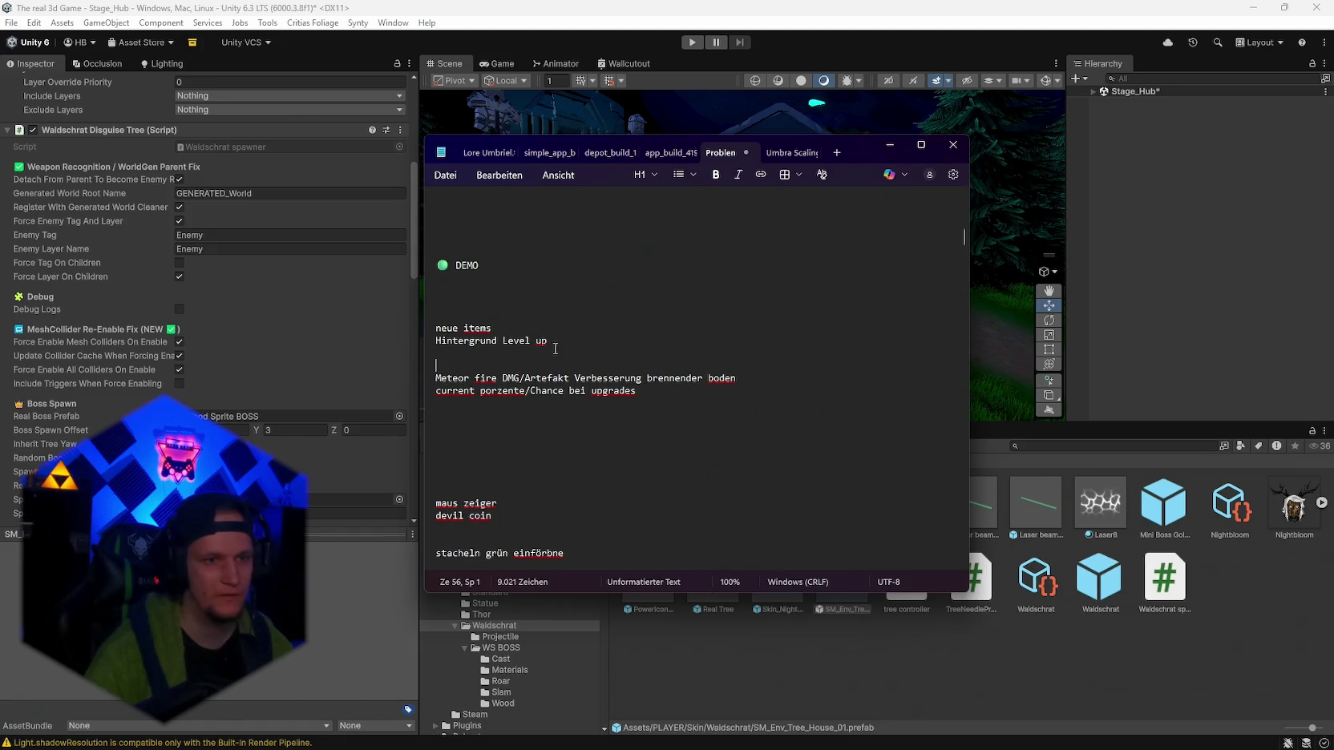
Move 'Hintergrund Level up' directly under DEMO, then minimize the notes.
mouse_move(550, 348)
left_mouse_down()
mouse_move(437, 343)
mouse_move(436, 290)
left_mouse_up()
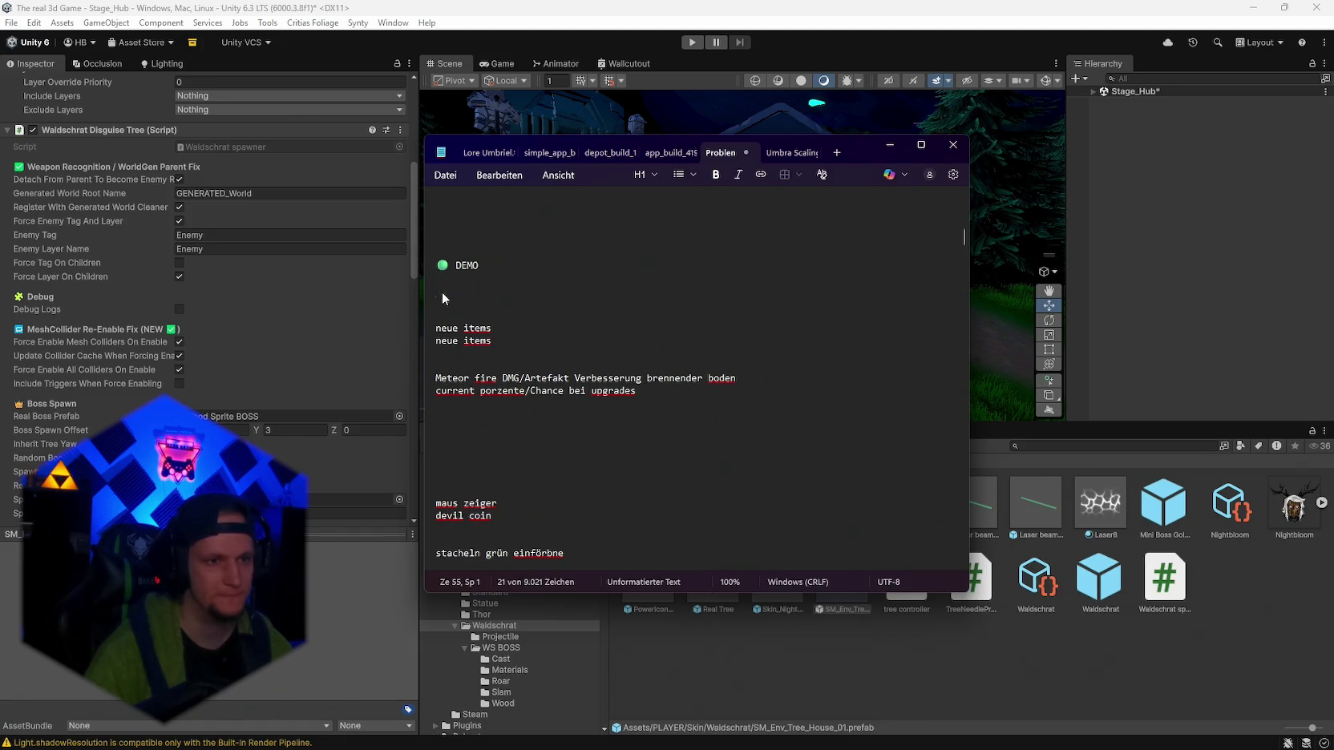
left_click(527, 316)
type("Hintergrund Level up")
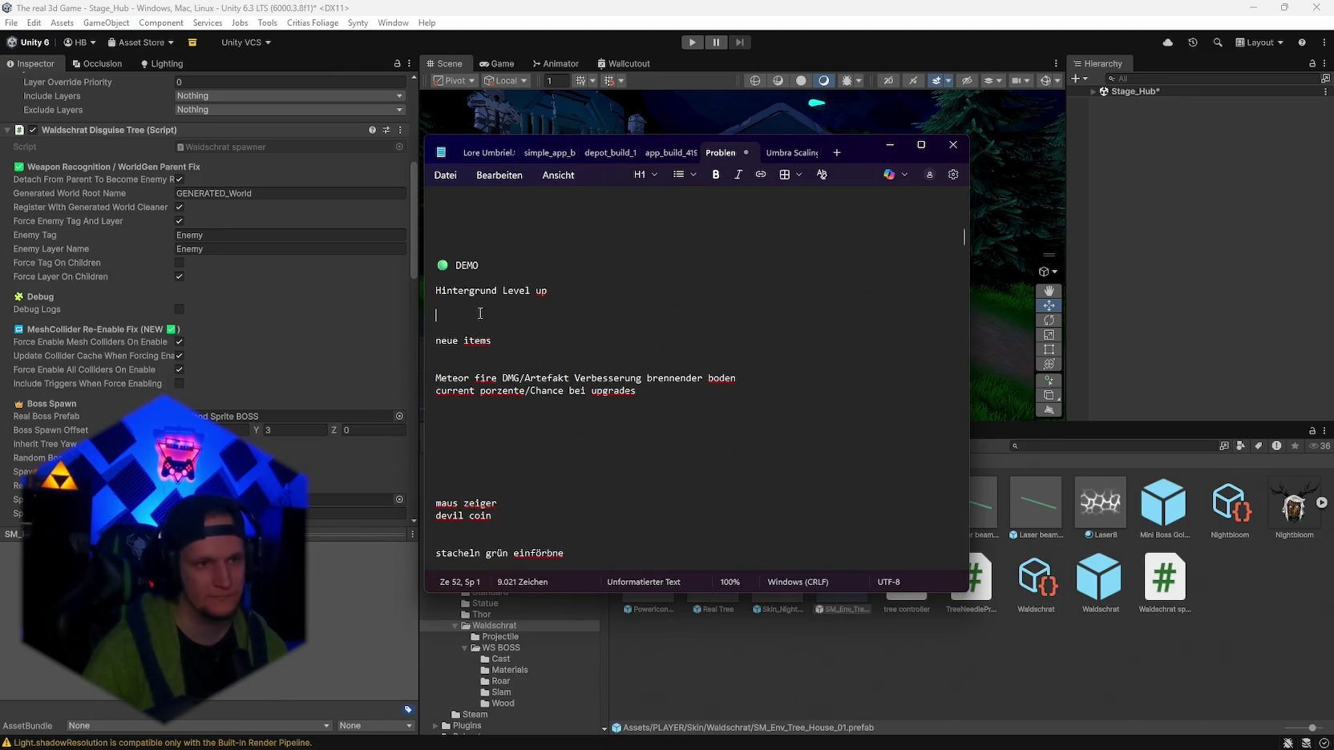
left_click(521, 339)
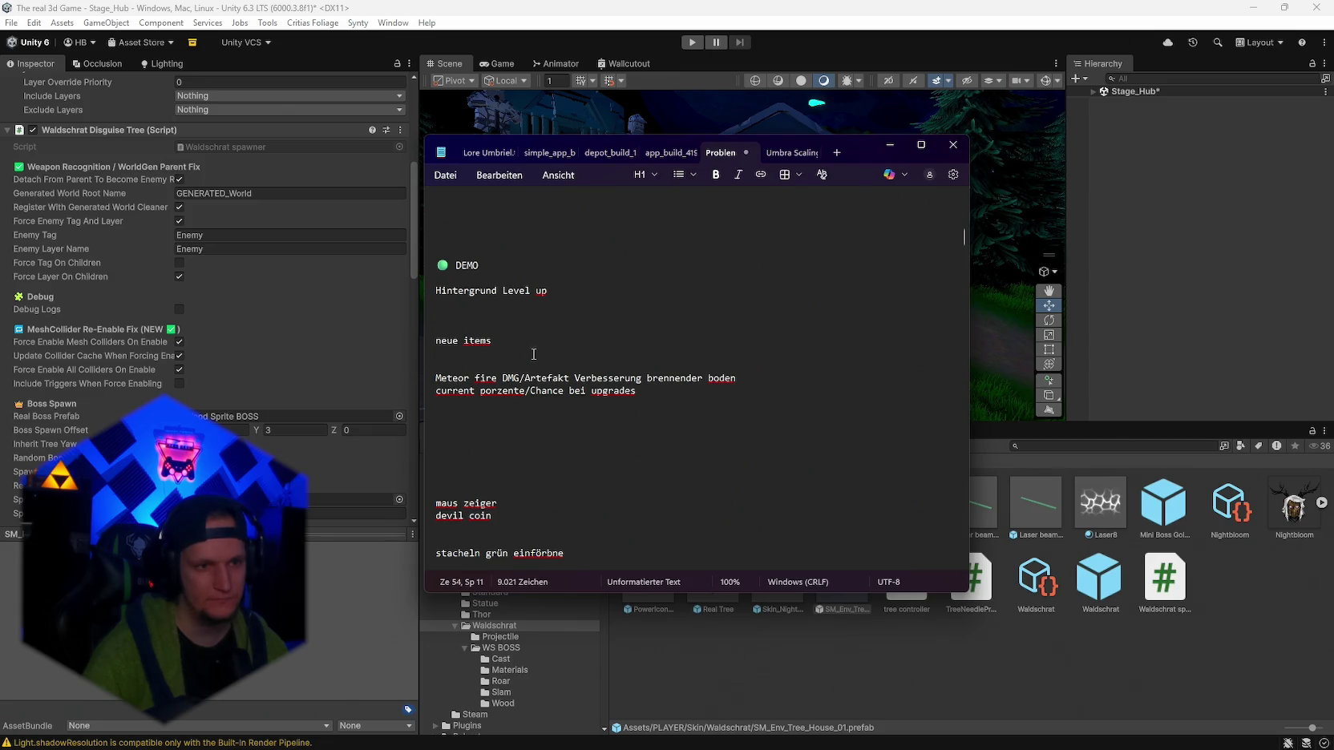
left_click(890, 145)
scroll(540, 656, "up", 5)
Search the project assets for 'cryo' and open RPG Cryomancer skill icons > PNG.
scroll(539, 654, "up", 3)
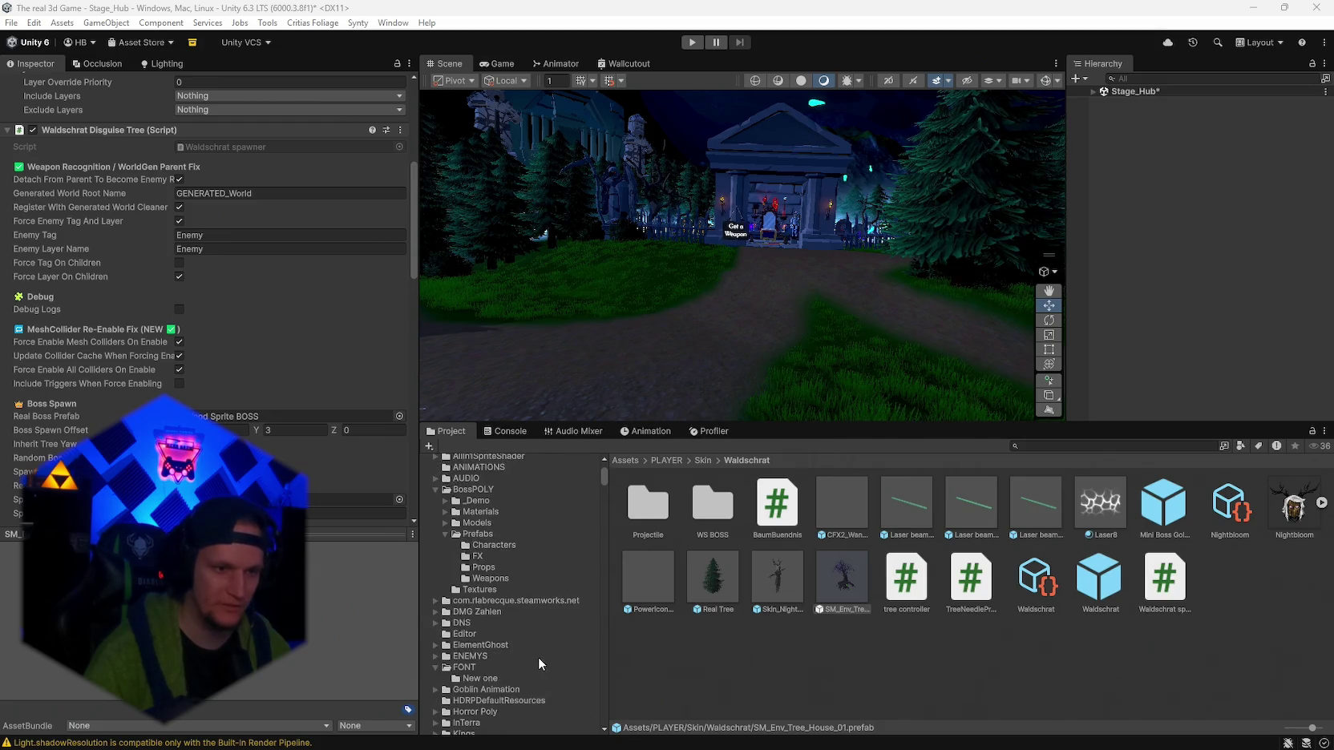
mouse_move(482, 749)
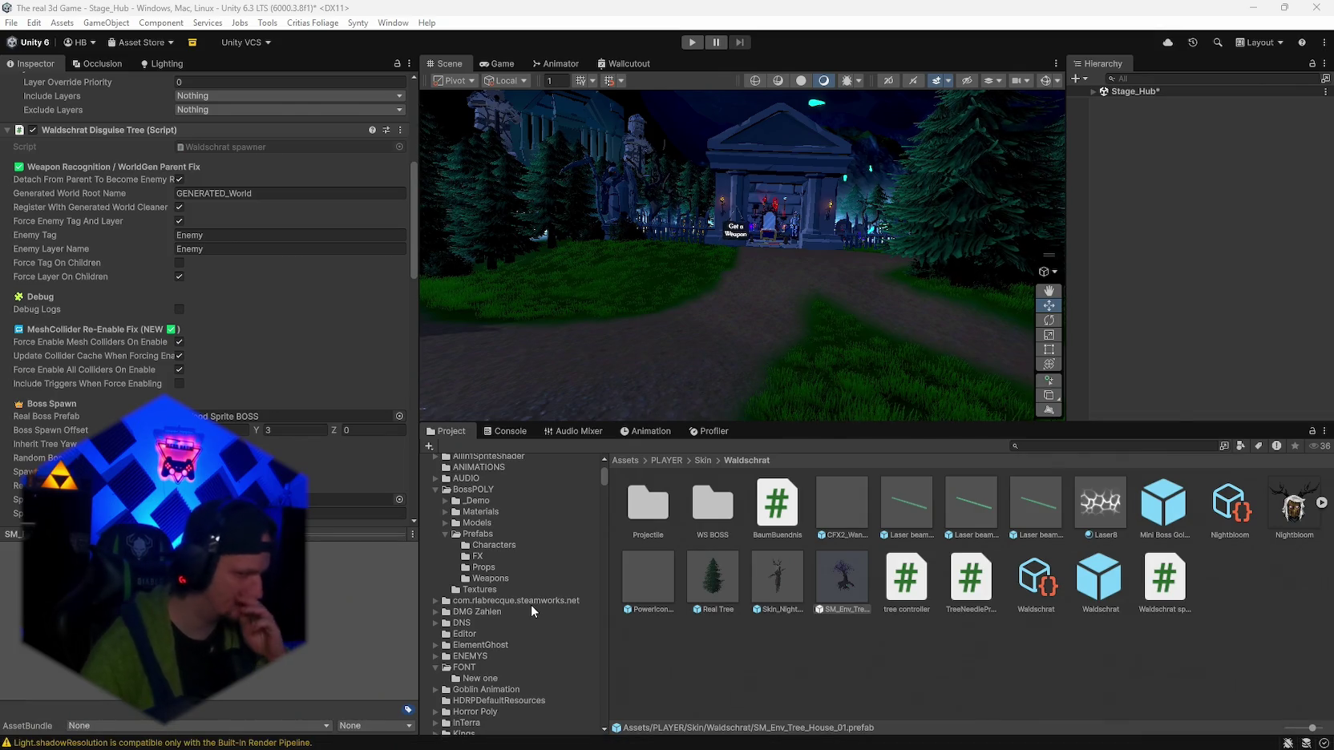
scroll(533, 612, "down", 15)
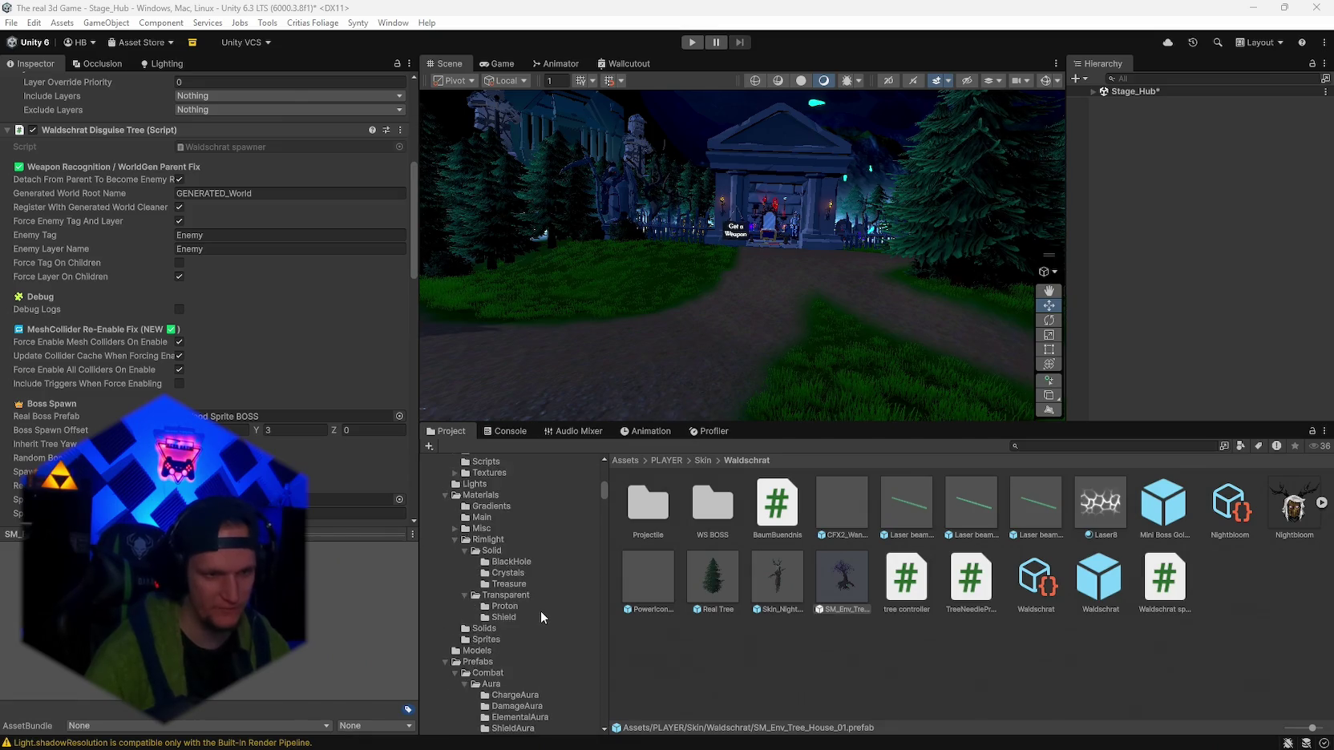
scroll(553, 659, "down", 15)
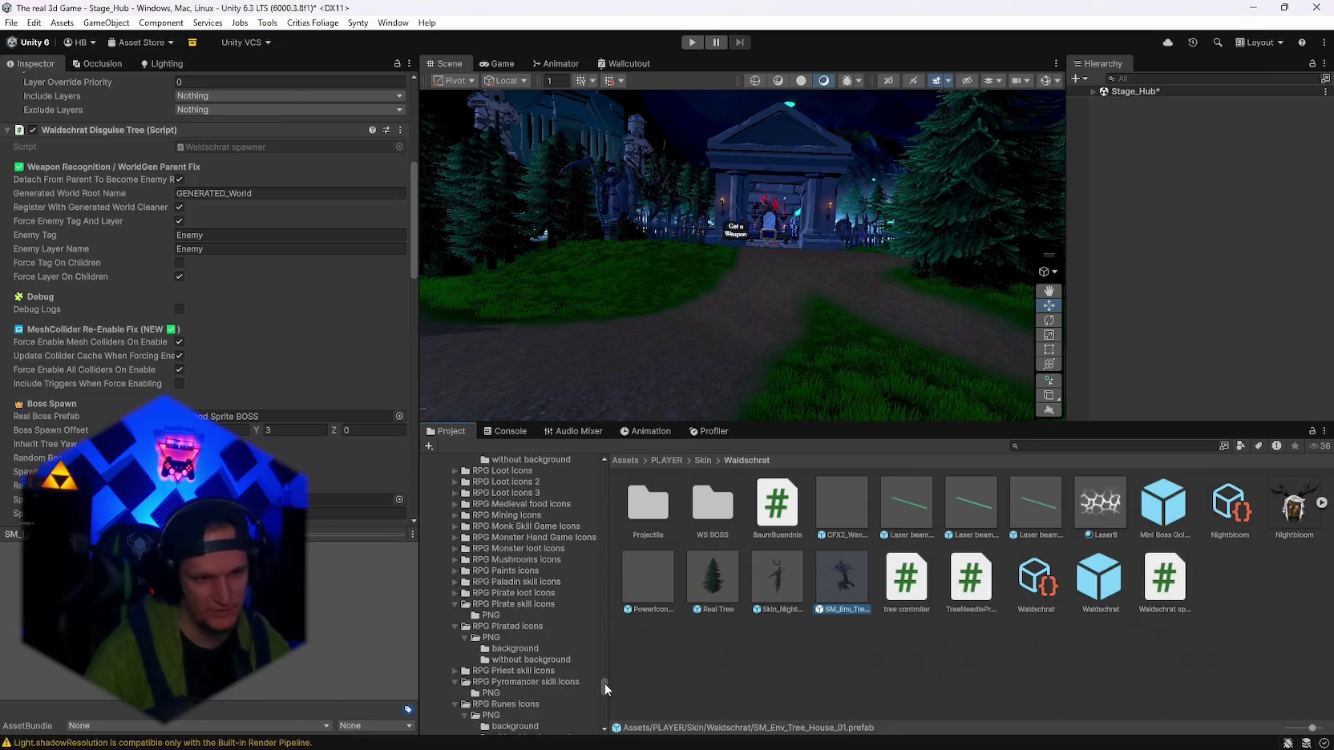
left_click(1034, 446)
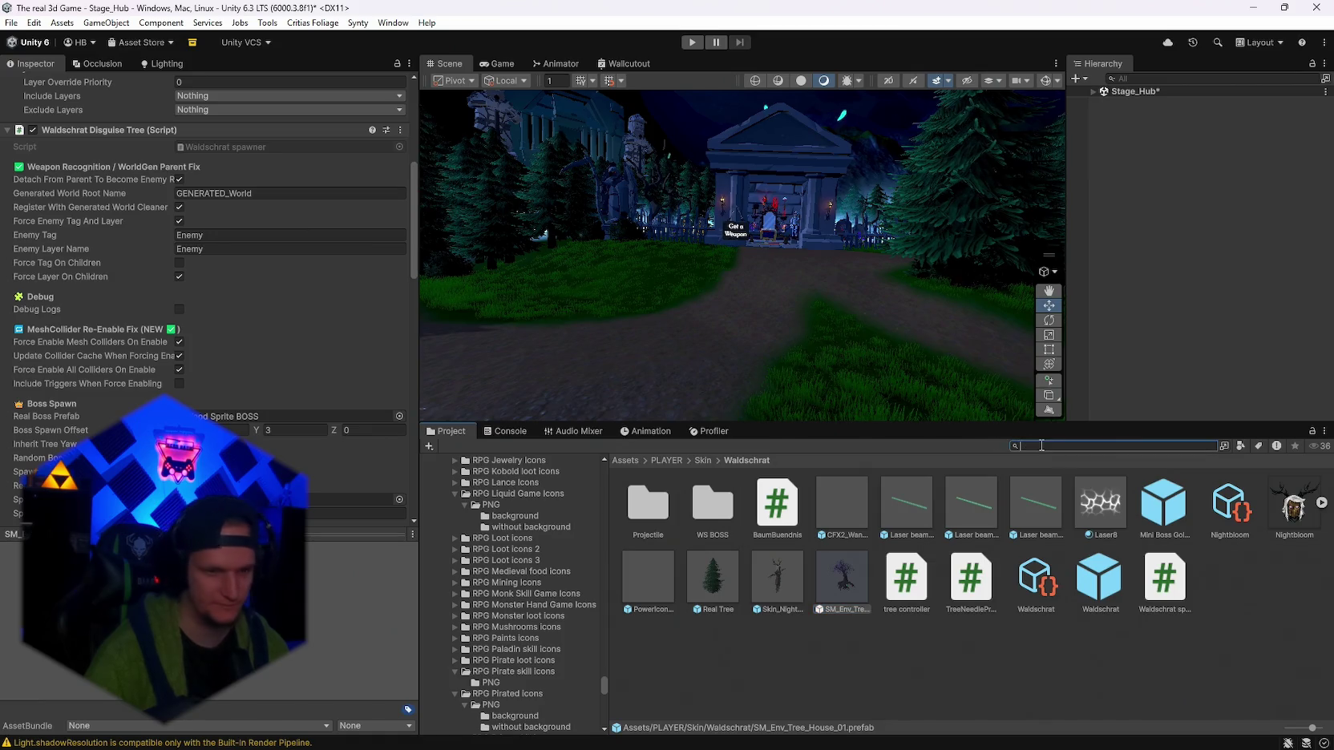
type("cryo")
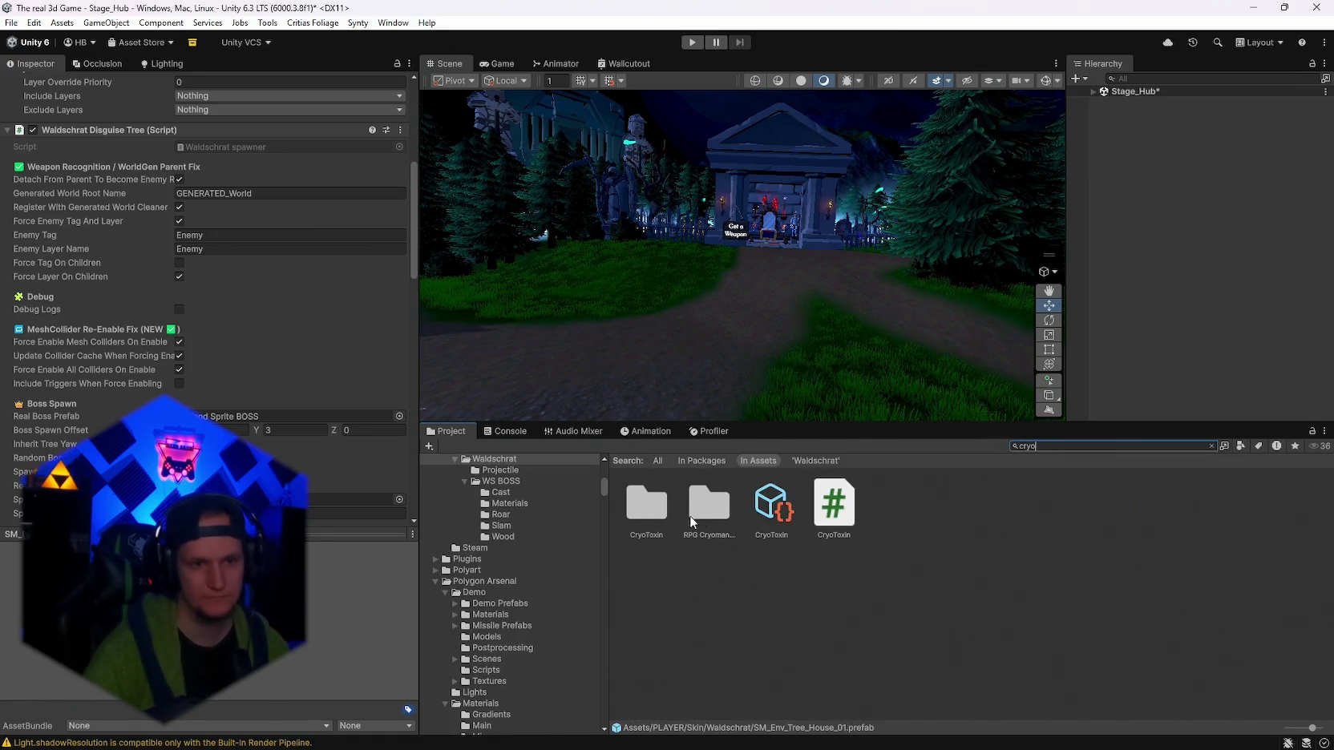
double_click(703, 505)
double_click(647, 503)
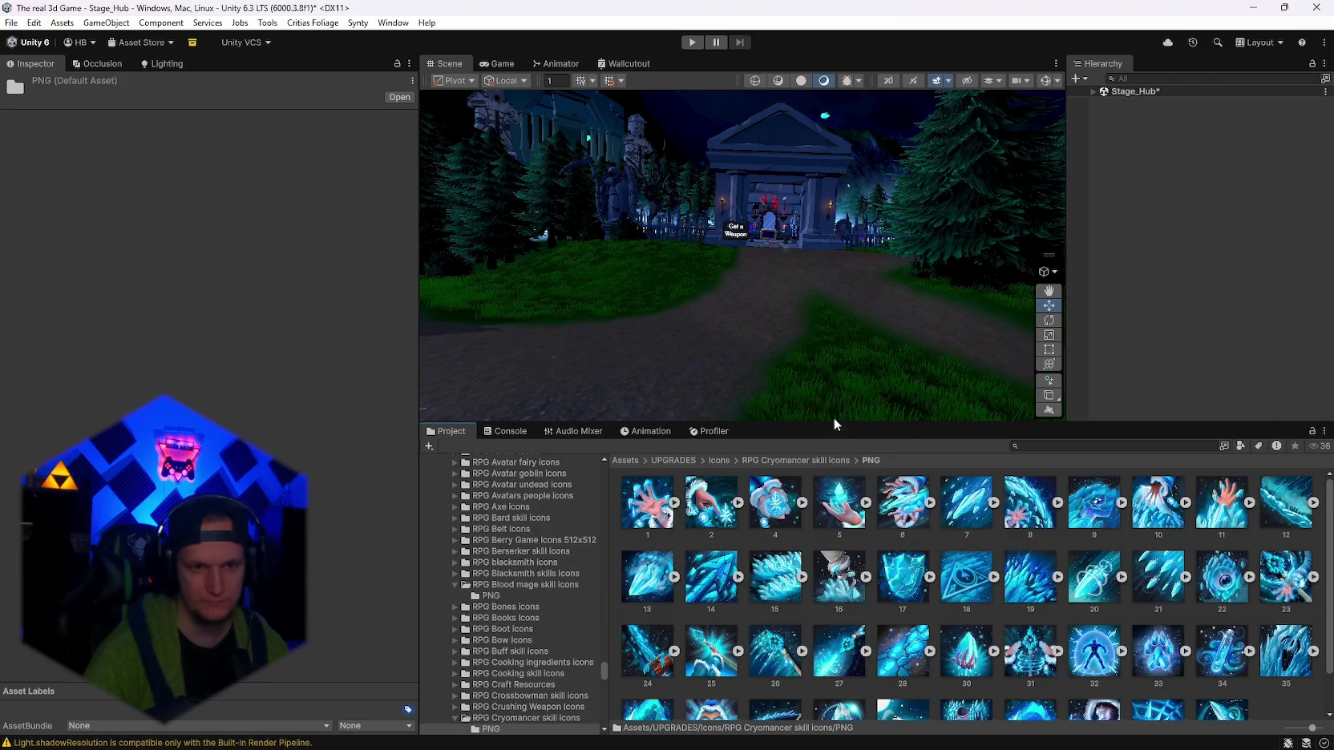
Enlarge the icon grid, compare Cryomancer icons 17 and 43, then select icon 36 and enlarge its preview.
mouse_move(837, 422)
left_mouse_down()
mouse_move(837, 296)
mouse_move(837, 311)
left_mouse_up()
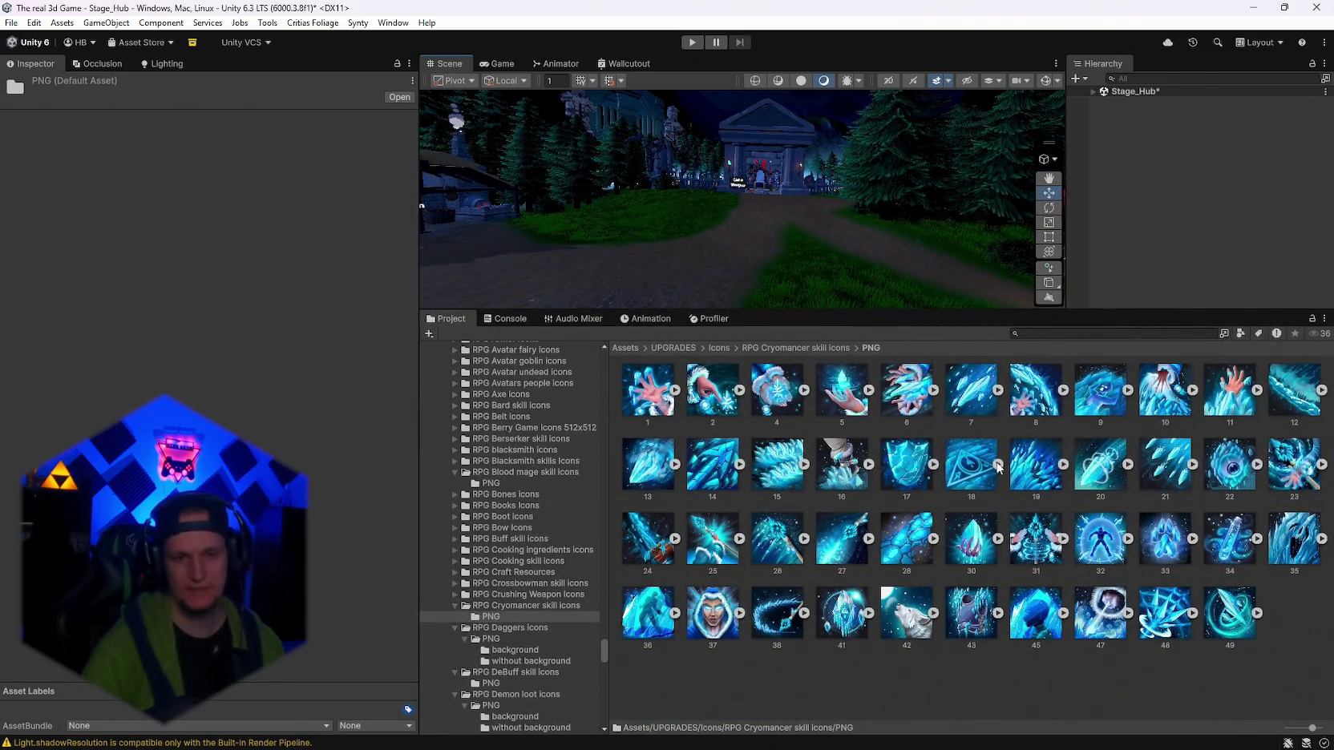
left_click(906, 465)
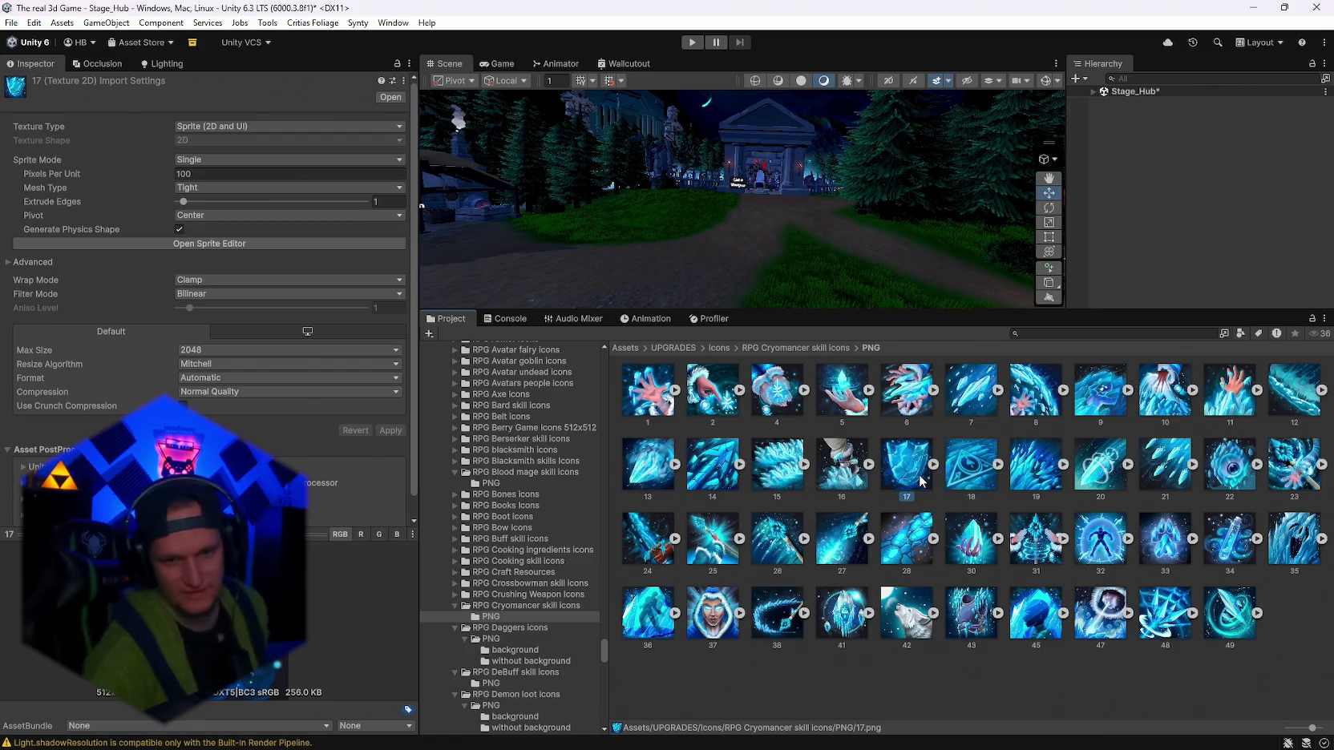
left_click(971, 598)
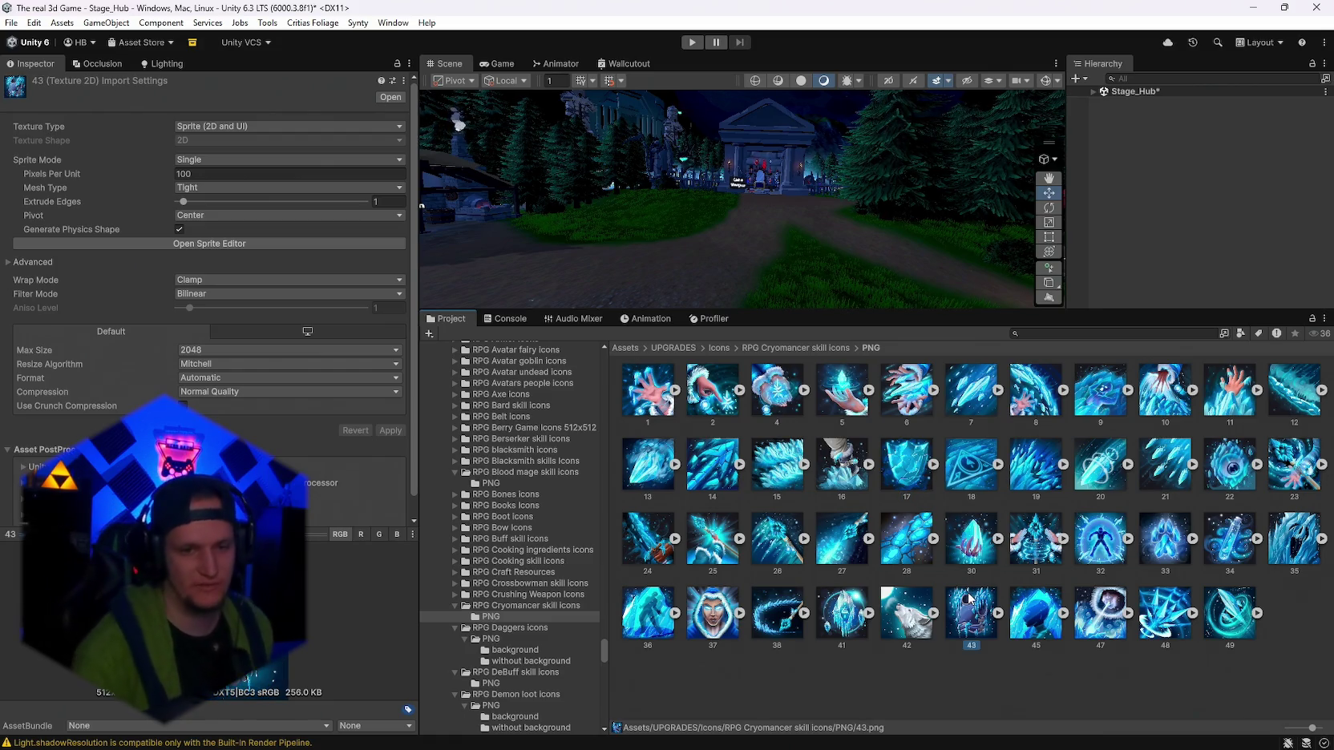
left_click(903, 478)
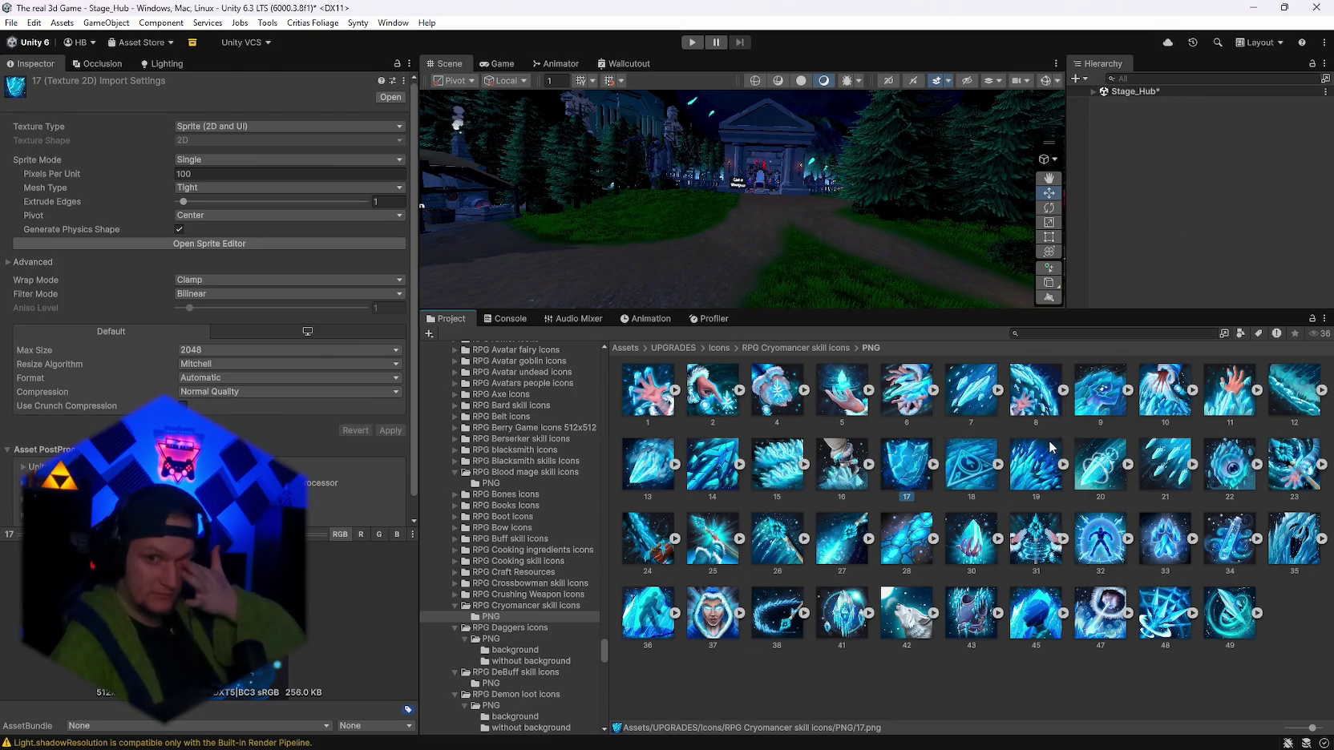
left_click(655, 628)
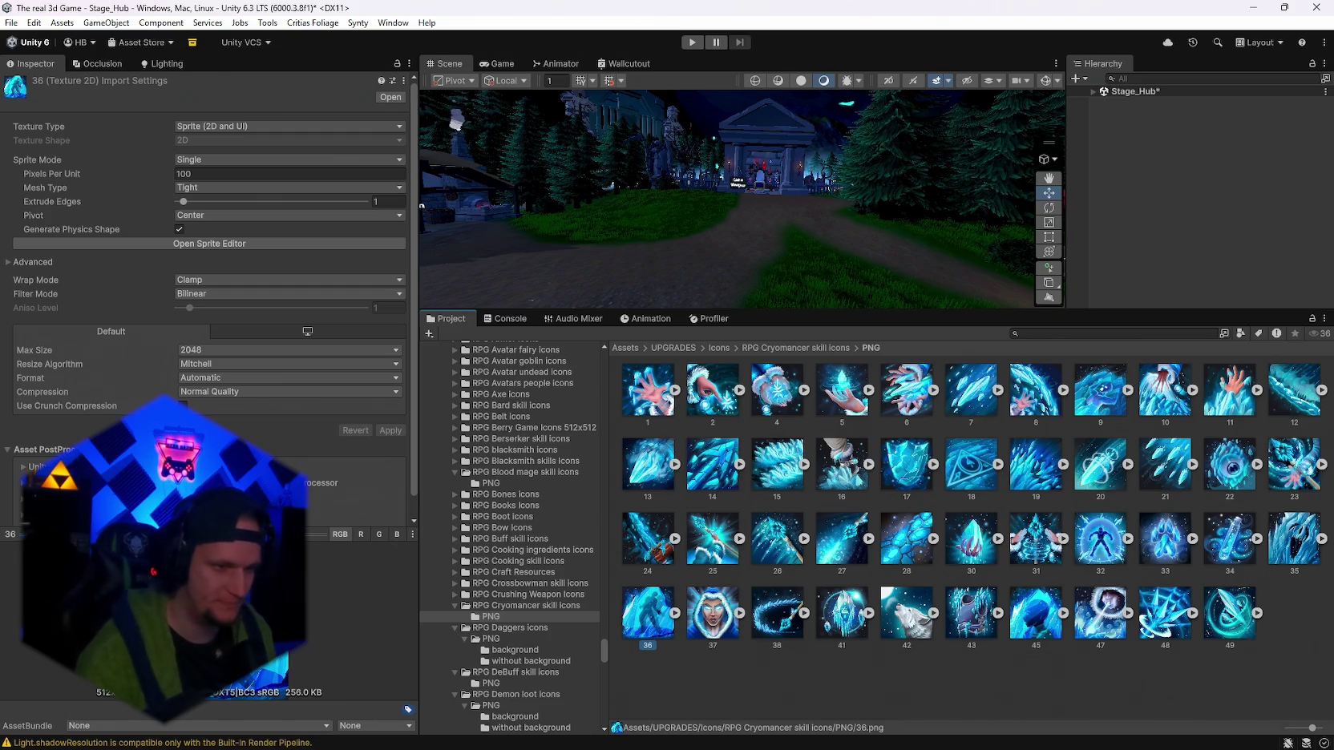
left_click_drag(161, 533, 161, 154)
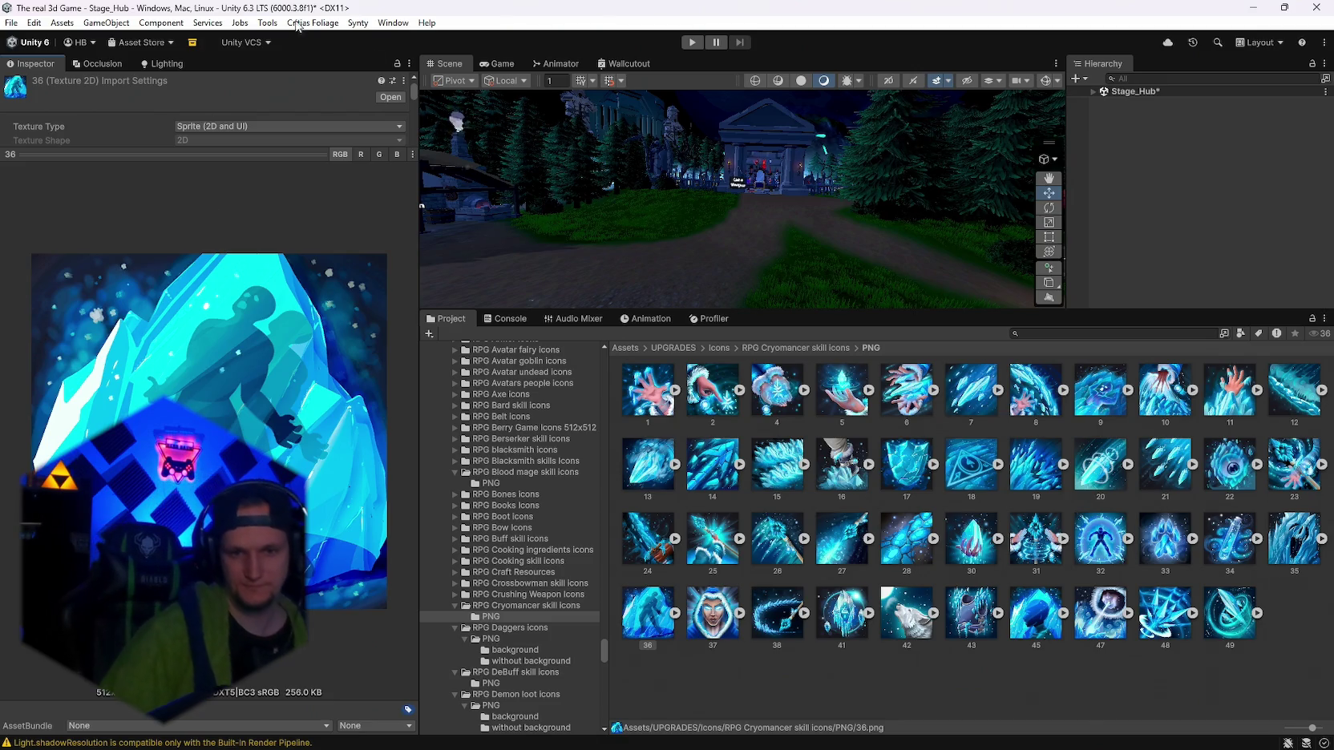
Preview Cryomancer icon 32, the figure inside the glowing ice orb.
left_click(1095, 529)
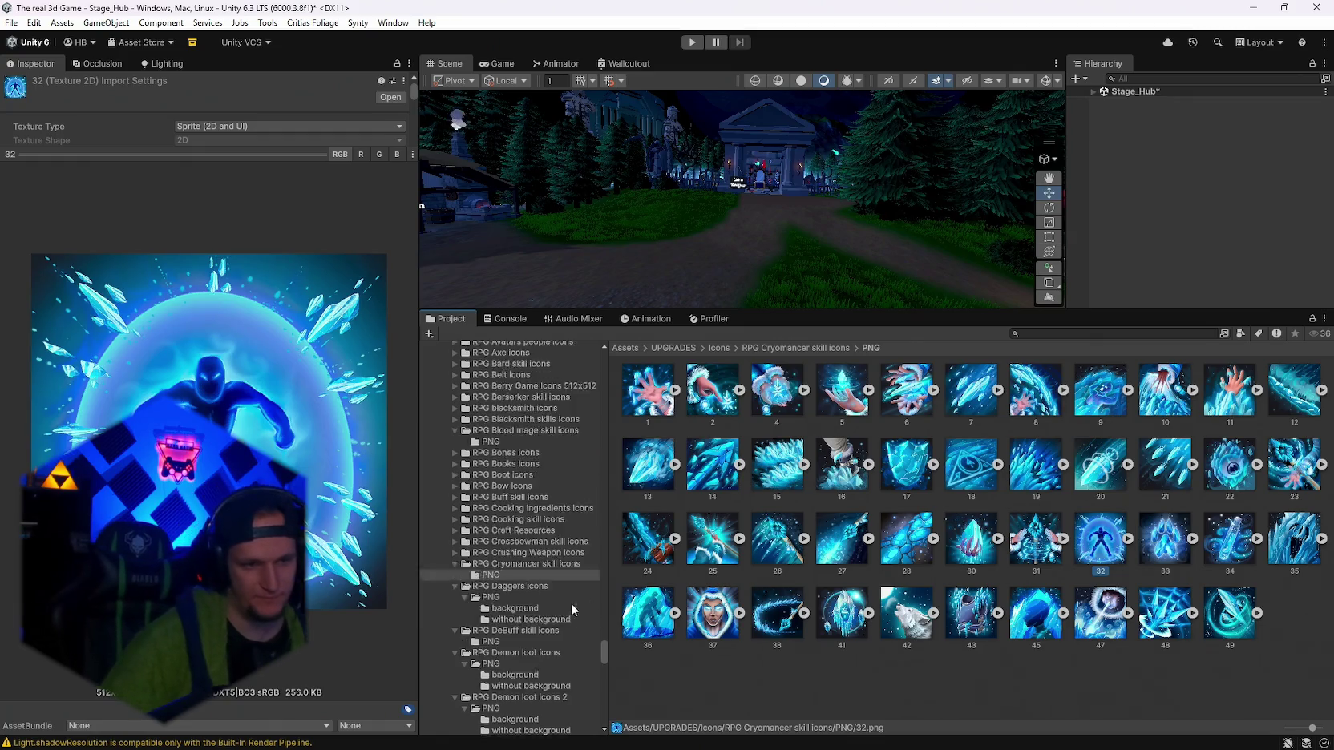
Browse the AshenPact, Crit Blizzard, Burning Rage and homing dash balls folders, ending in Ice Shard Dash.
scroll(560, 624, "down", 15)
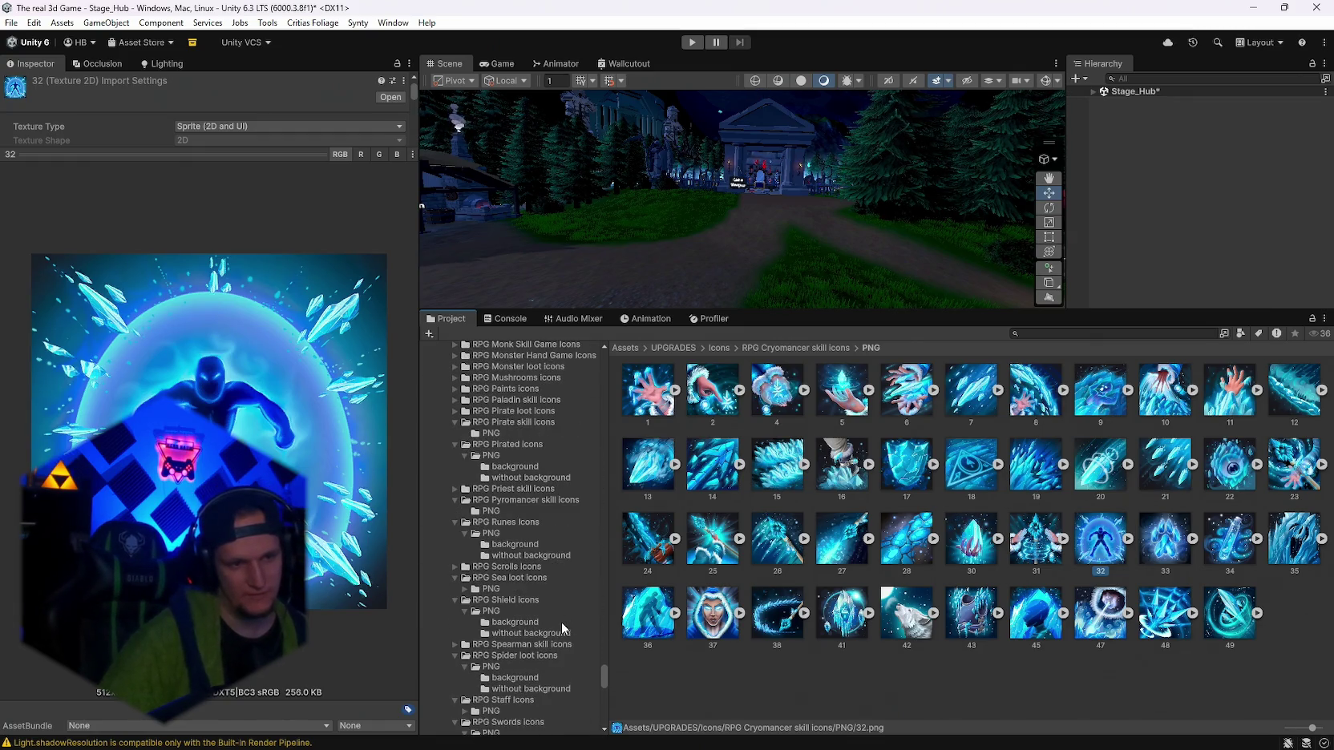
scroll(561, 621, "down", 15)
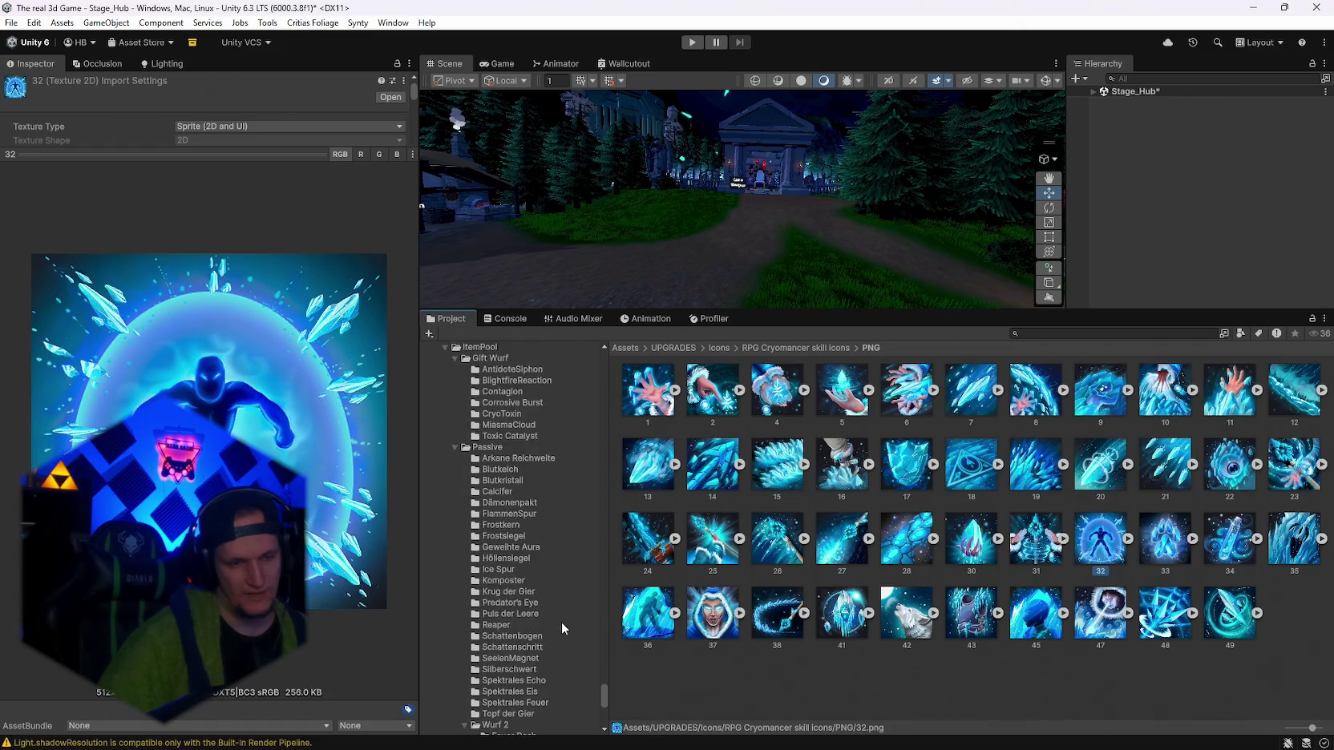
scroll(561, 622, "down", 6)
left_click(517, 545)
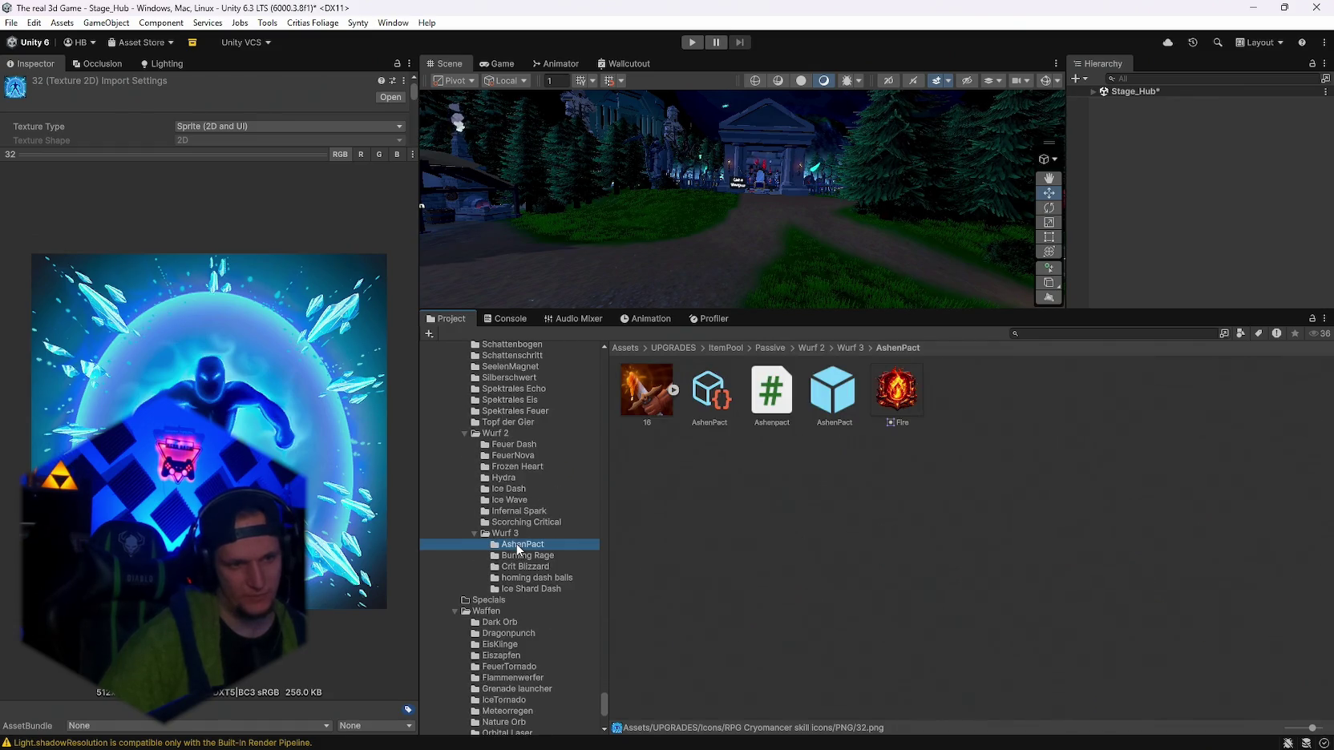
left_click(526, 567)
left_click(521, 556)
left_click(534, 578)
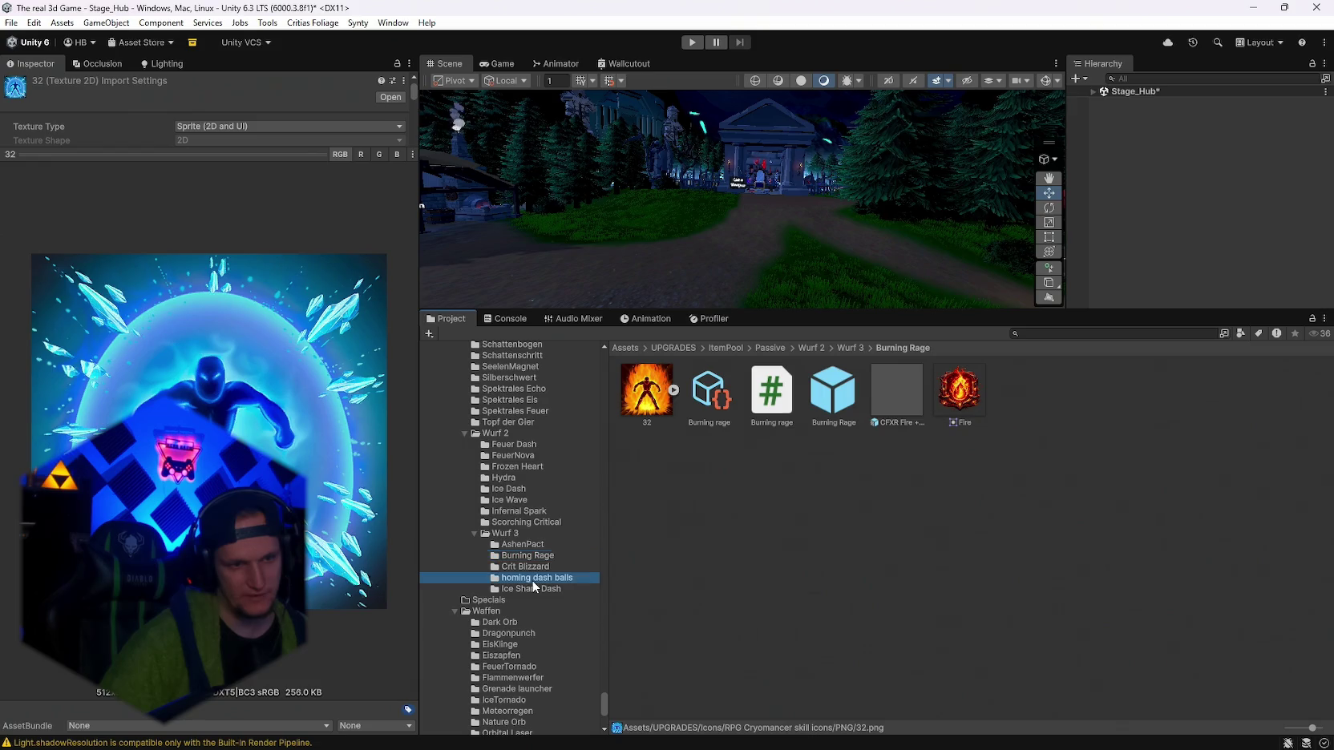
left_click(533, 589)
scroll(529, 609, "down", 3)
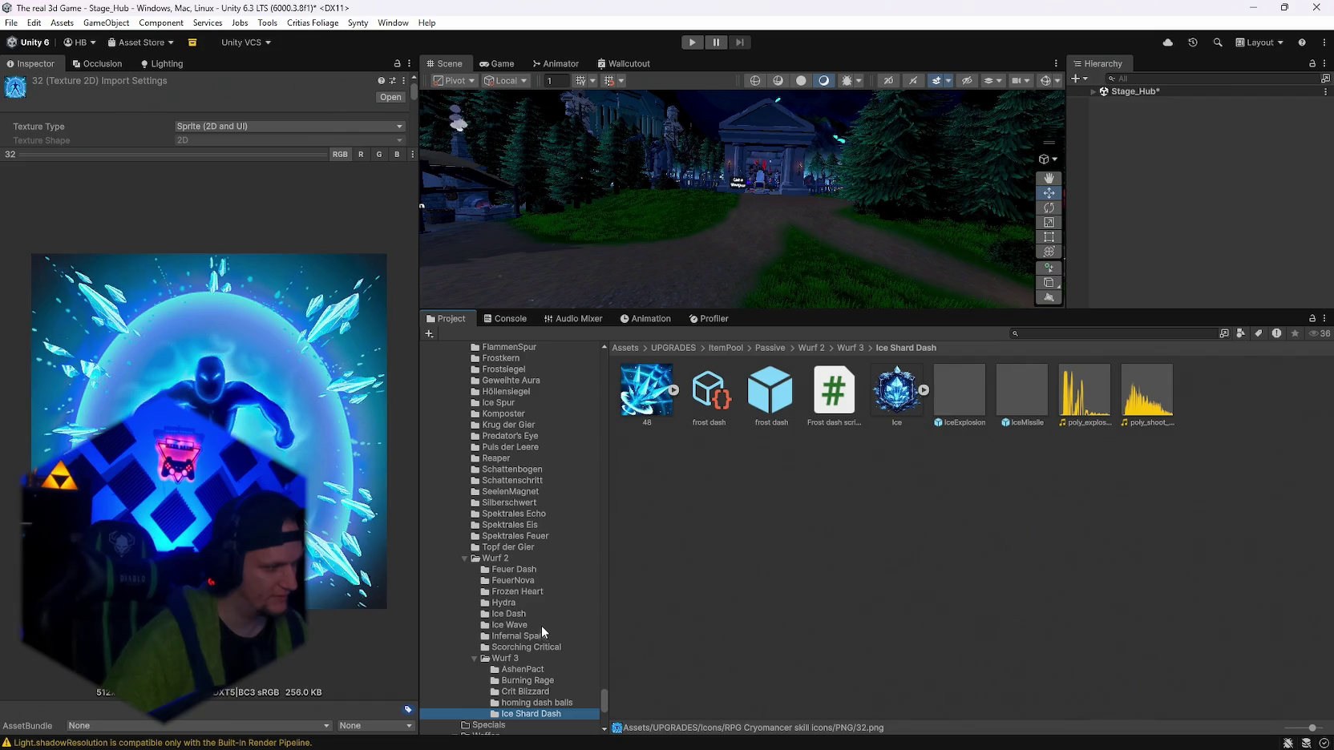
scroll(532, 613, "up", 2)
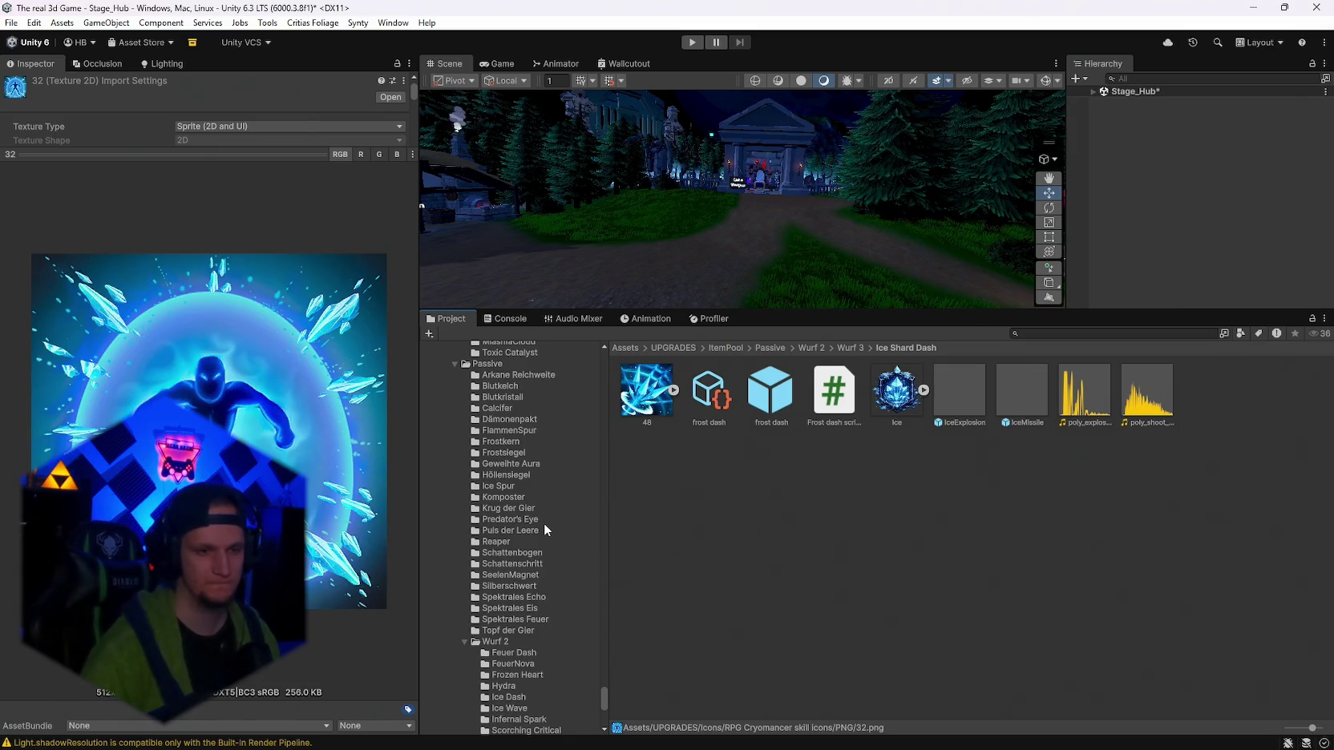
scroll(544, 530, "down", 3)
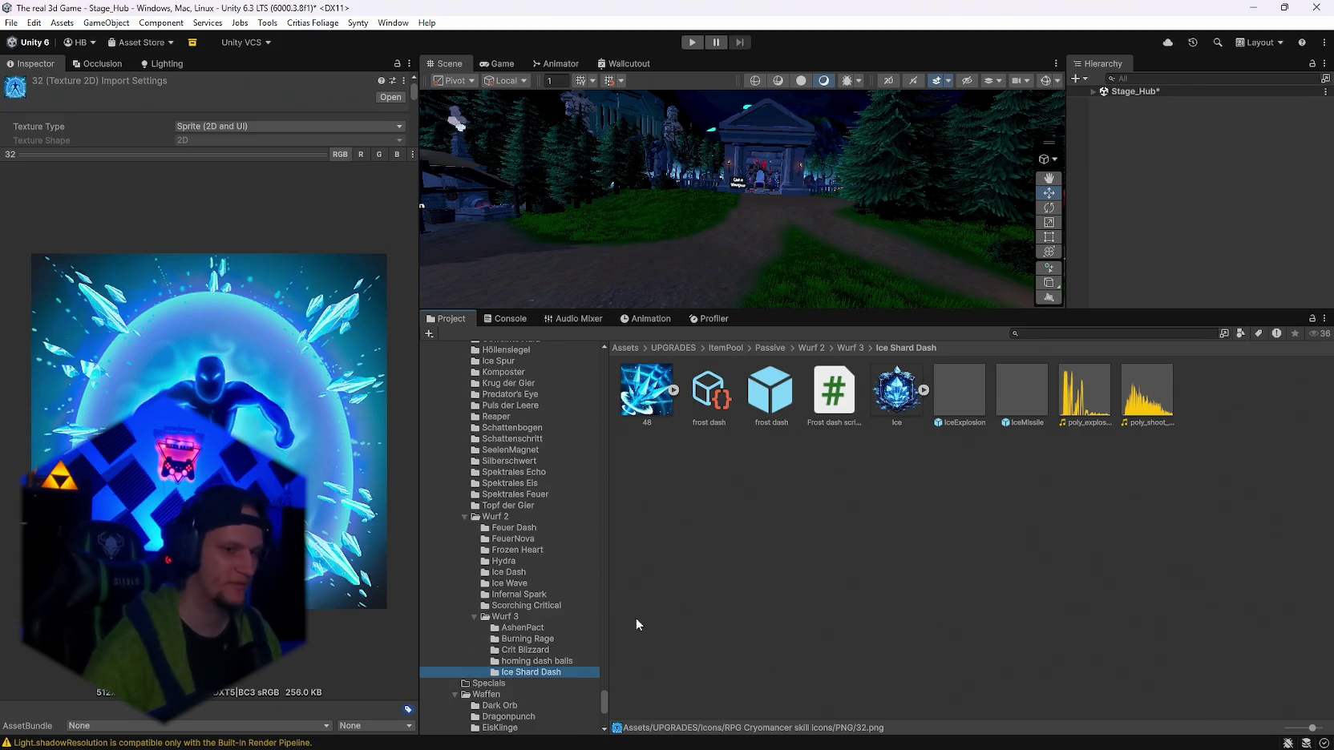
Type 'fire mage feuerring größer' on a new line below Sonntag, then minimize Notepad.
left_click(944, 733)
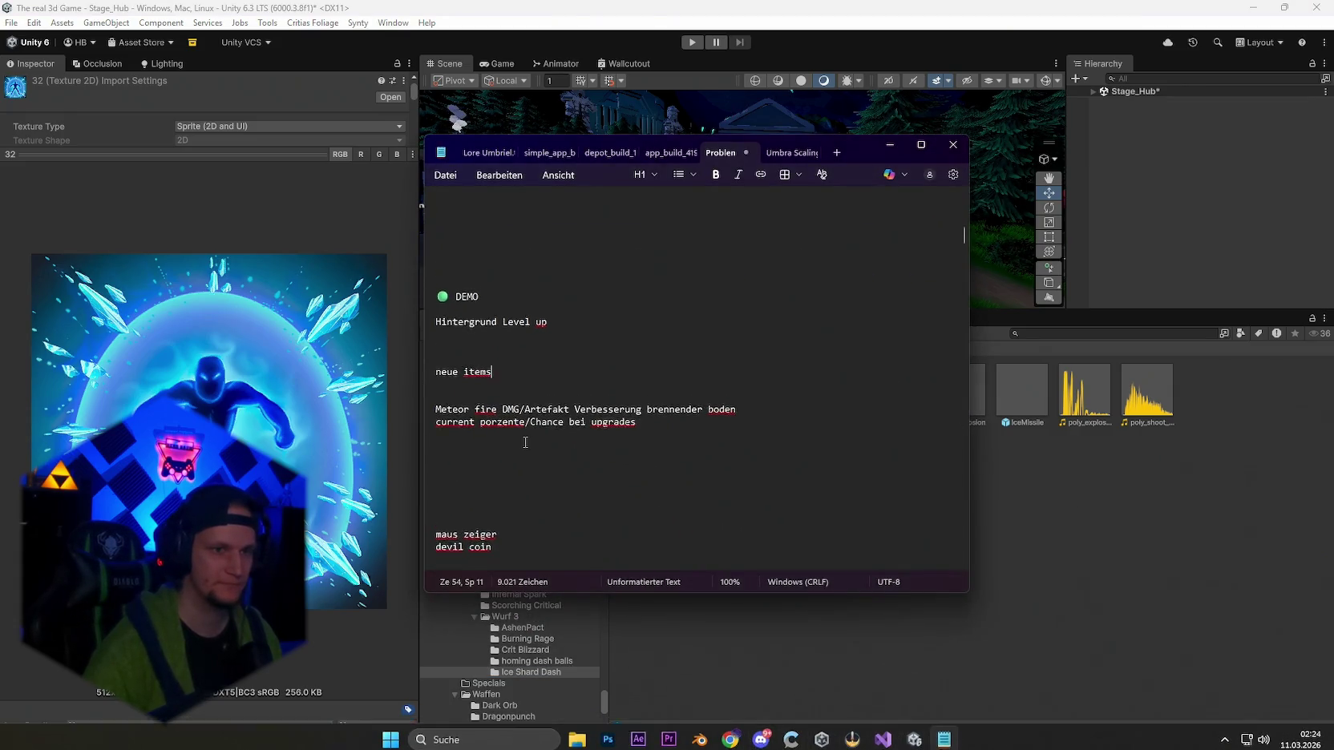
scroll(473, 383, "up", 8)
left_click(462, 349)
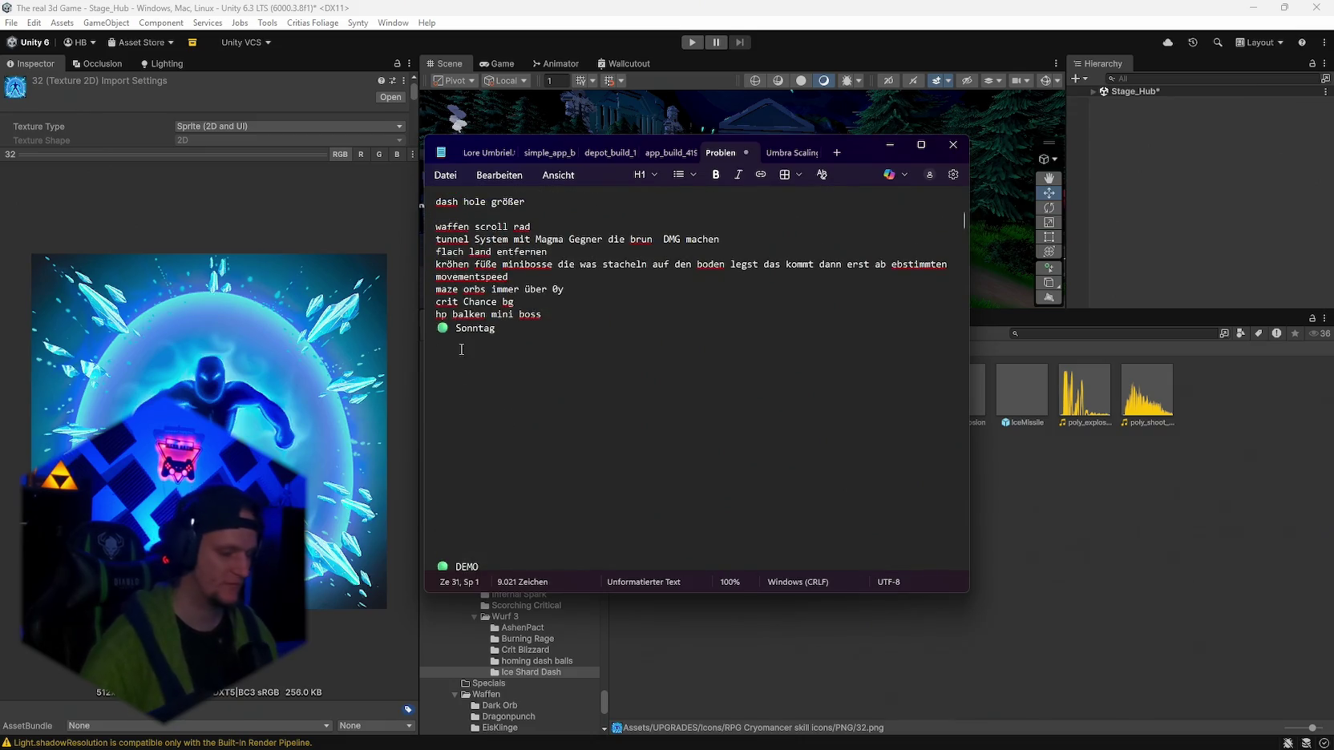
type("fire mage ")
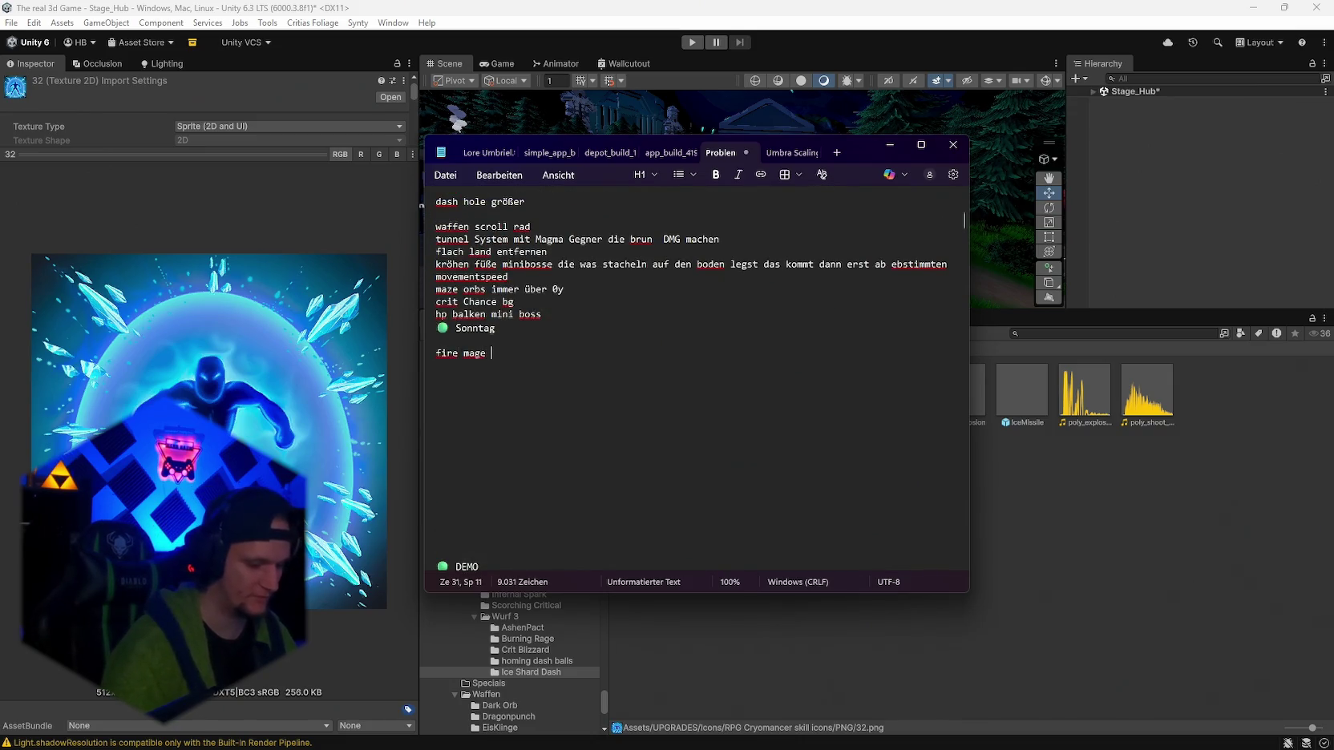
type("feuerring größ")
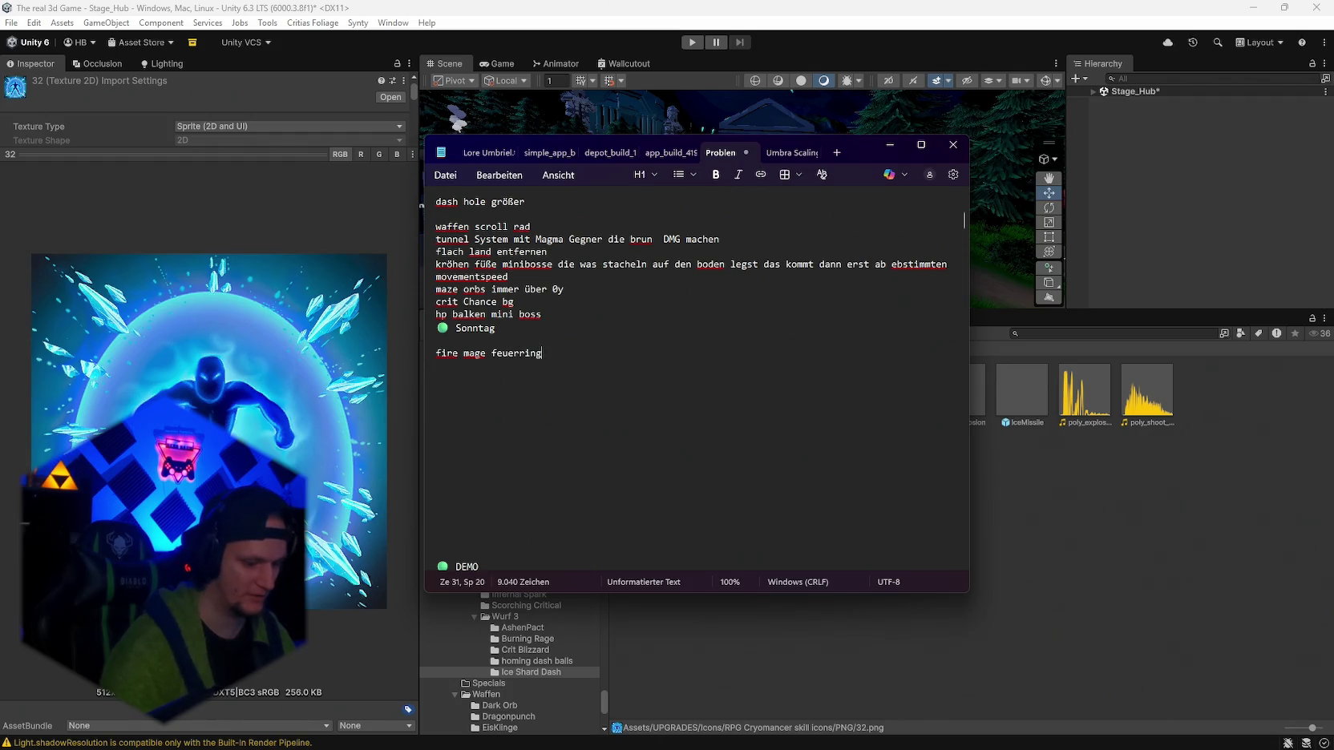
type("er")
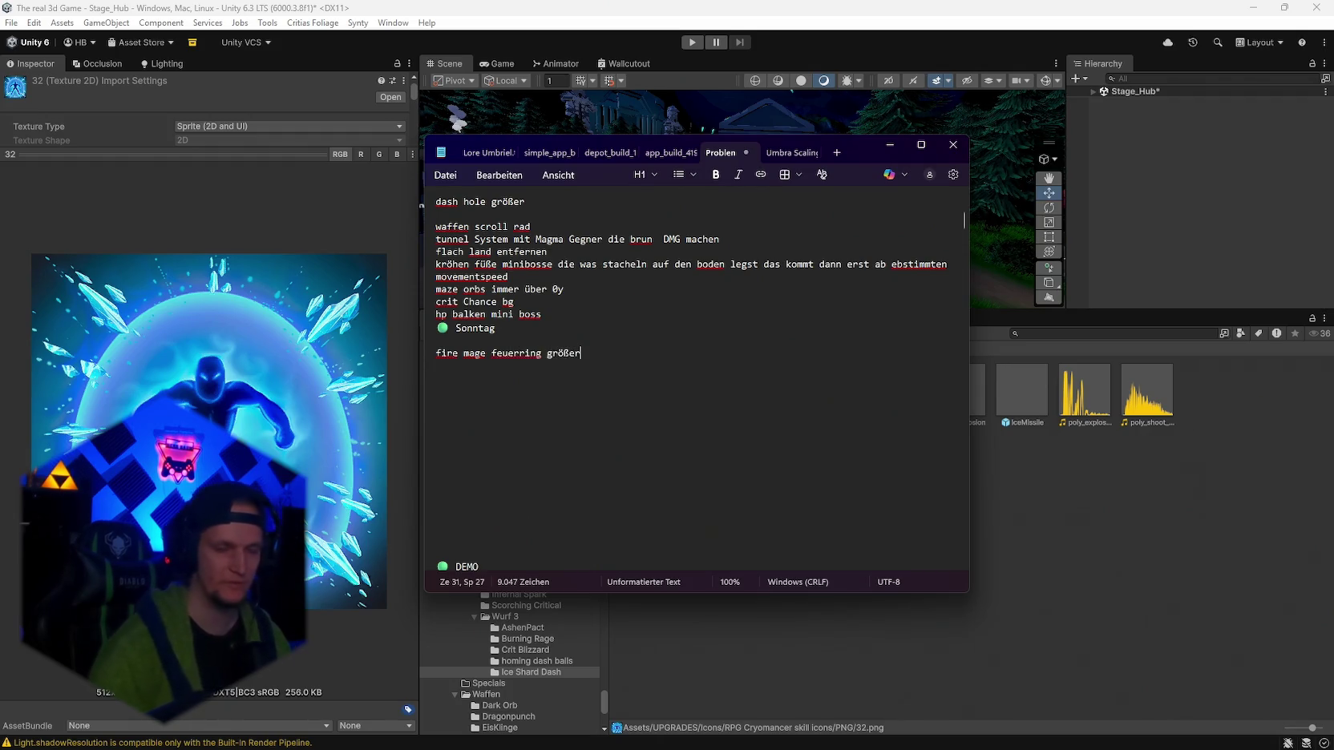
left_click(899, 144)
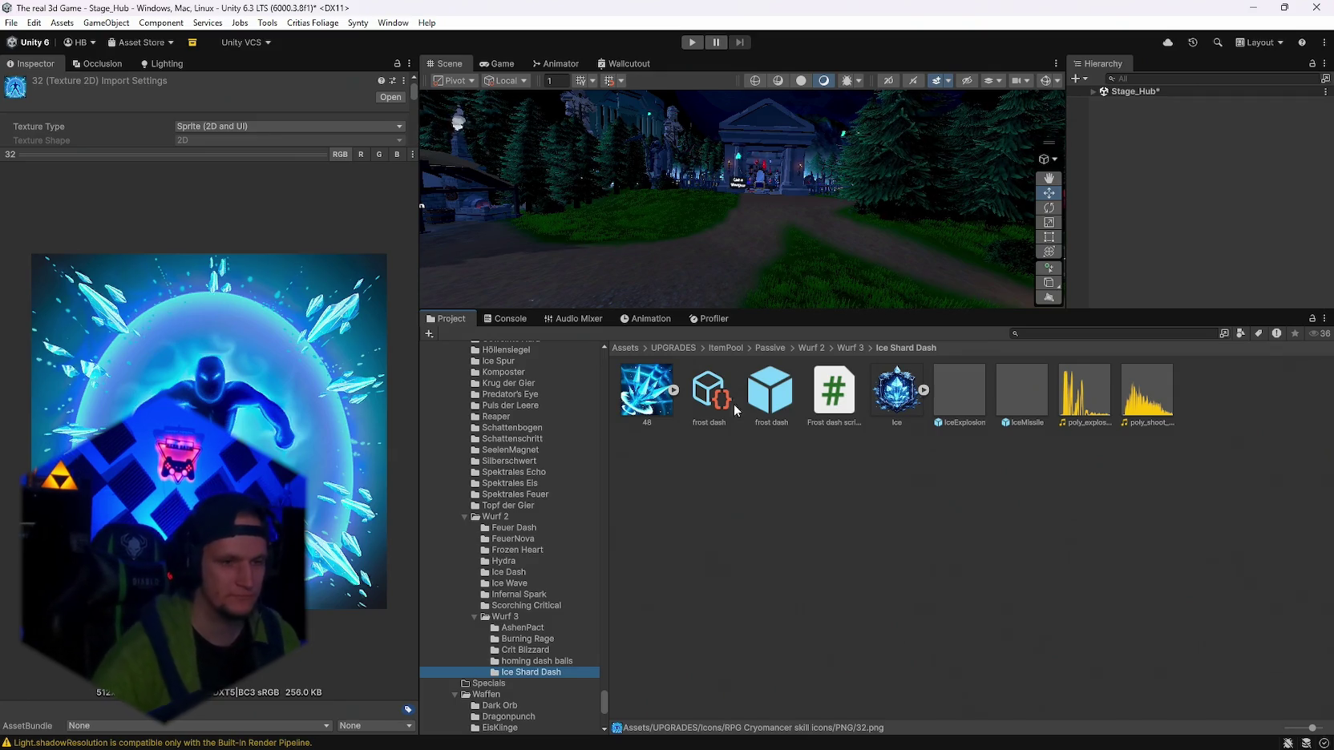
Look through the Frozen Heart, homing dash balls, Burning Rage, Crit Blizzard and Ice Shard Dash folders.
left_click(511, 549)
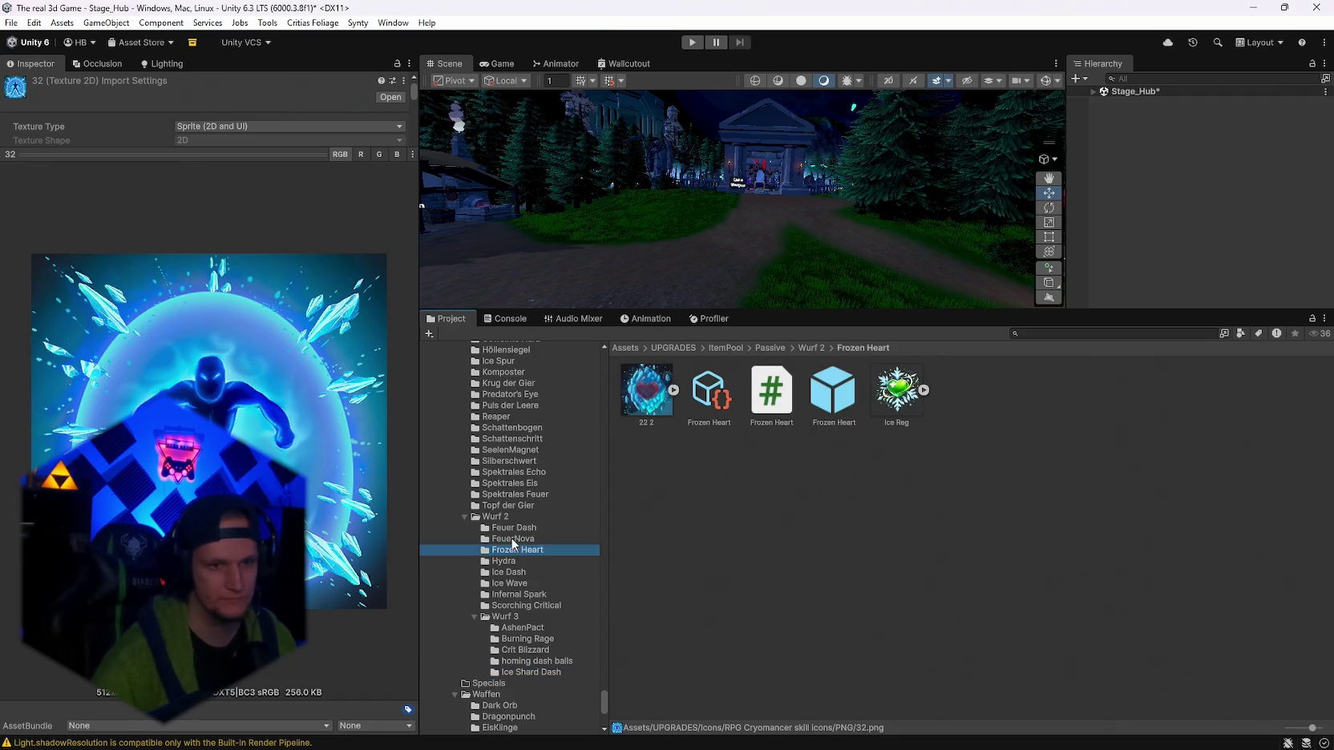
left_click(530, 661)
scroll(528, 638, "up", 5)
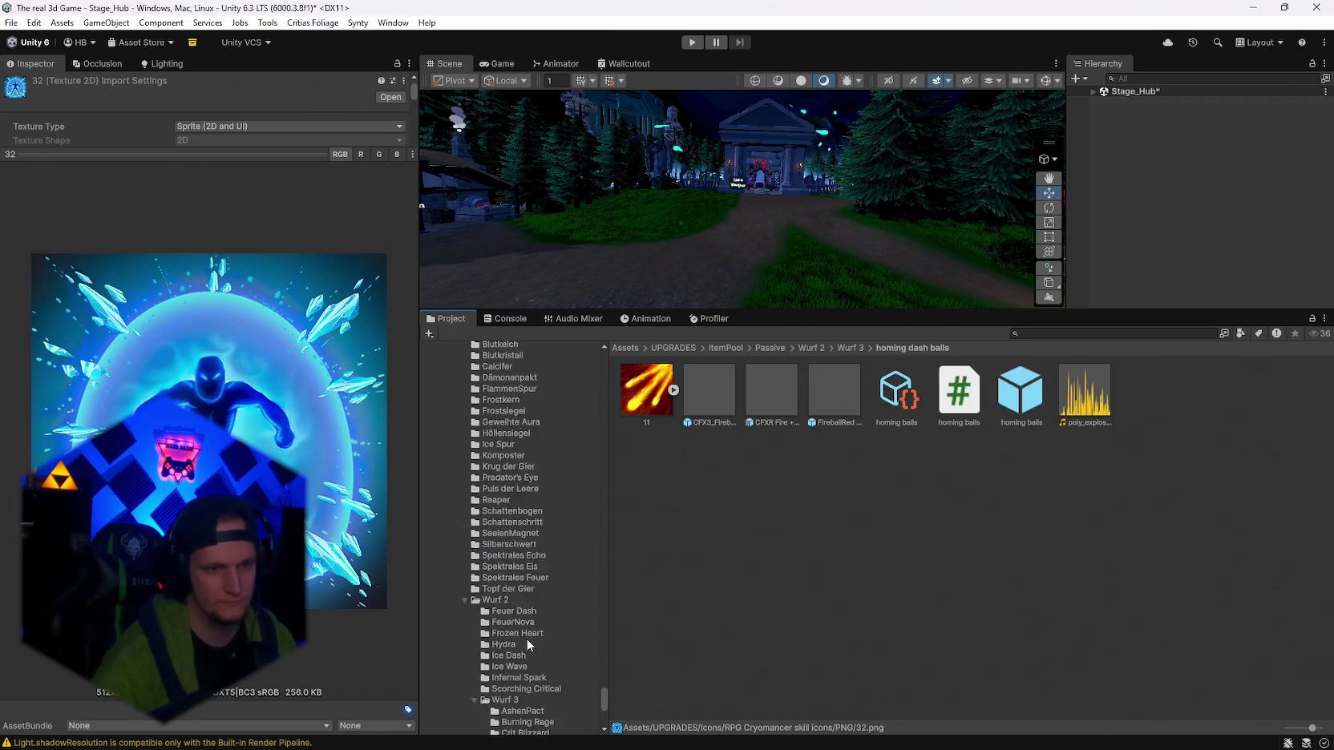
scroll(532, 638, "up", 10)
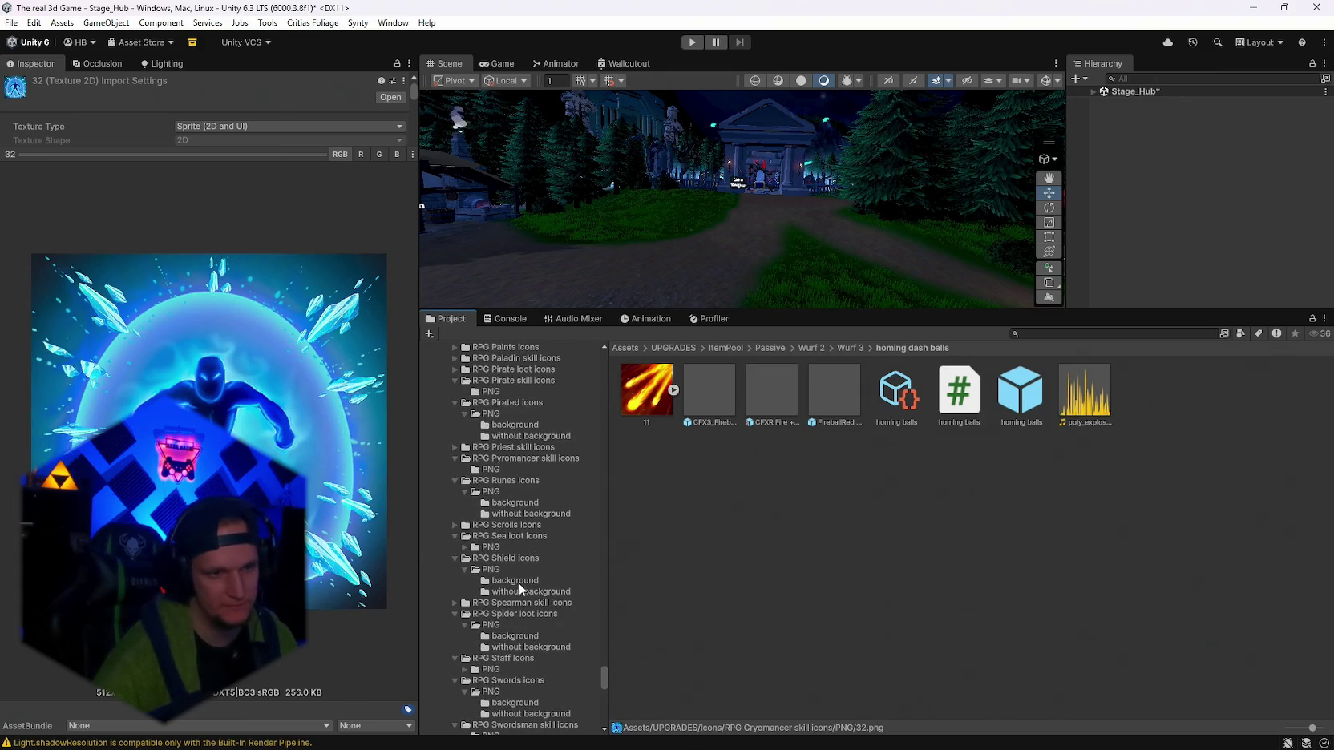
scroll(519, 586, "down", 8)
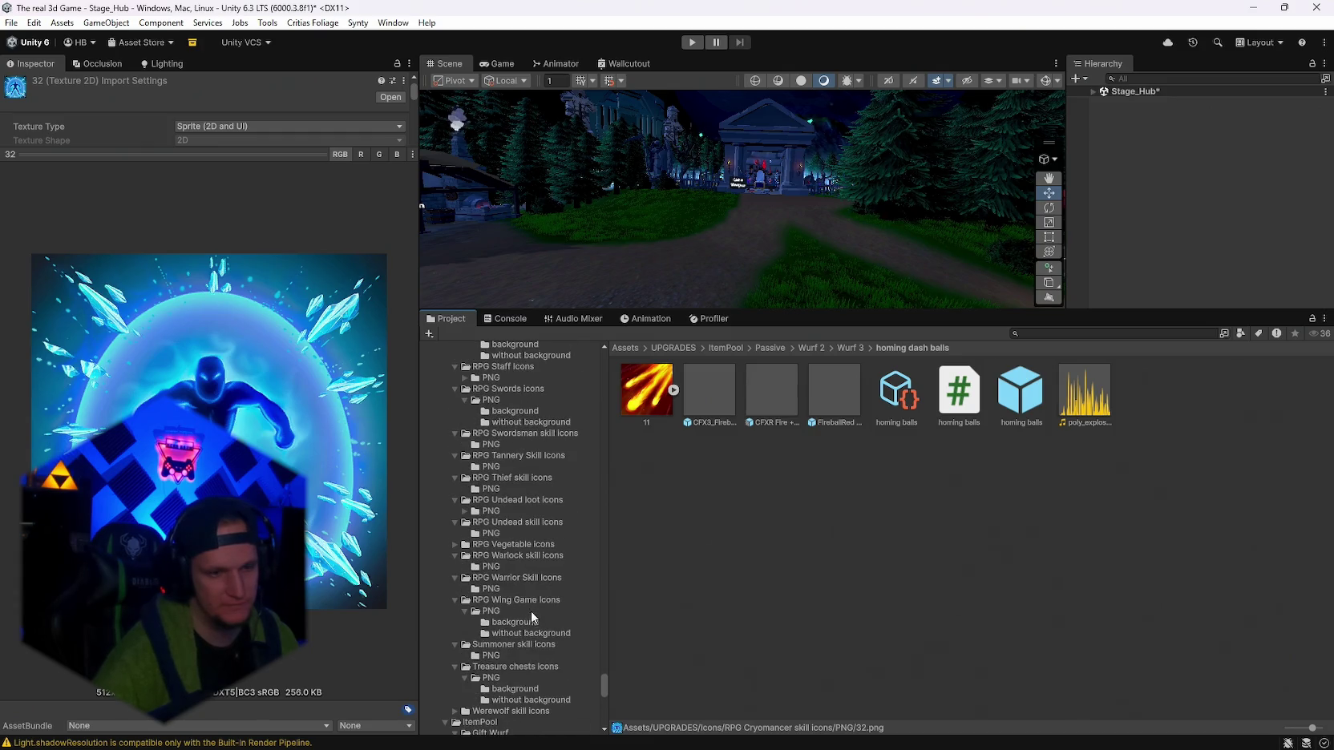
scroll(529, 633, "down", 2)
scroll(516, 611, "up", 1)
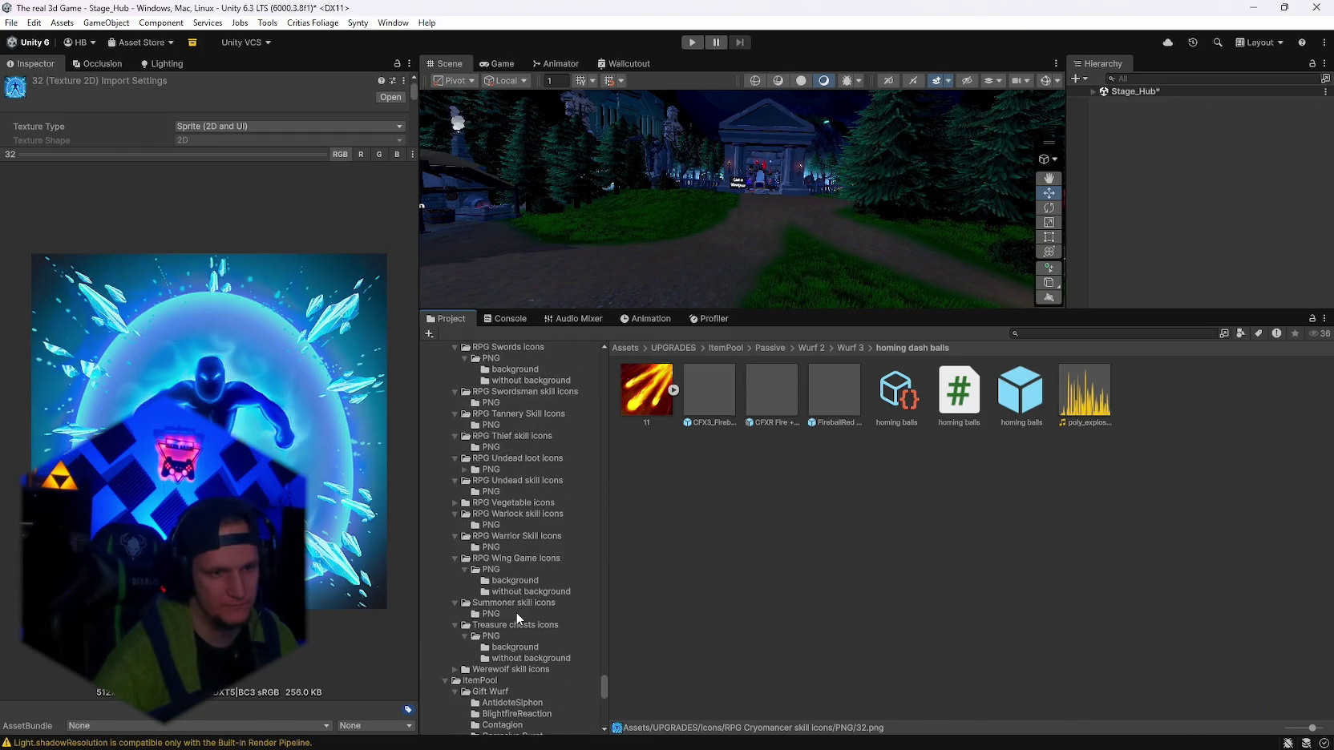
scroll(516, 612, "down", 12)
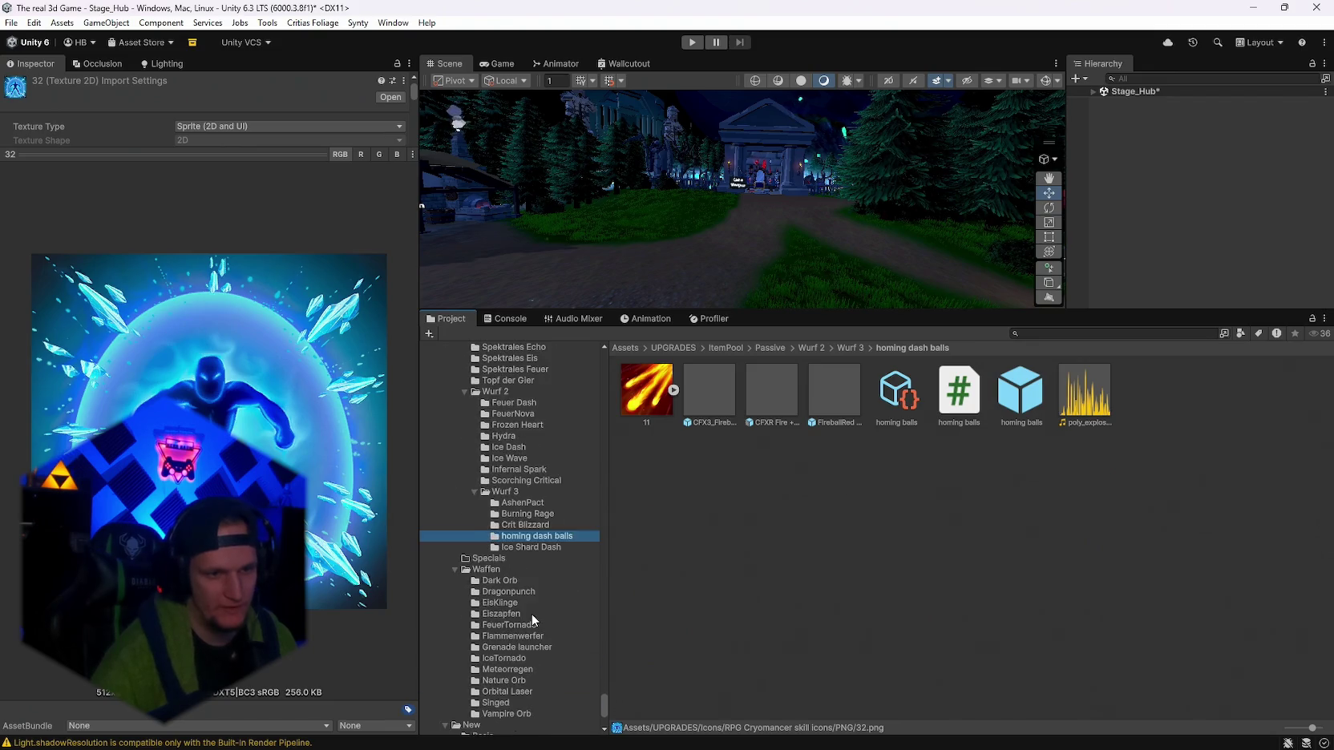
left_click(525, 554)
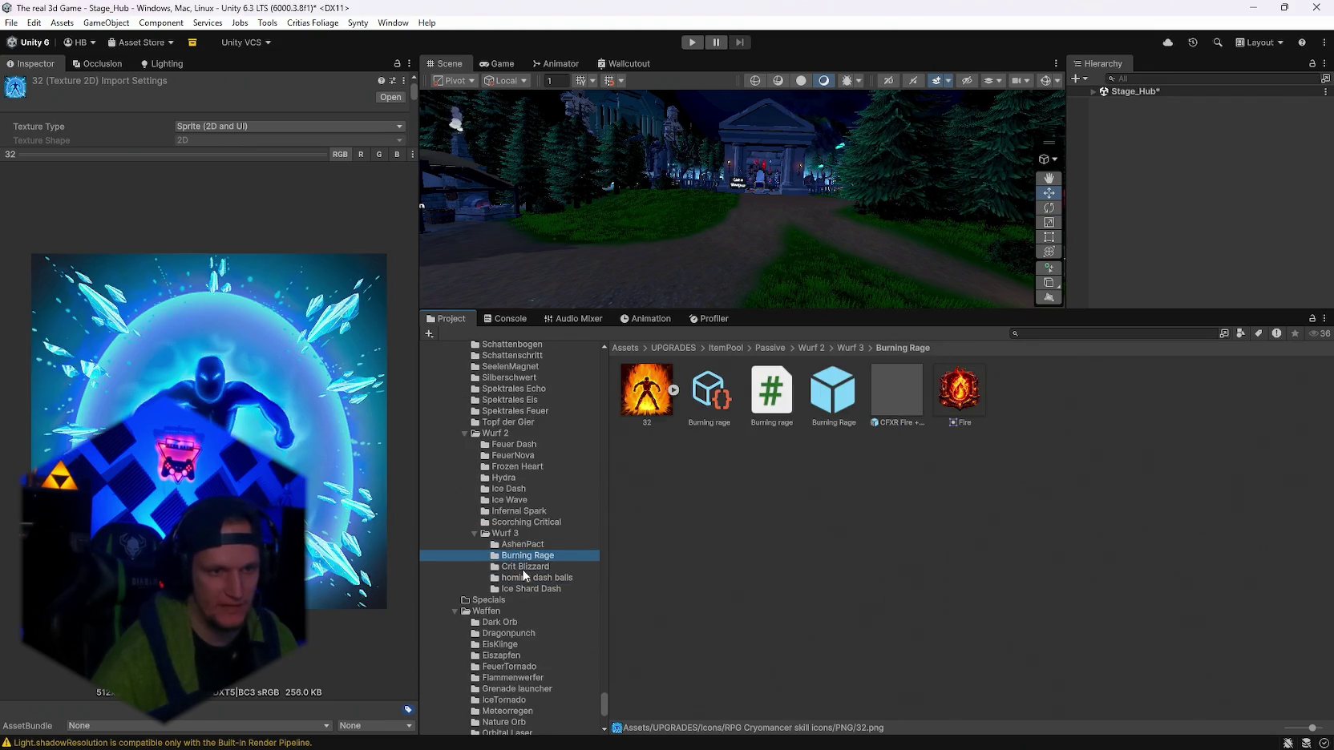
left_click(523, 568)
left_click(523, 589)
Open the RPG Pyromancer skill icons PNG folder and preview fire icon 31.
scroll(523, 590, "up", 12)
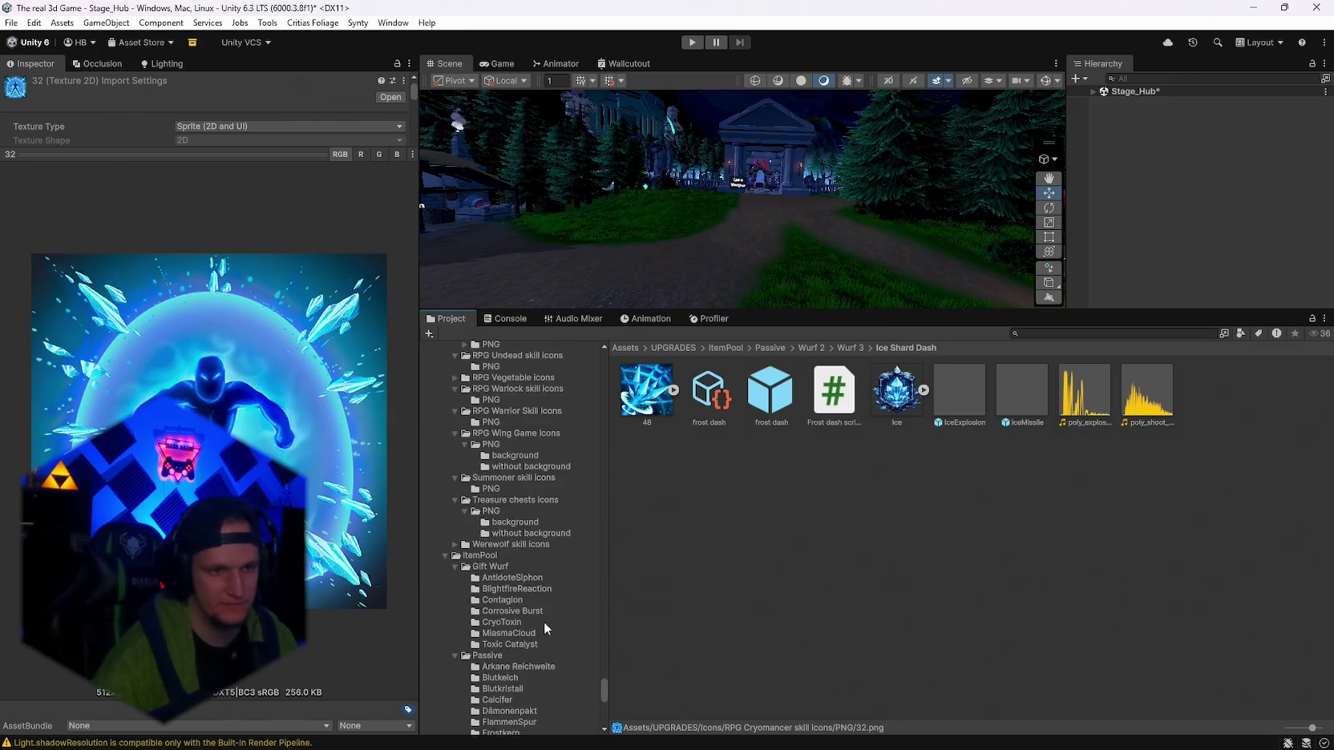
scroll(540, 621, "up", 15)
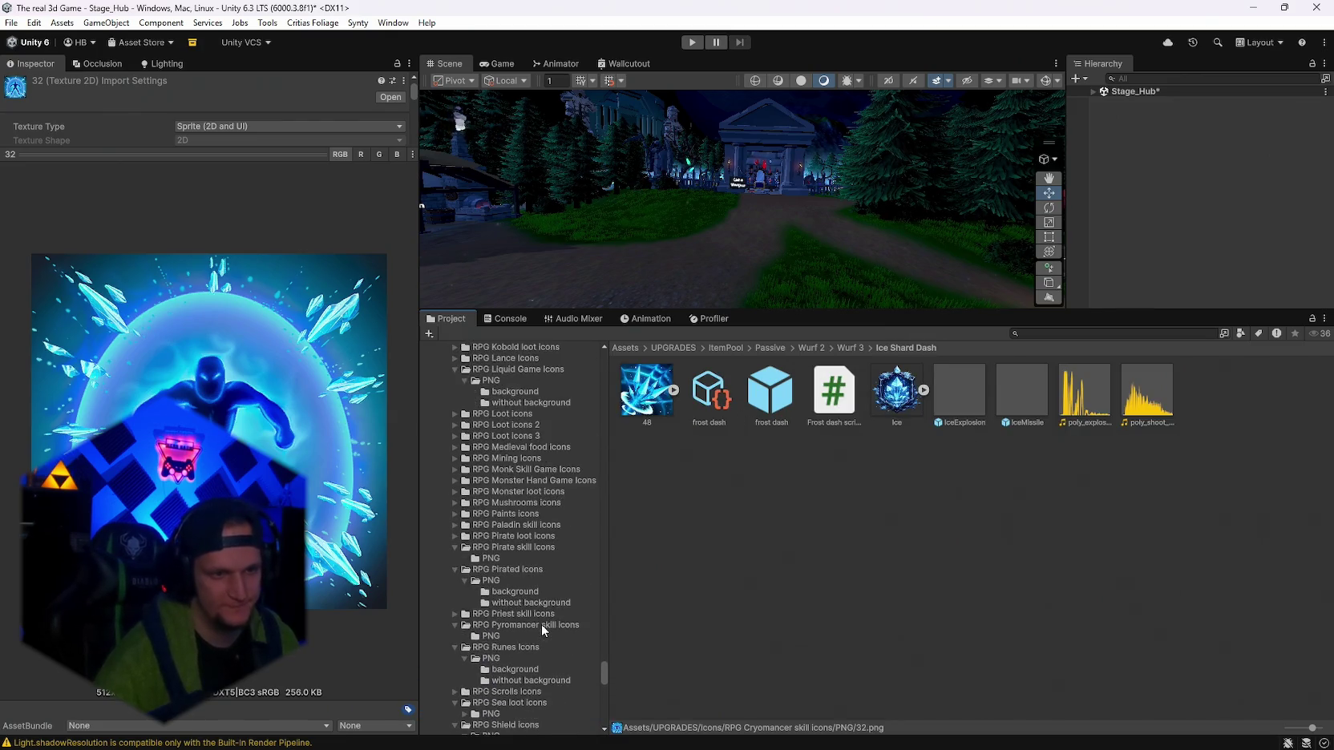
scroll(541, 623, "up", 10)
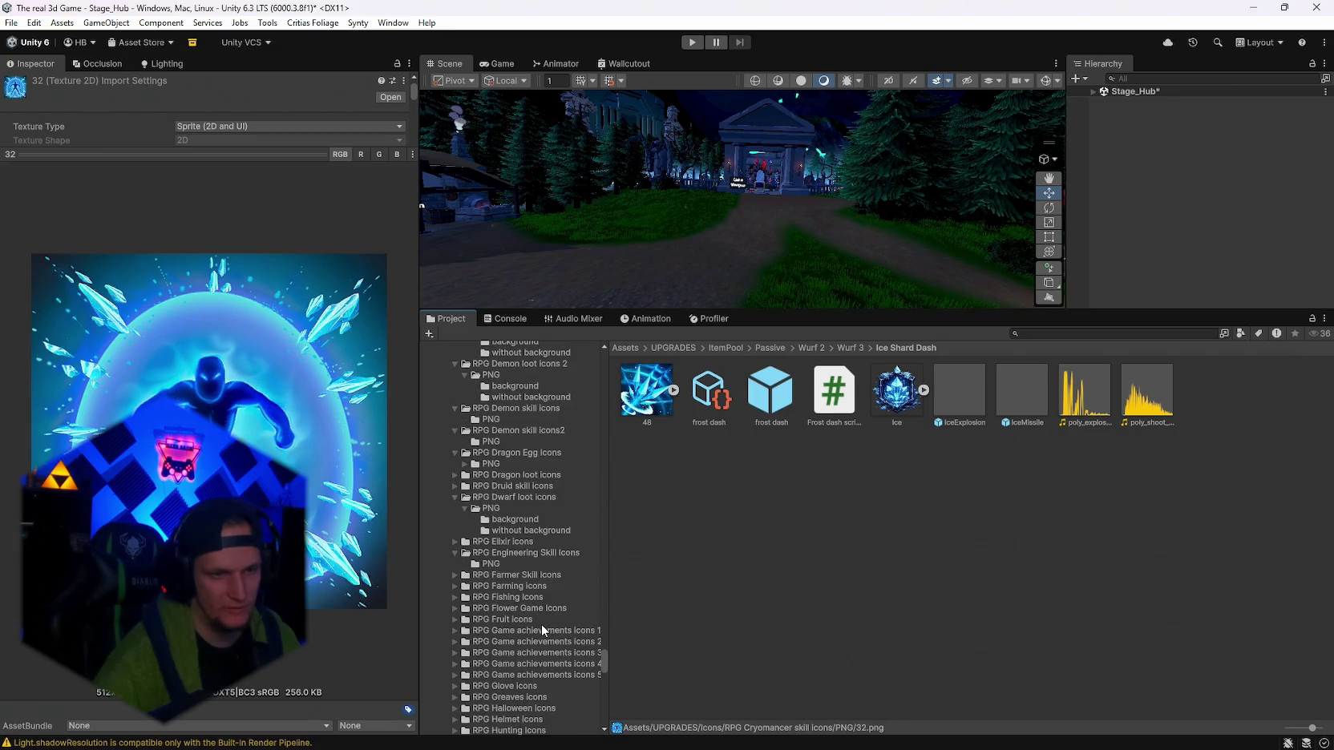
scroll(541, 624, "down", 10)
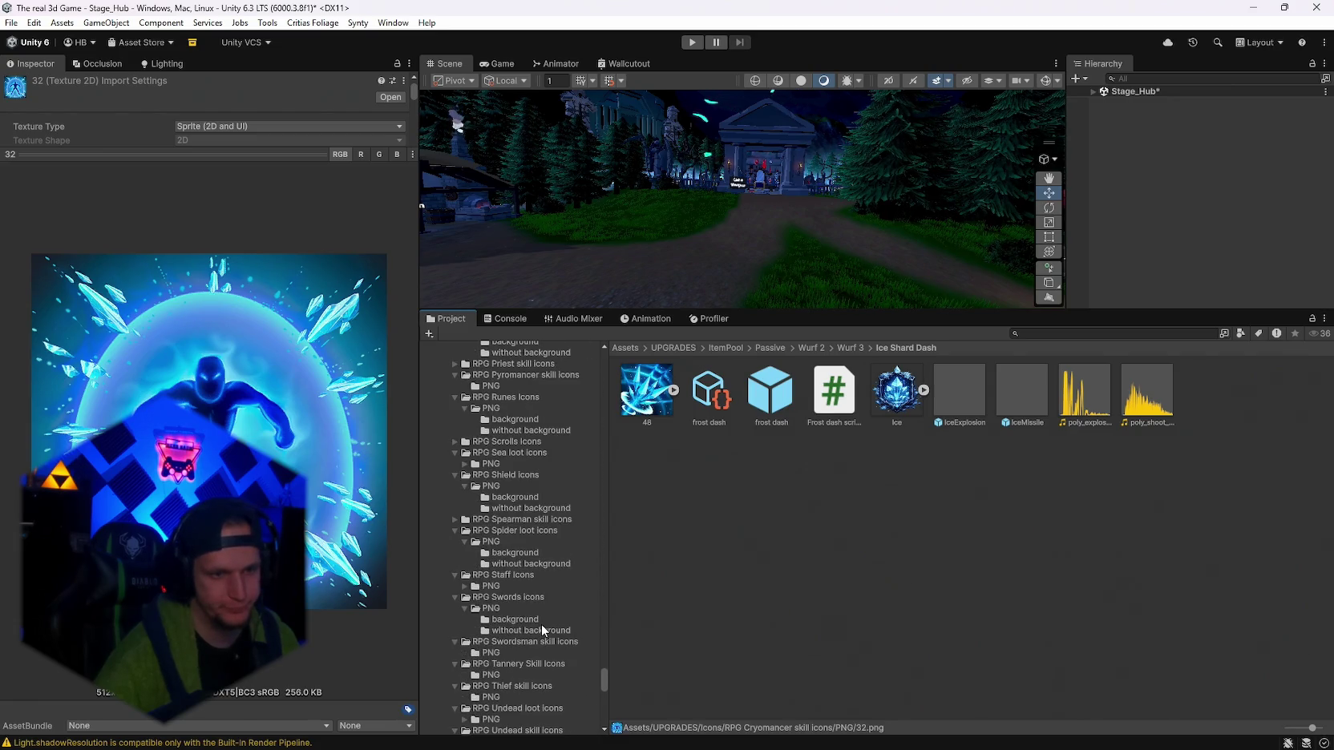
scroll(541, 623, "down", 5)
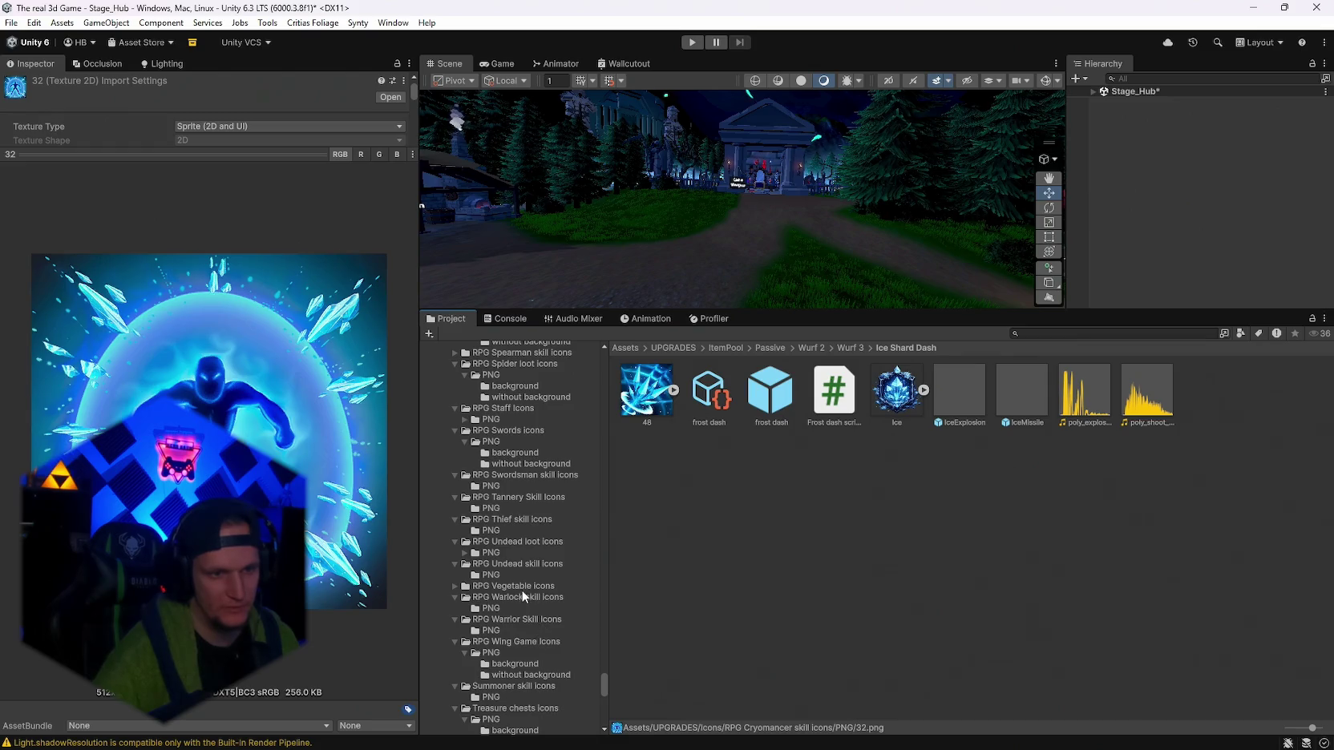
scroll(521, 576, "up", 1)
scroll(513, 425, "up", 3)
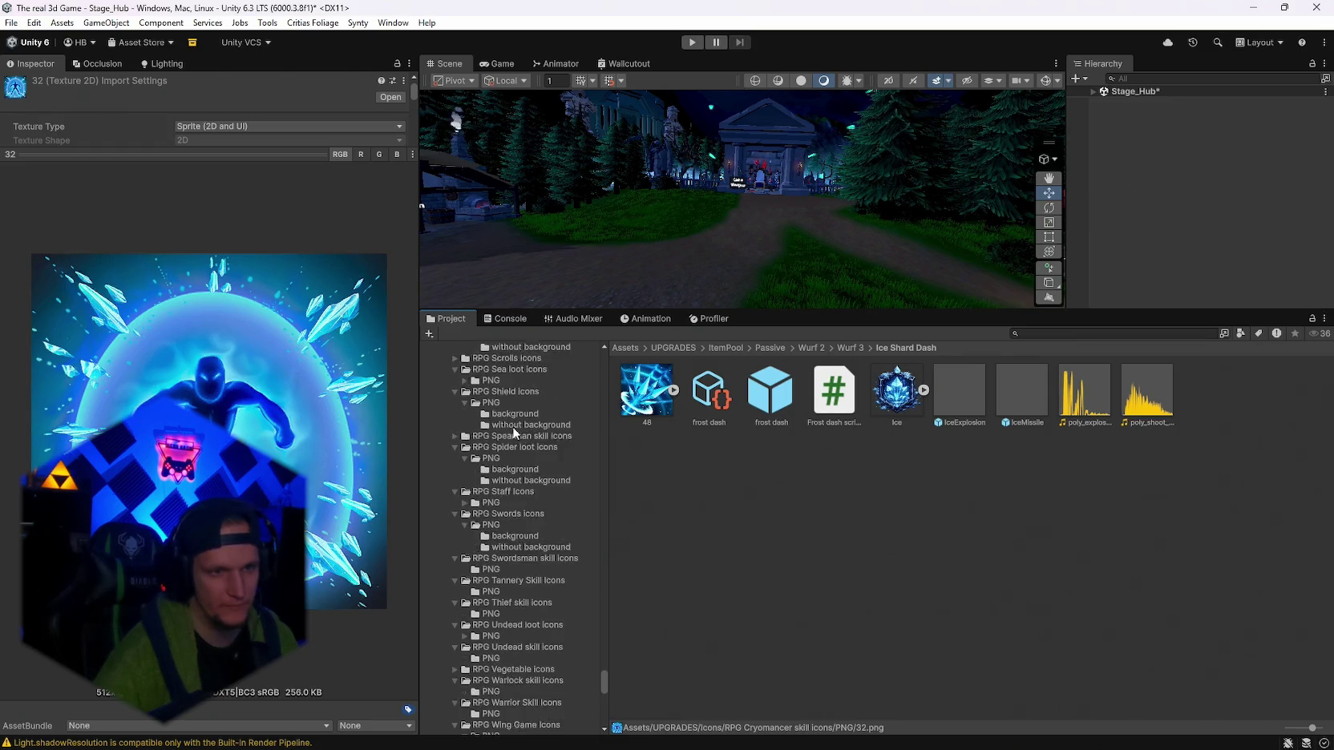
scroll(513, 409, "up", 3)
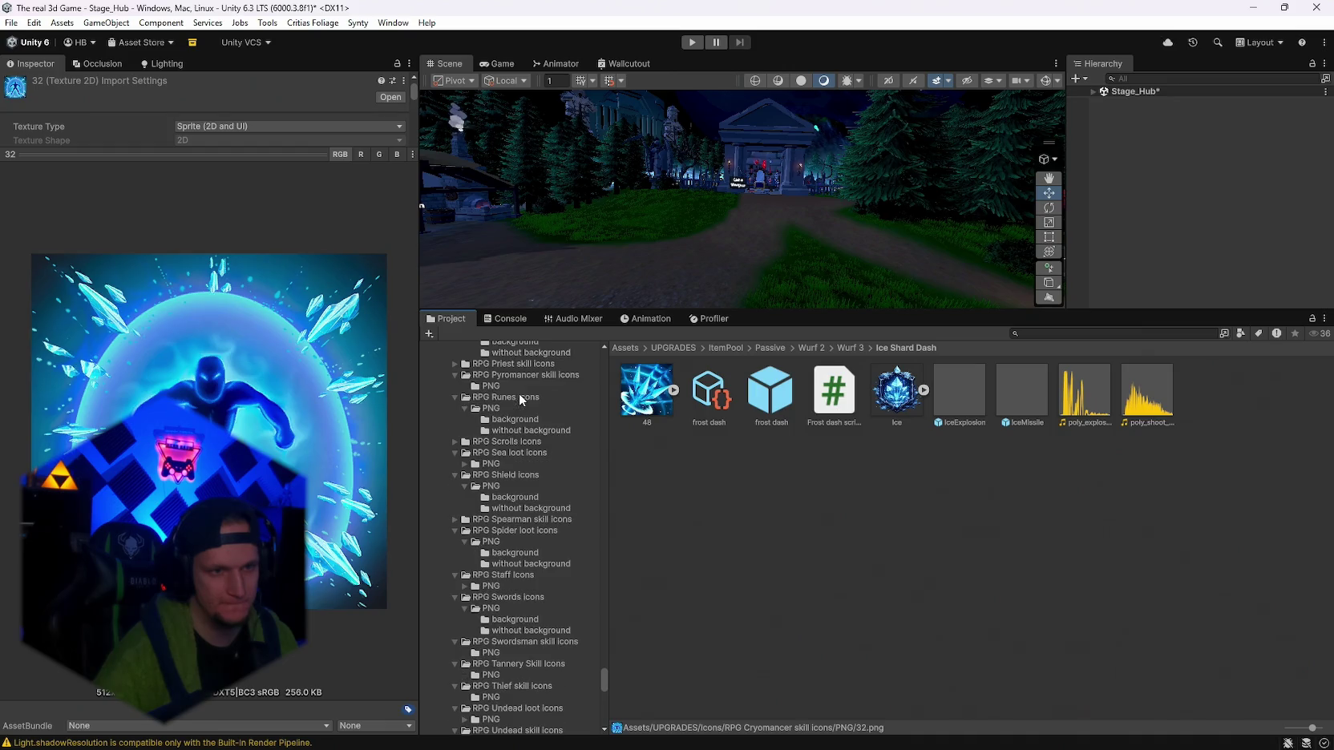
left_click(491, 428)
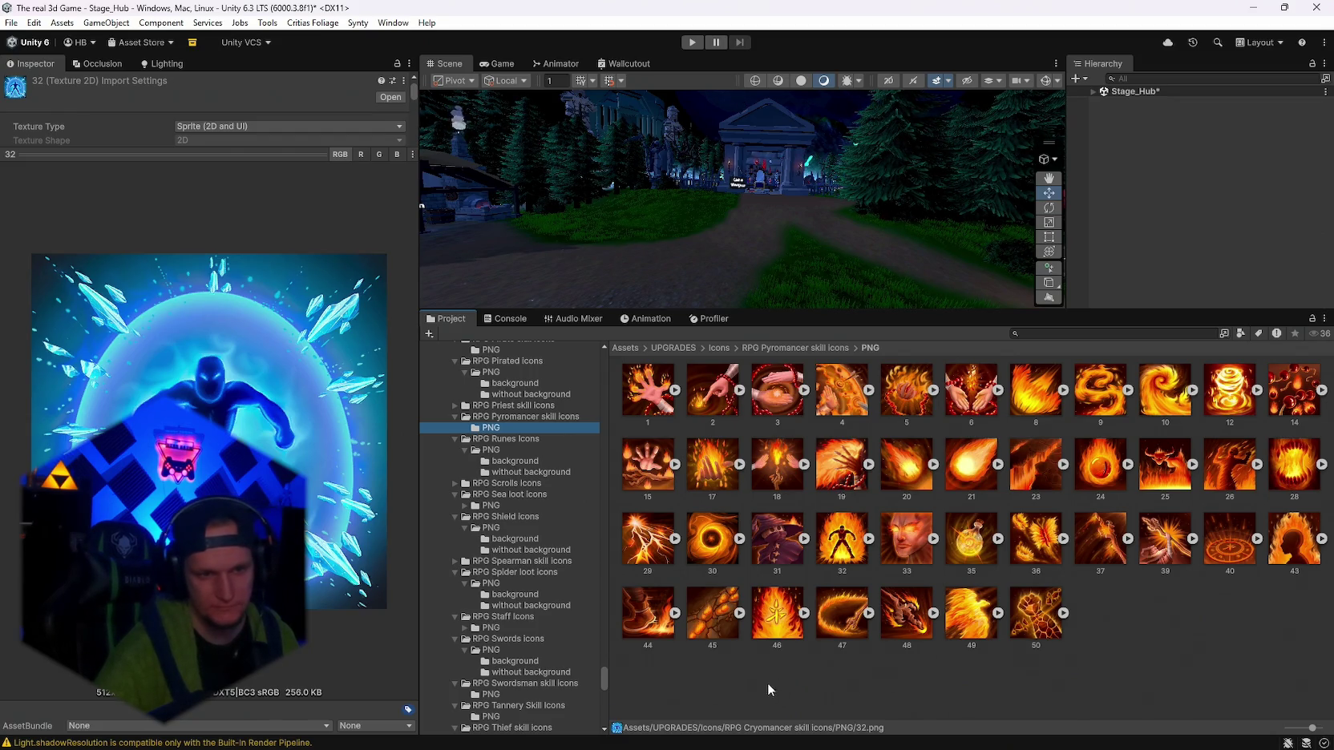
left_click(768, 547)
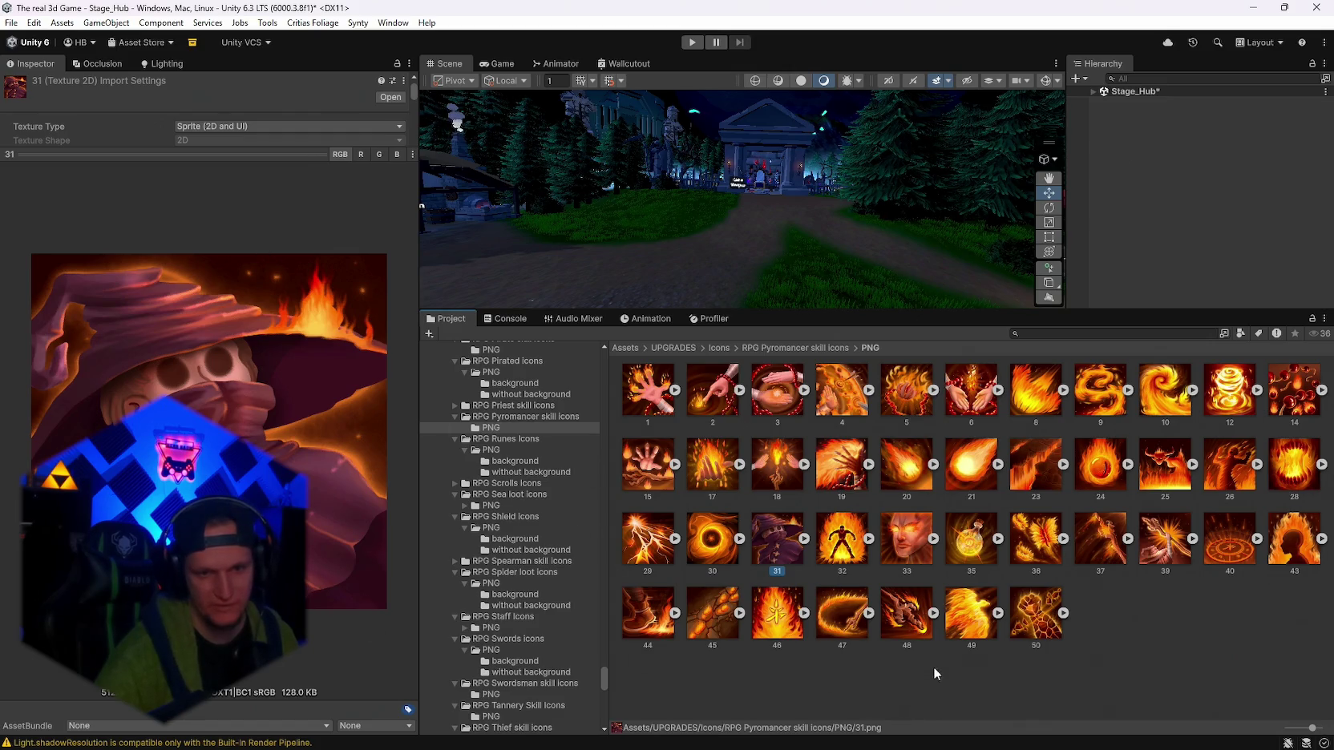
Preview Pyromancer icons 49, 23 and 8, then switch back to 23 and again to 8.
left_click(955, 618)
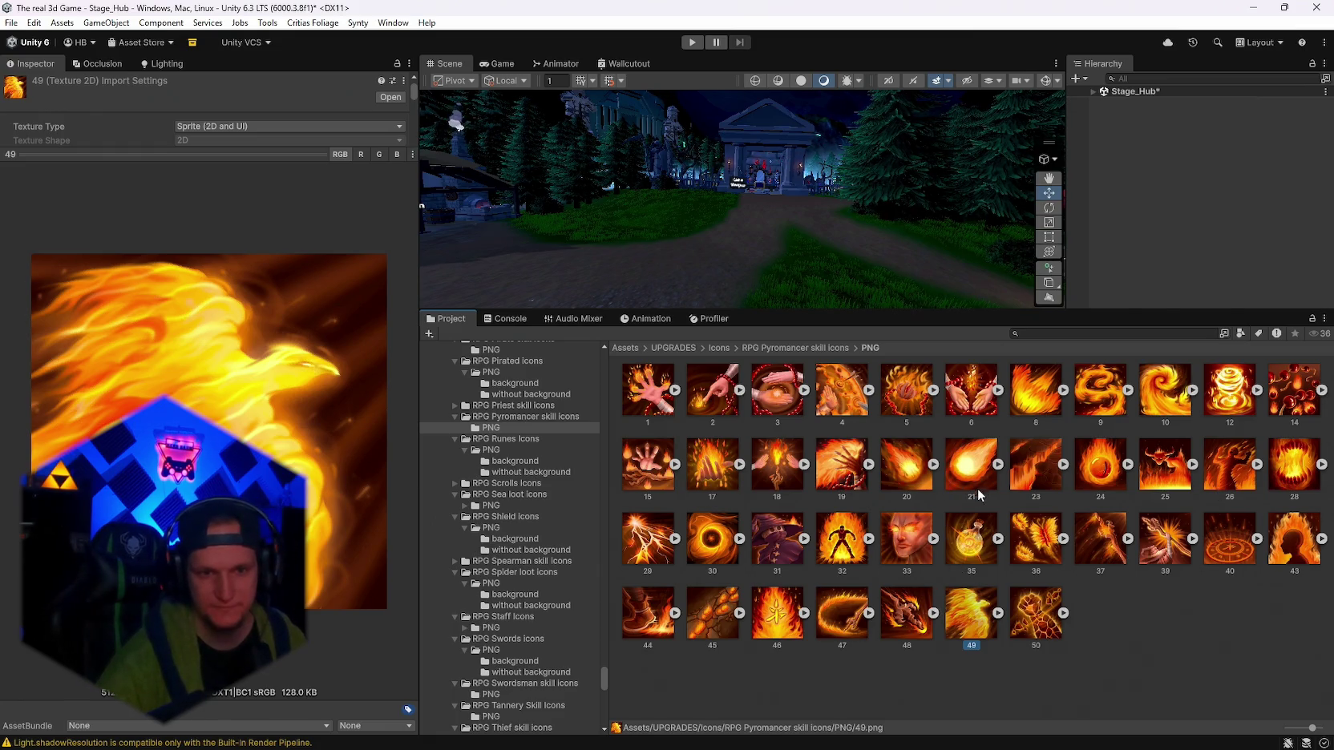
left_click(1036, 485)
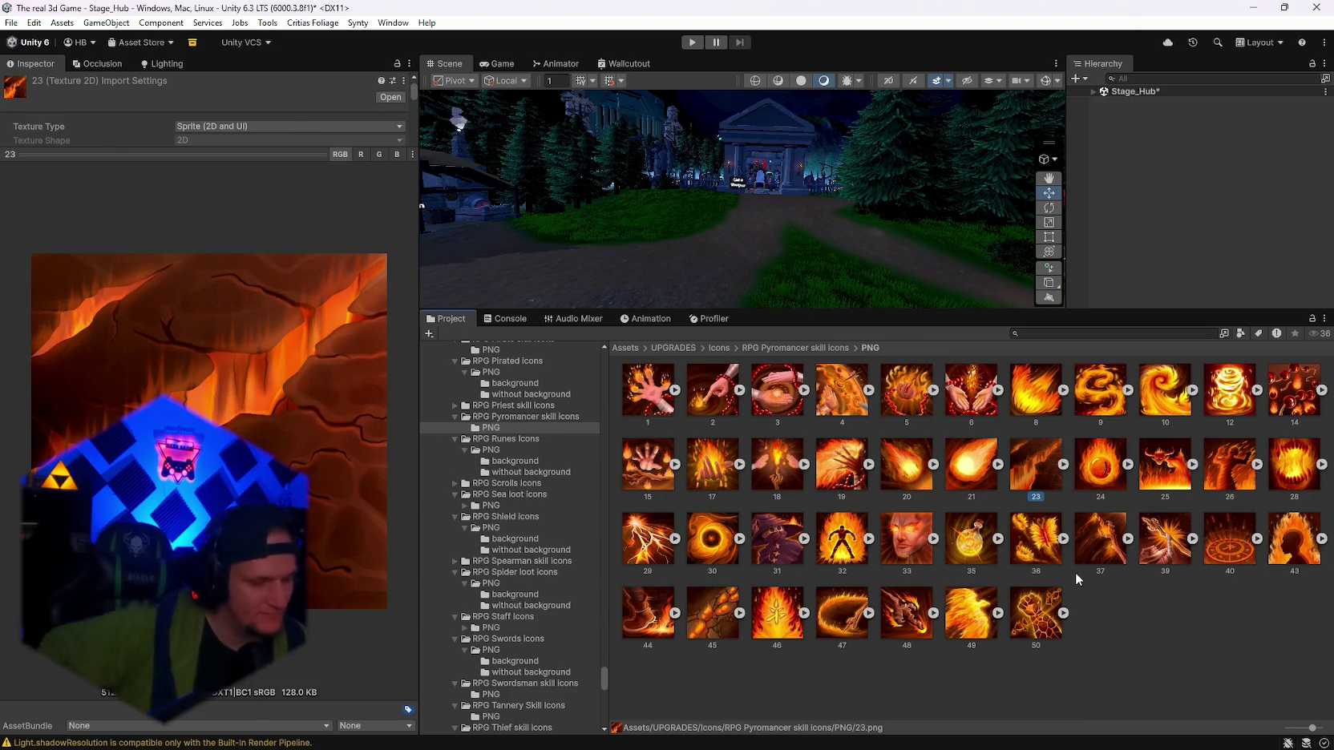
left_click(1037, 404)
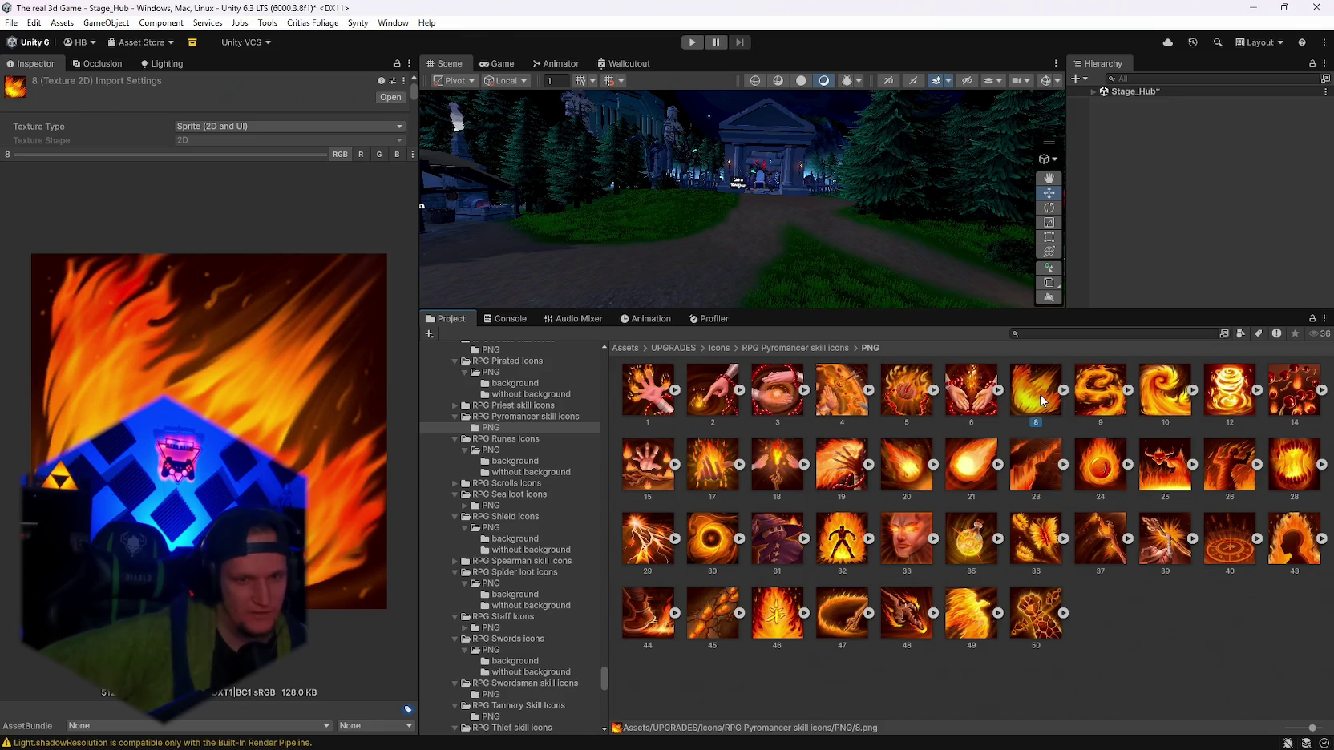
left_click(1014, 471)
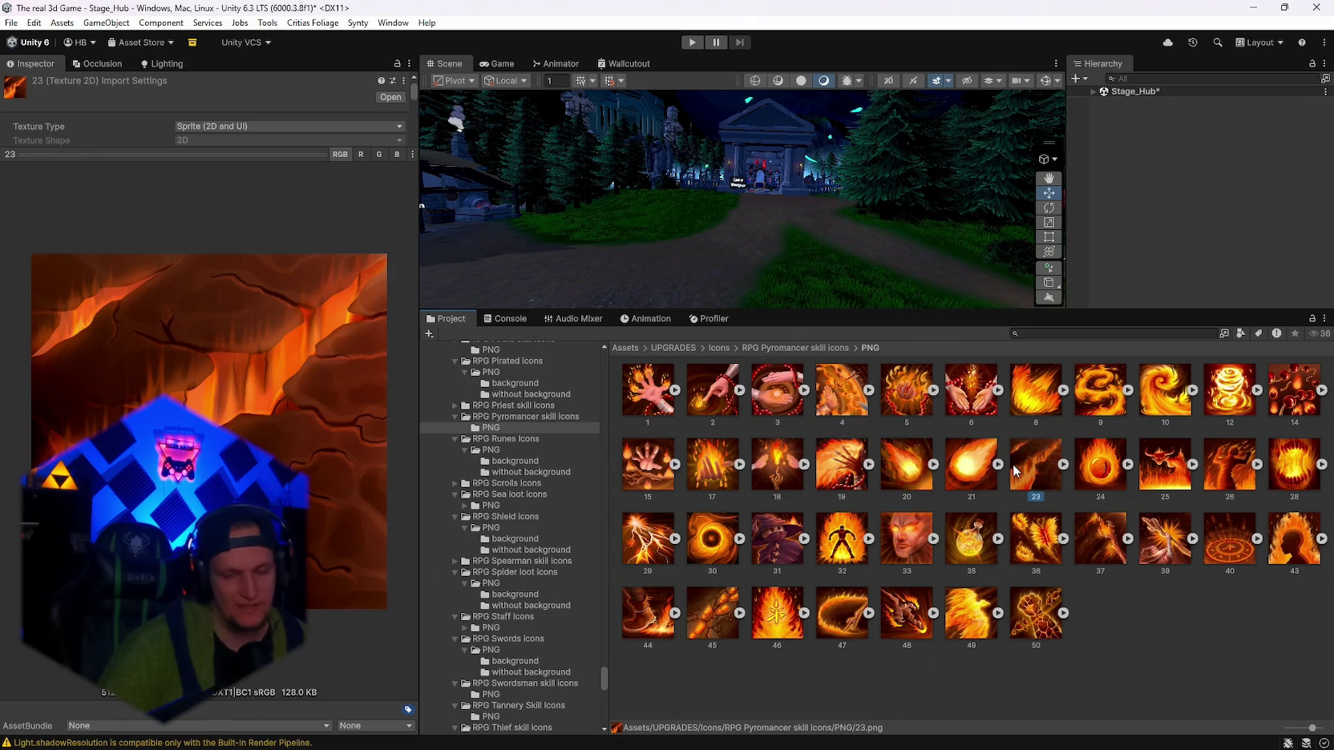
left_click(1032, 404)
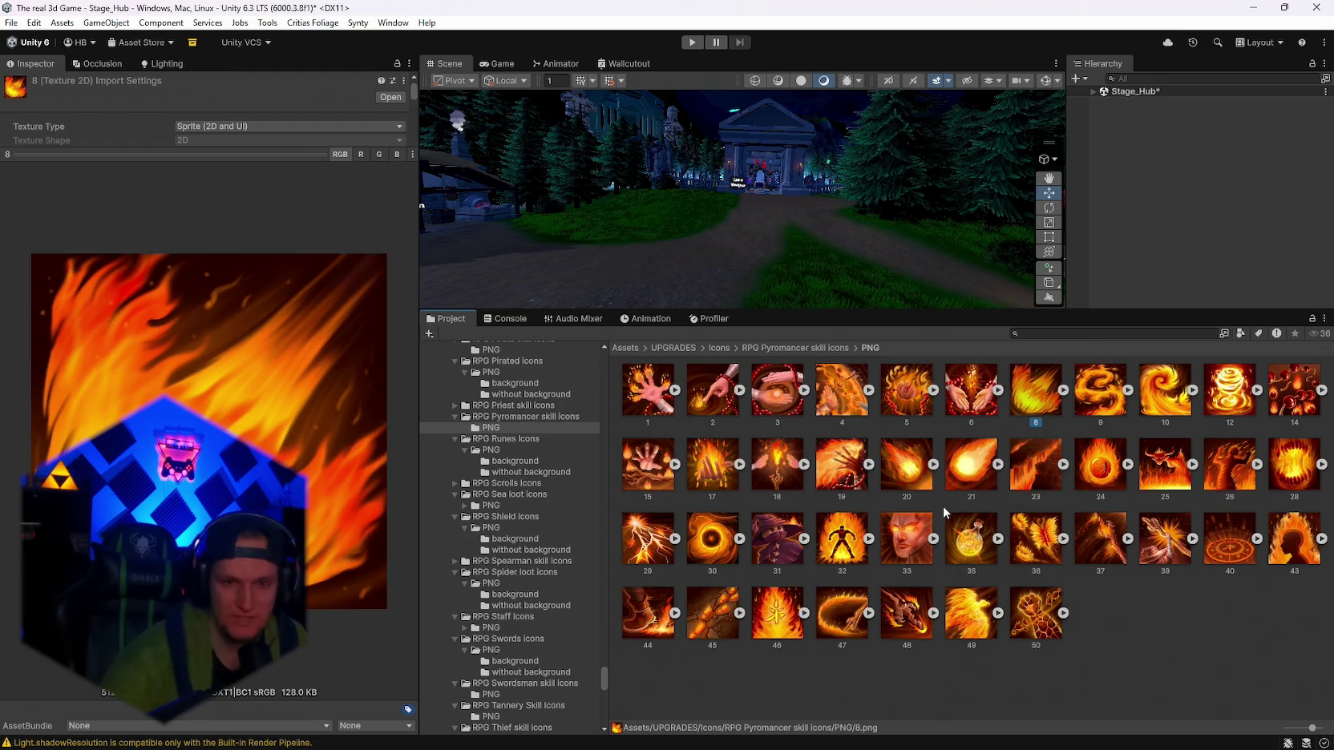
Glance at phoenix icon 36, undo back to flame icon 8, and start a screen capture.
left_click(1043, 520)
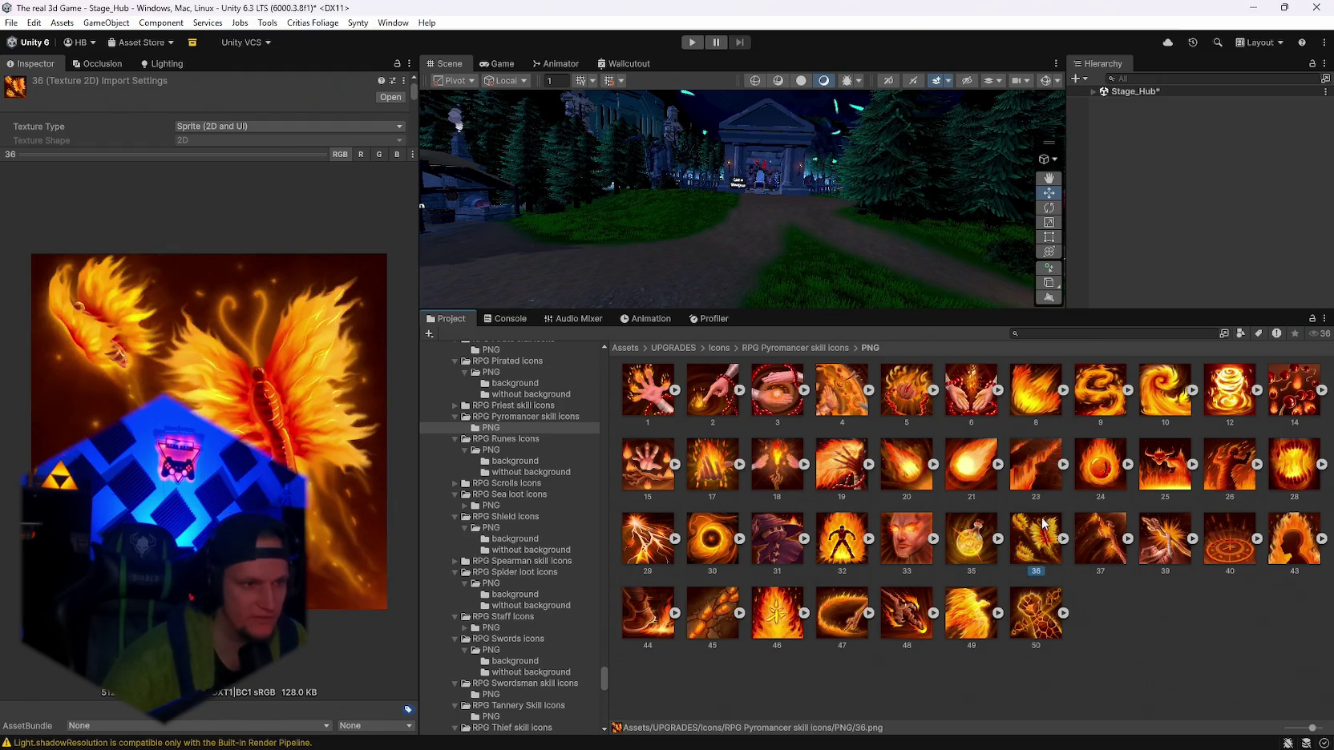
key("ctrl+z")
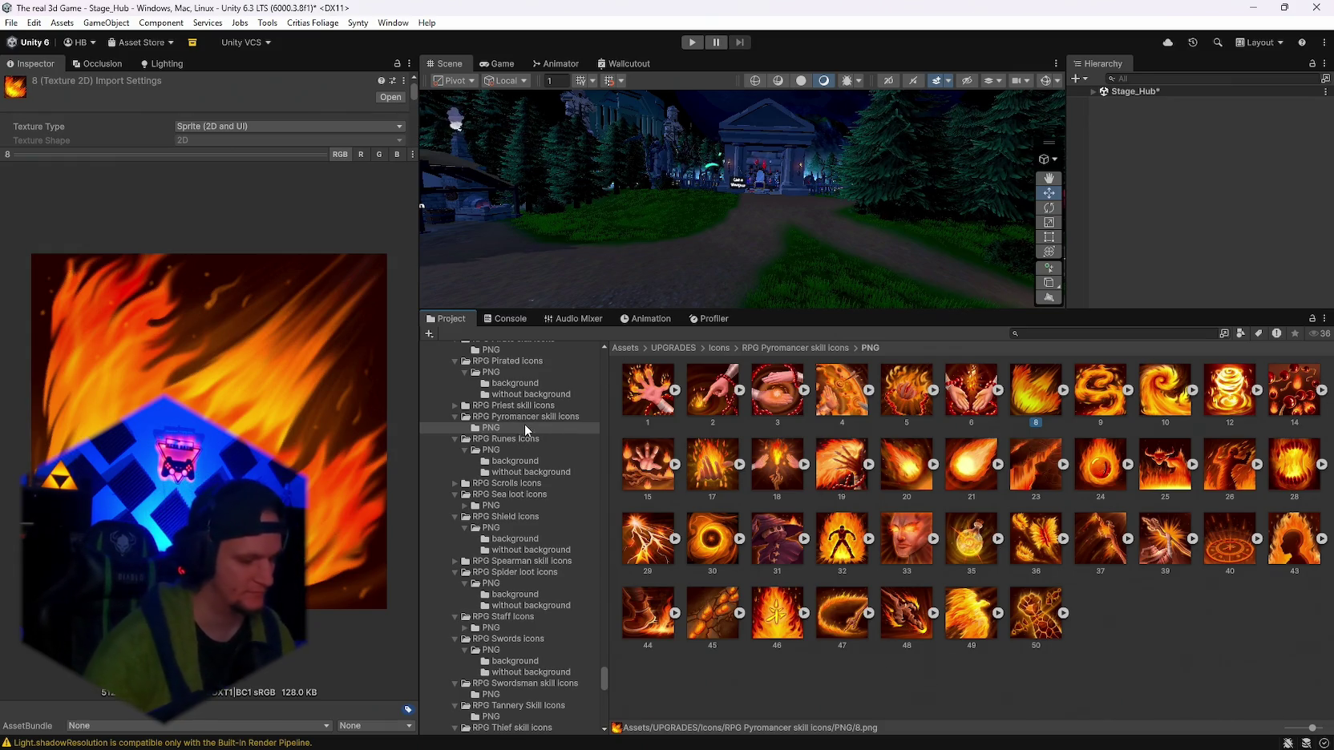
key("super+shift+s")
mouse_move(24, 238)
left_mouse_down()
mouse_move(443, 644)
mouse_move(393, 607)
left_mouse_up()
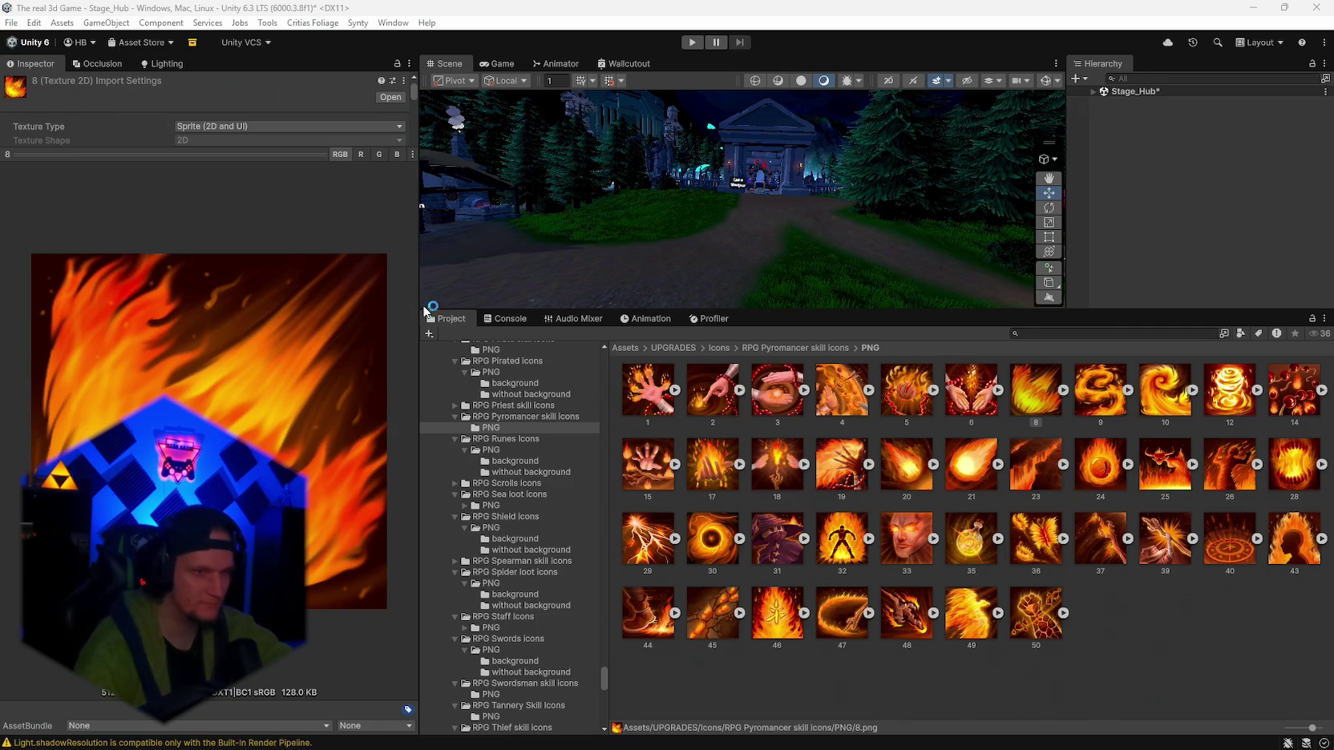
key("ctrl+Print")
Dismiss the screen capture and preview Pyromancer icons 20, 21, 14, 30 and 39.
key("Return")
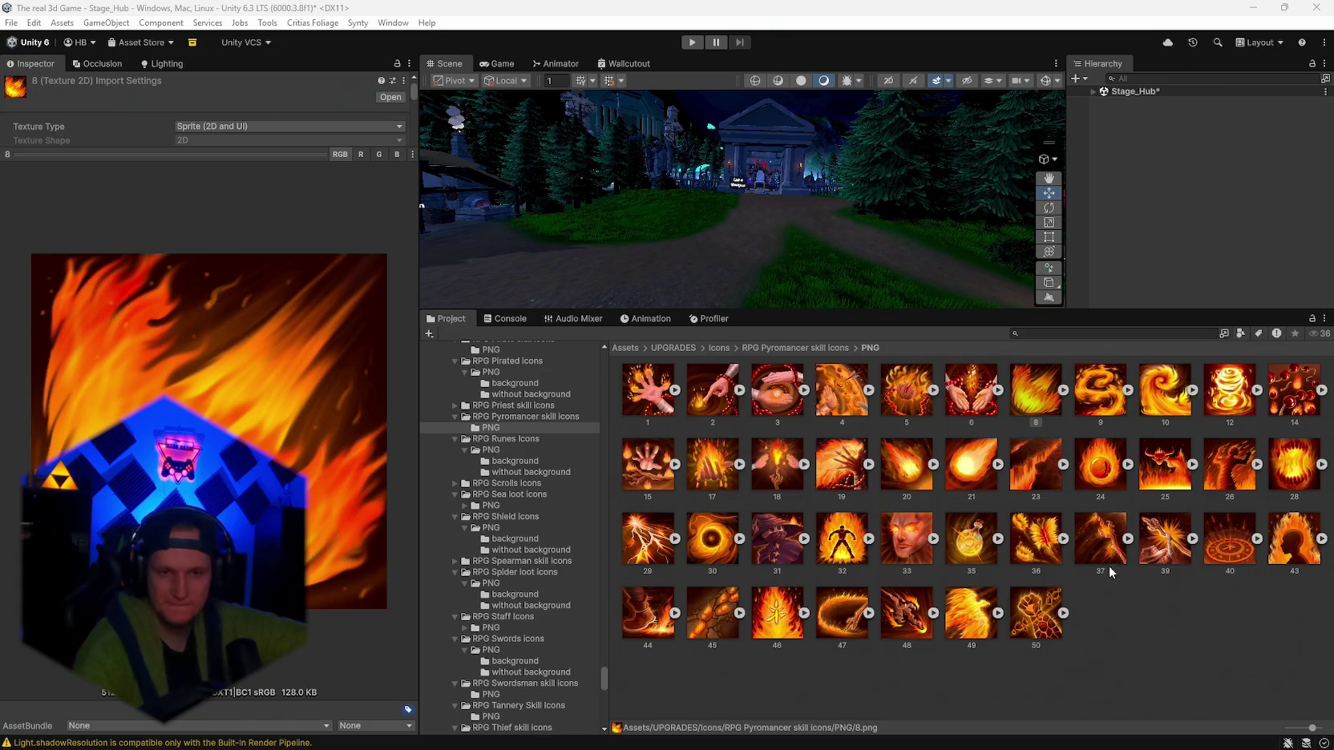
left_click(912, 473)
left_click(988, 480)
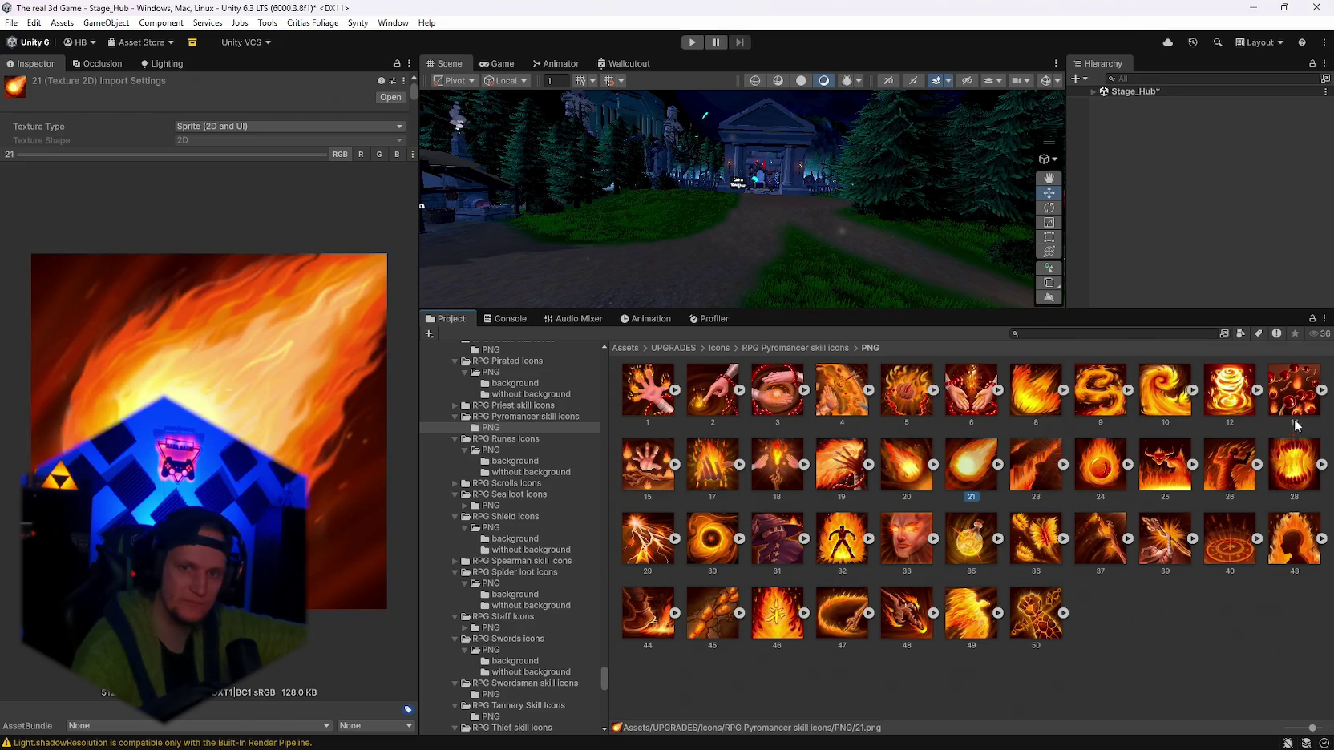
left_click(1292, 391)
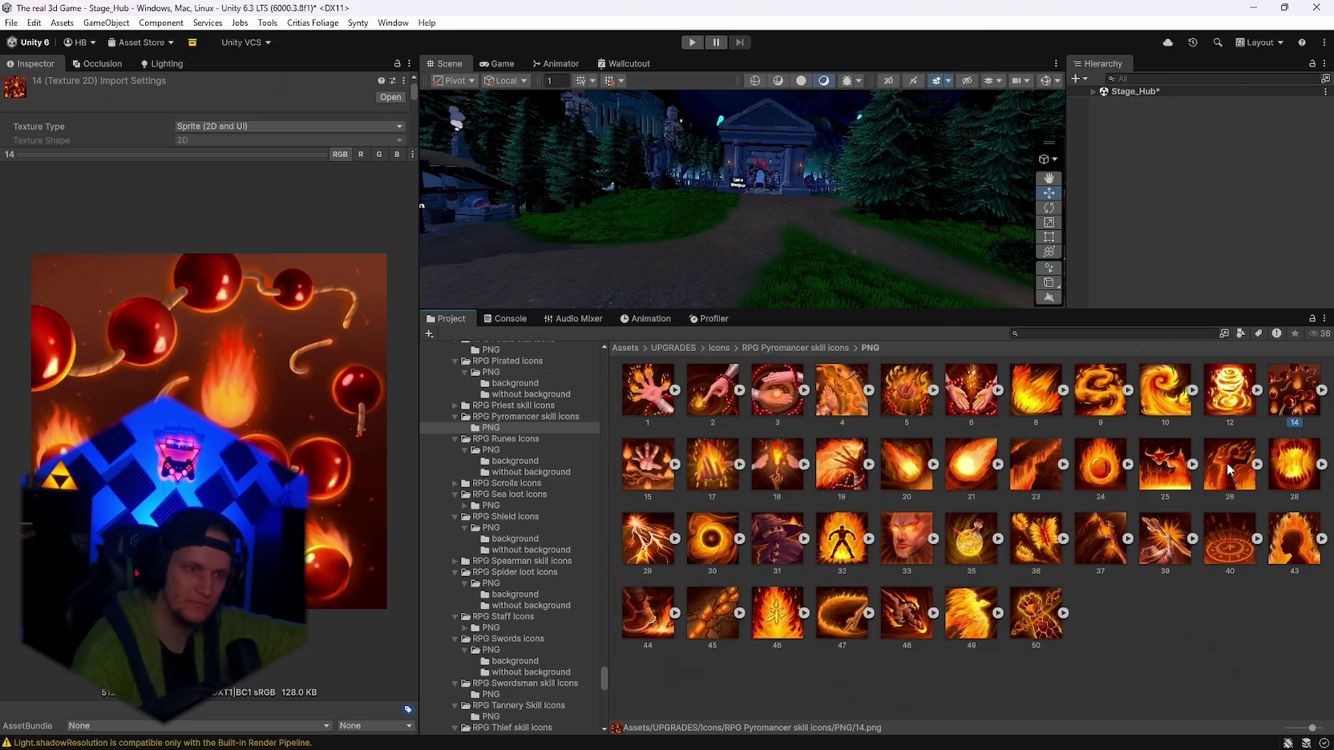
left_click(716, 550)
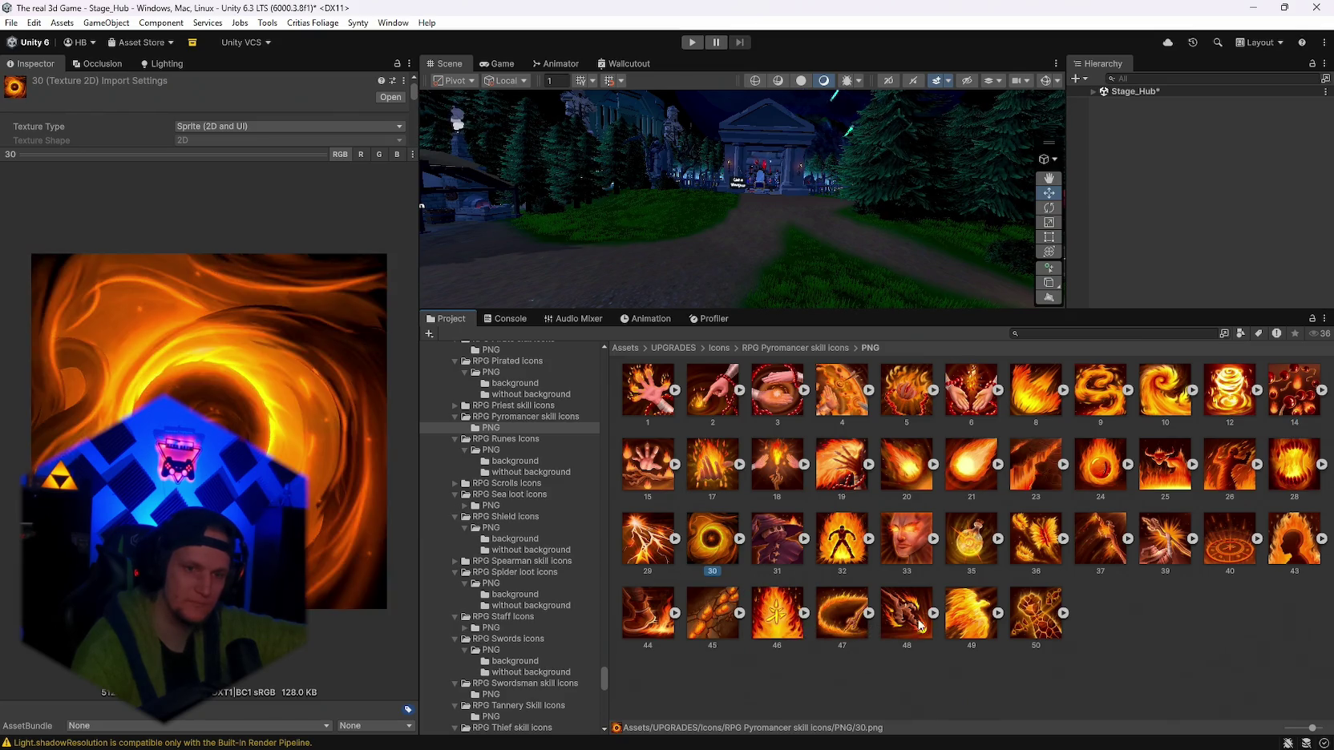
left_click(1160, 556)
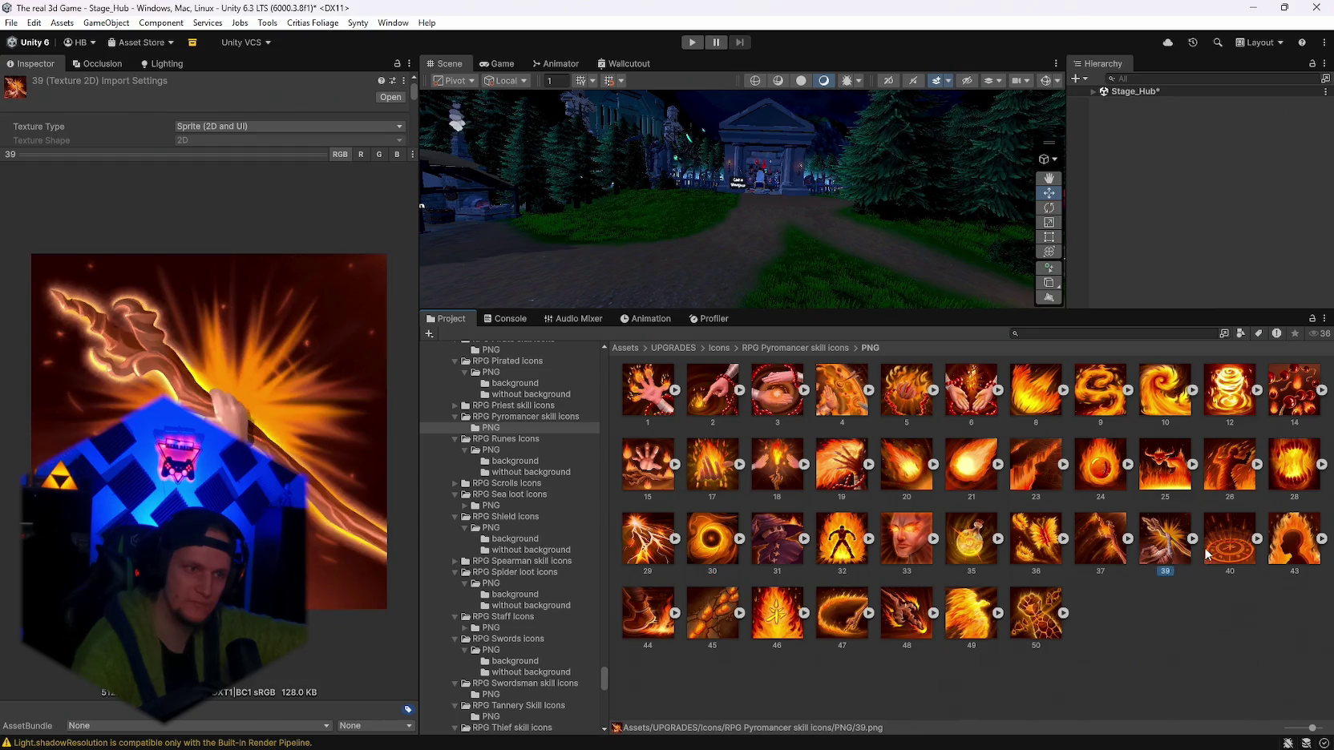
Compare Pyromancer icons 40, 43, 37, 45, 29 and 44, settling back on icon 45.
left_click(1241, 536)
left_click(1305, 544)
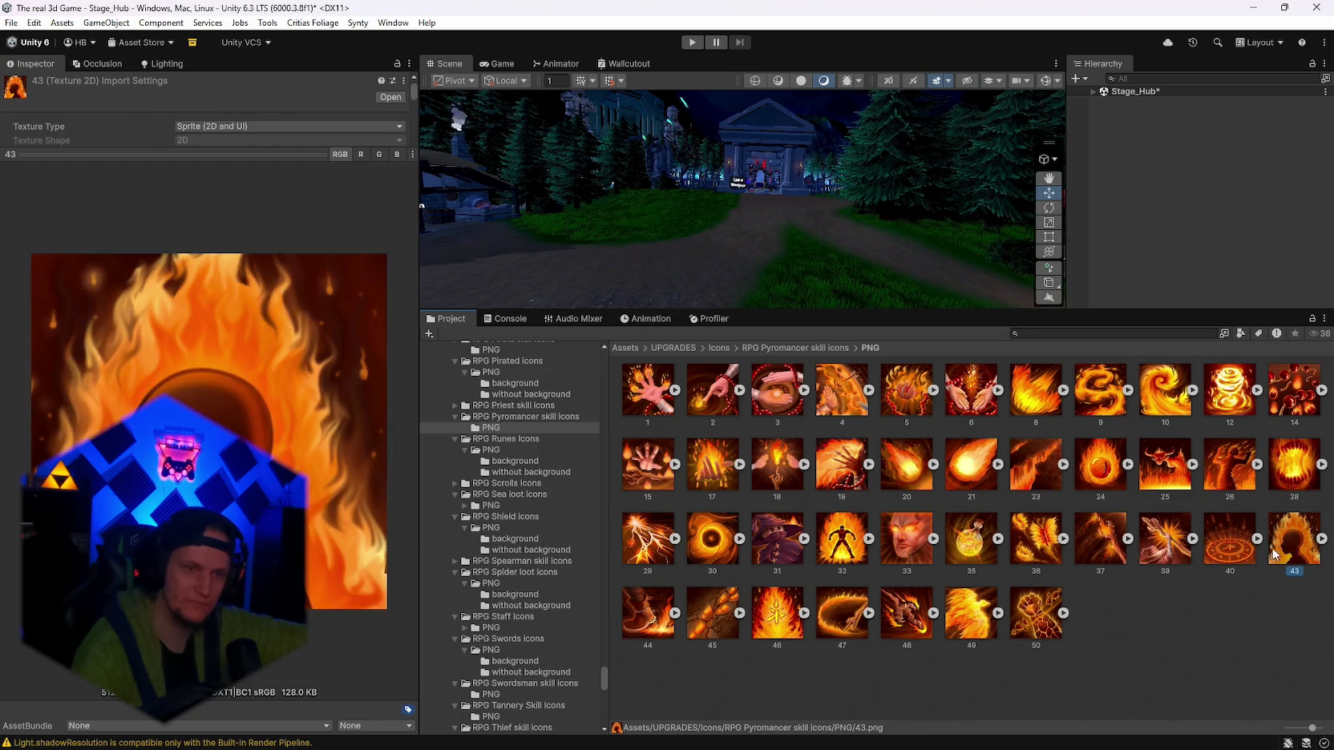
left_click(1102, 544)
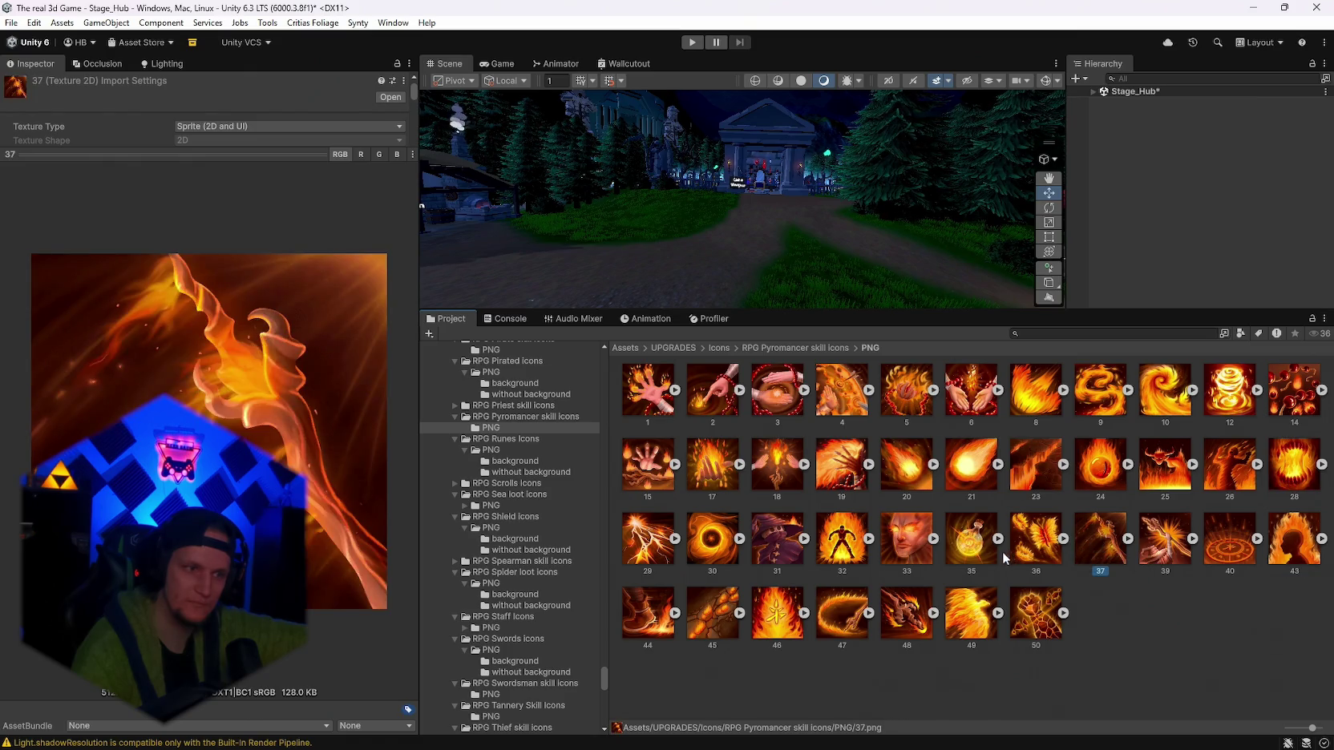
left_click(704, 621)
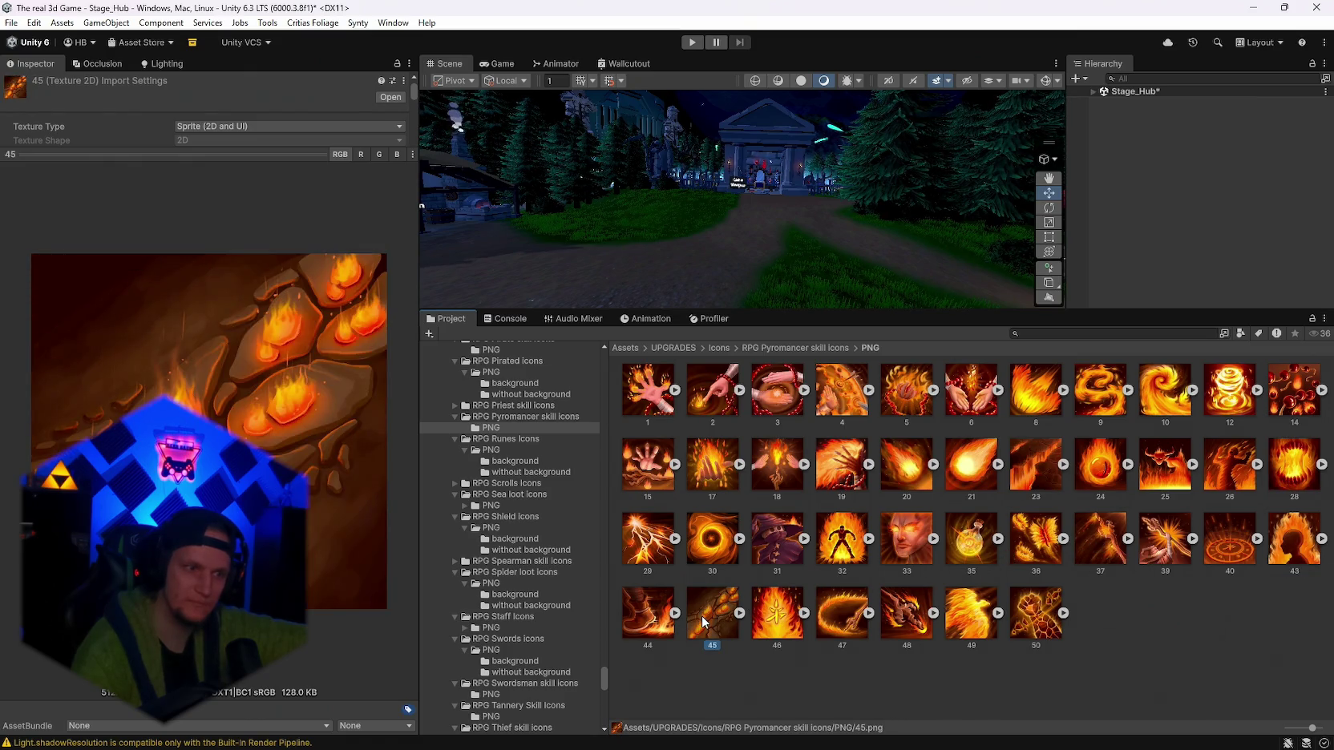
left_click(653, 537)
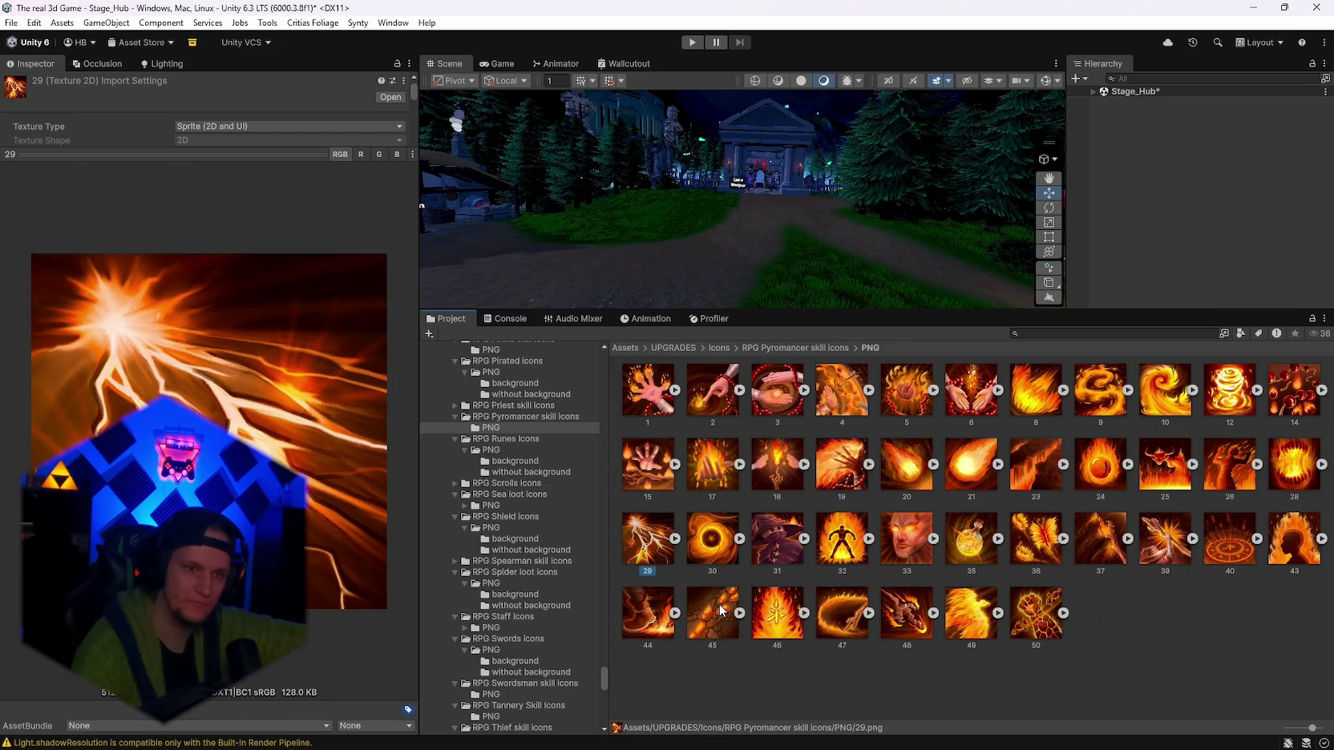
left_click(671, 632)
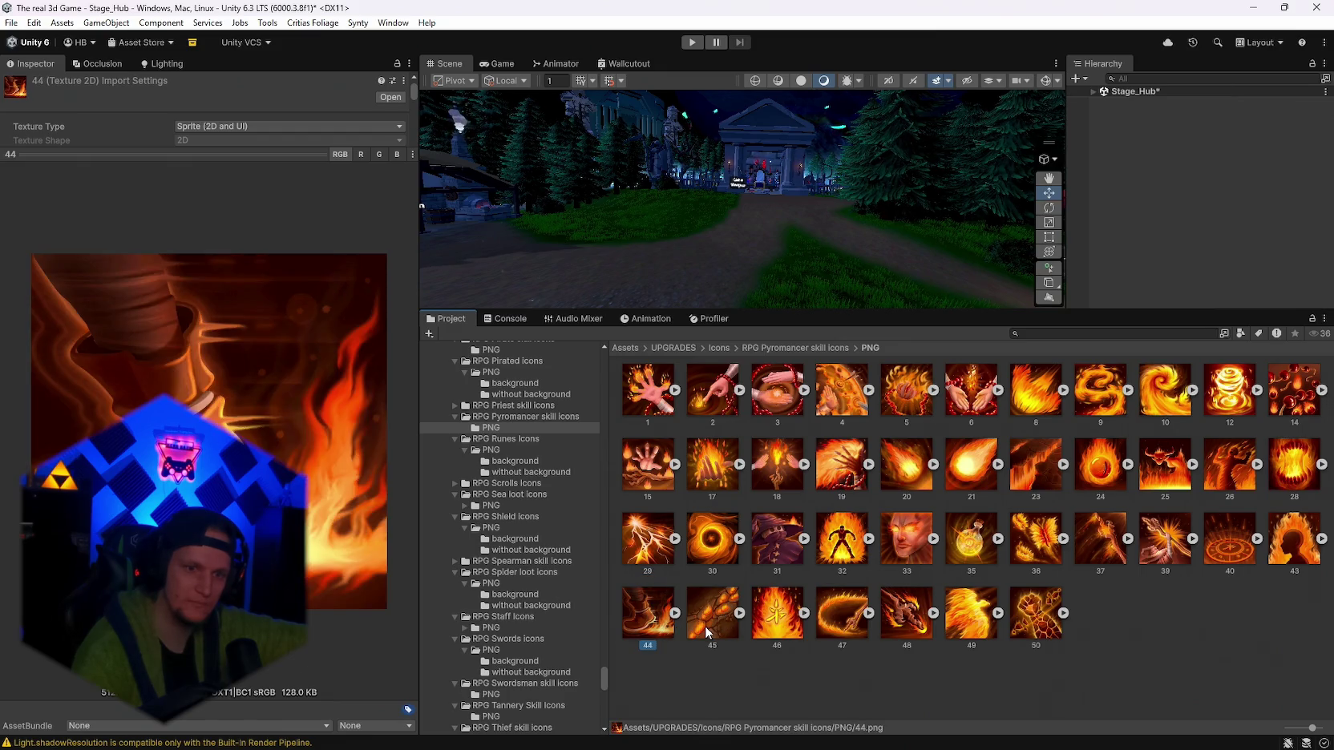
left_click(706, 629)
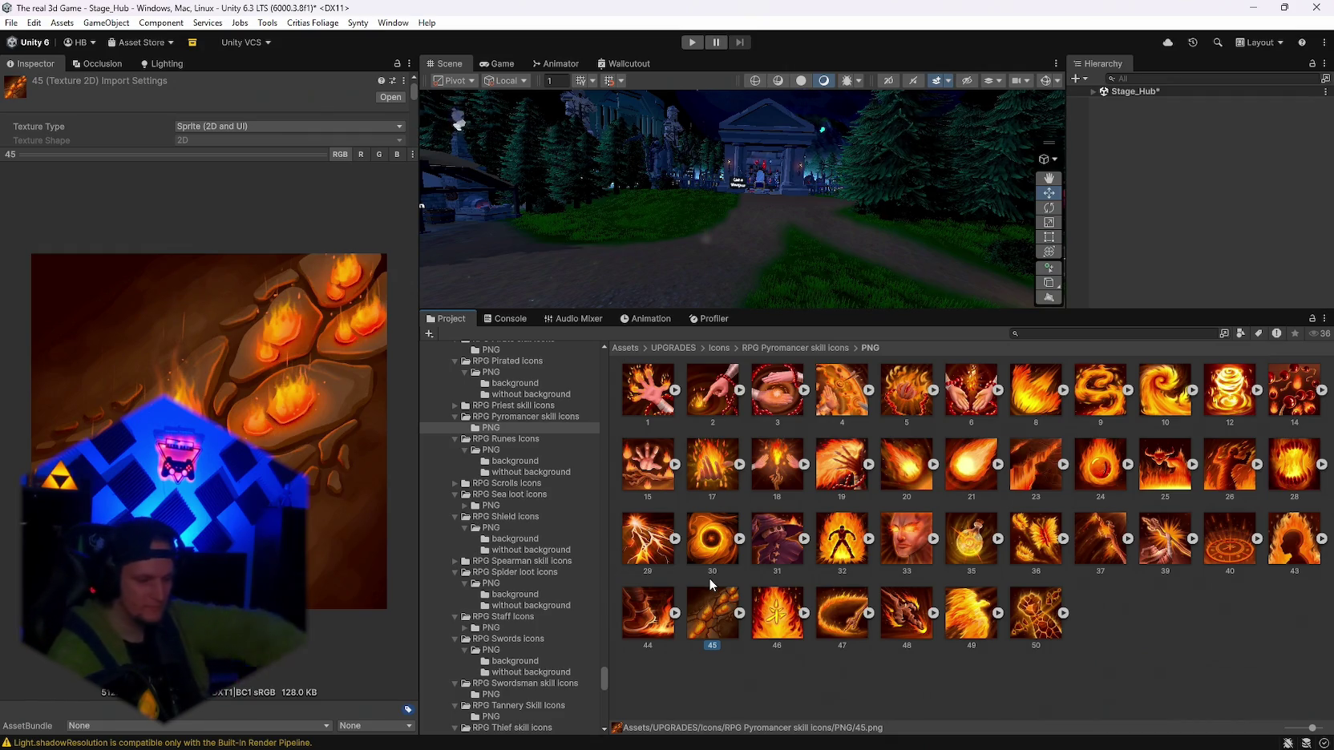
key("super+shift+s")
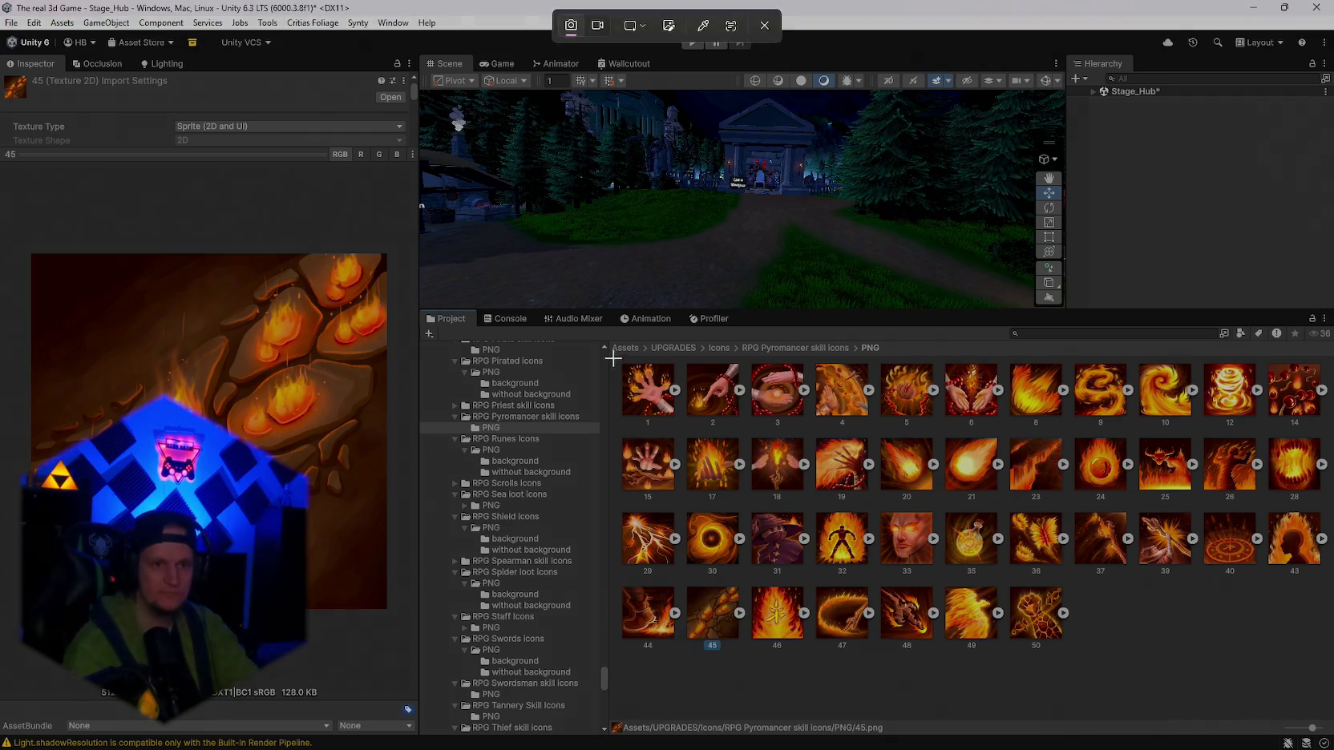
Snip the Pyromancer icon grid, then preview icon 1, the hand rising through flames.
mouse_move(610, 352)
left_mouse_down()
mouse_move(1273, 635)
mouse_move(1332, 682)
left_mouse_up()
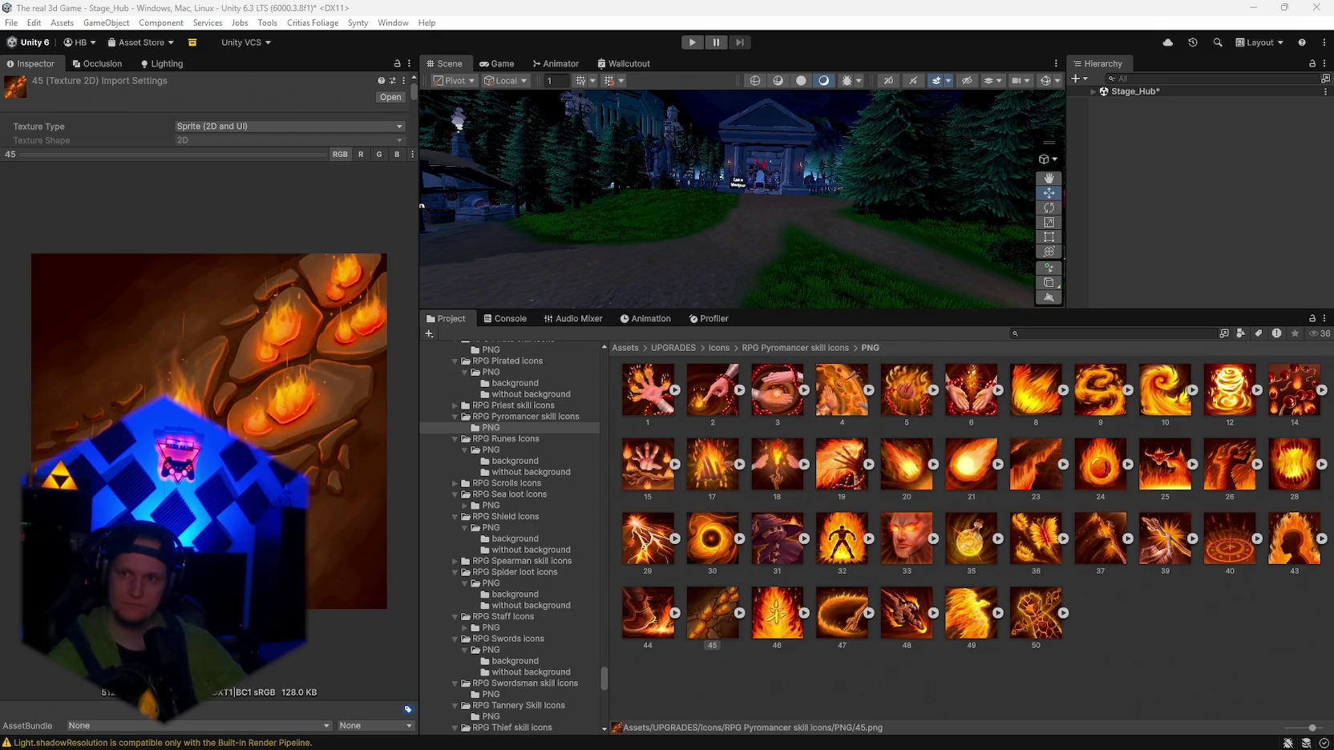
left_click(650, 393)
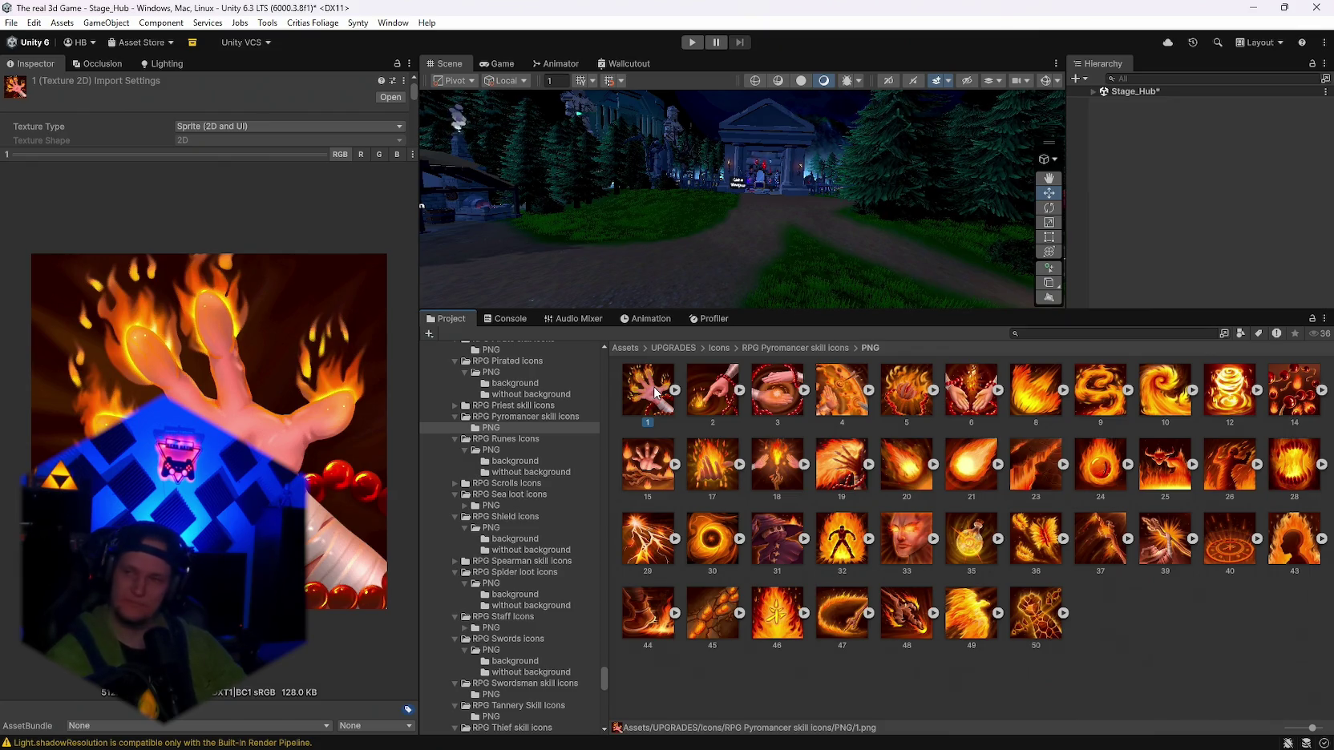
Preview Pyromancer icons 2 and 3, ending on the hands over a red-beaded vortex.
left_click(699, 404)
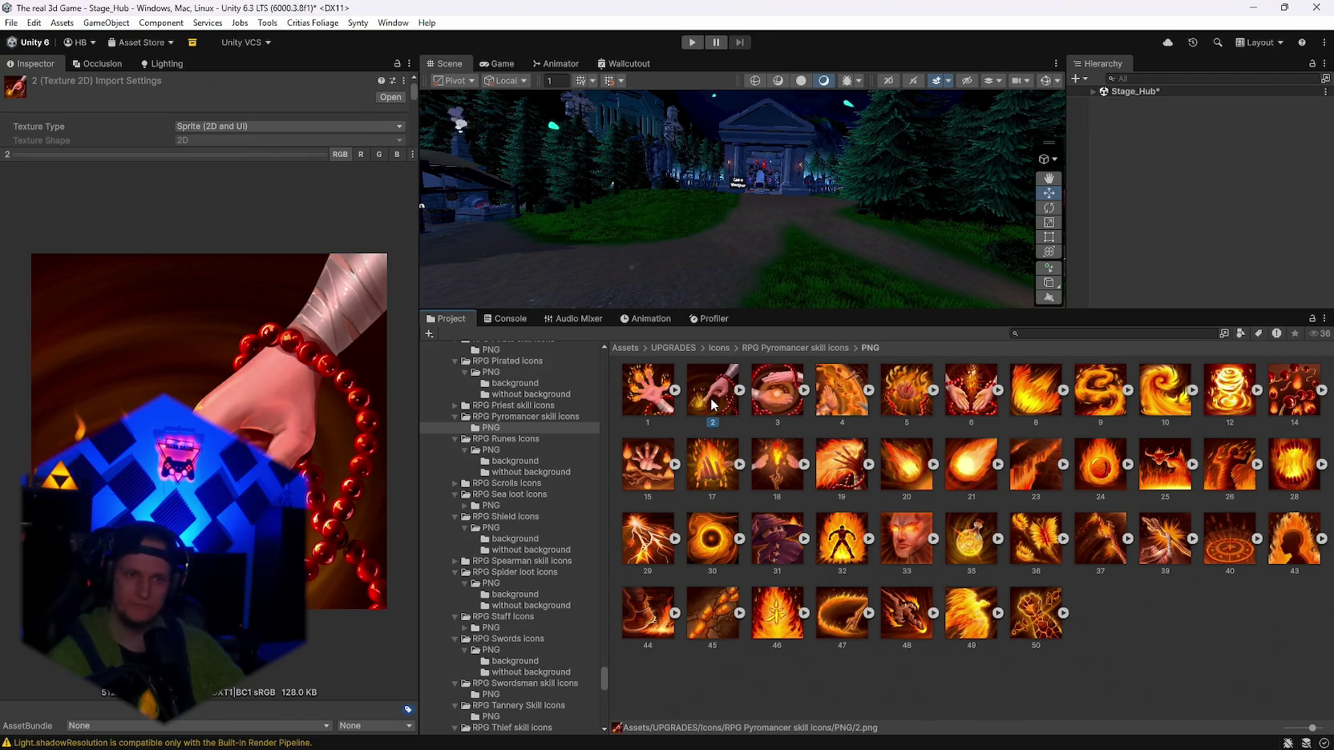
left_click(783, 410)
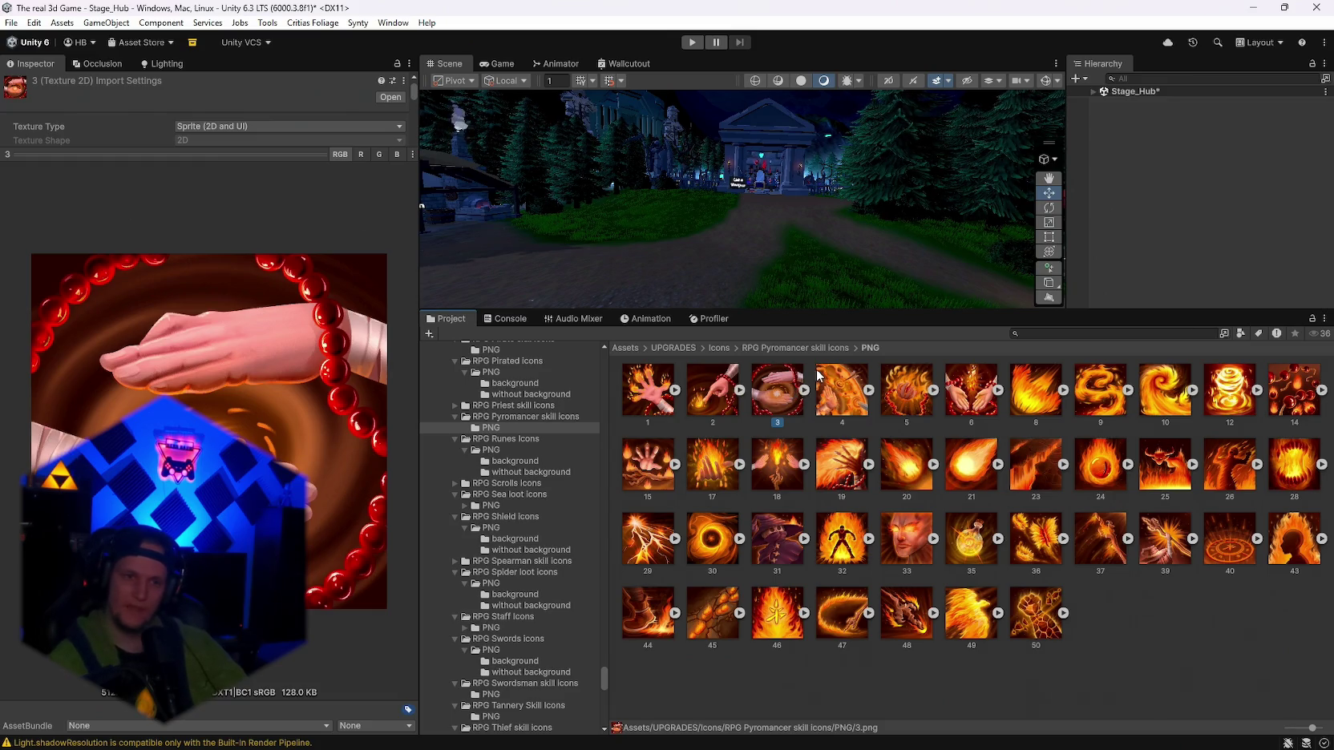
Preview Pyromancer icons 4, 5, 6, 8, 9 and 12, ending on the fire tornado.
left_click(845, 394)
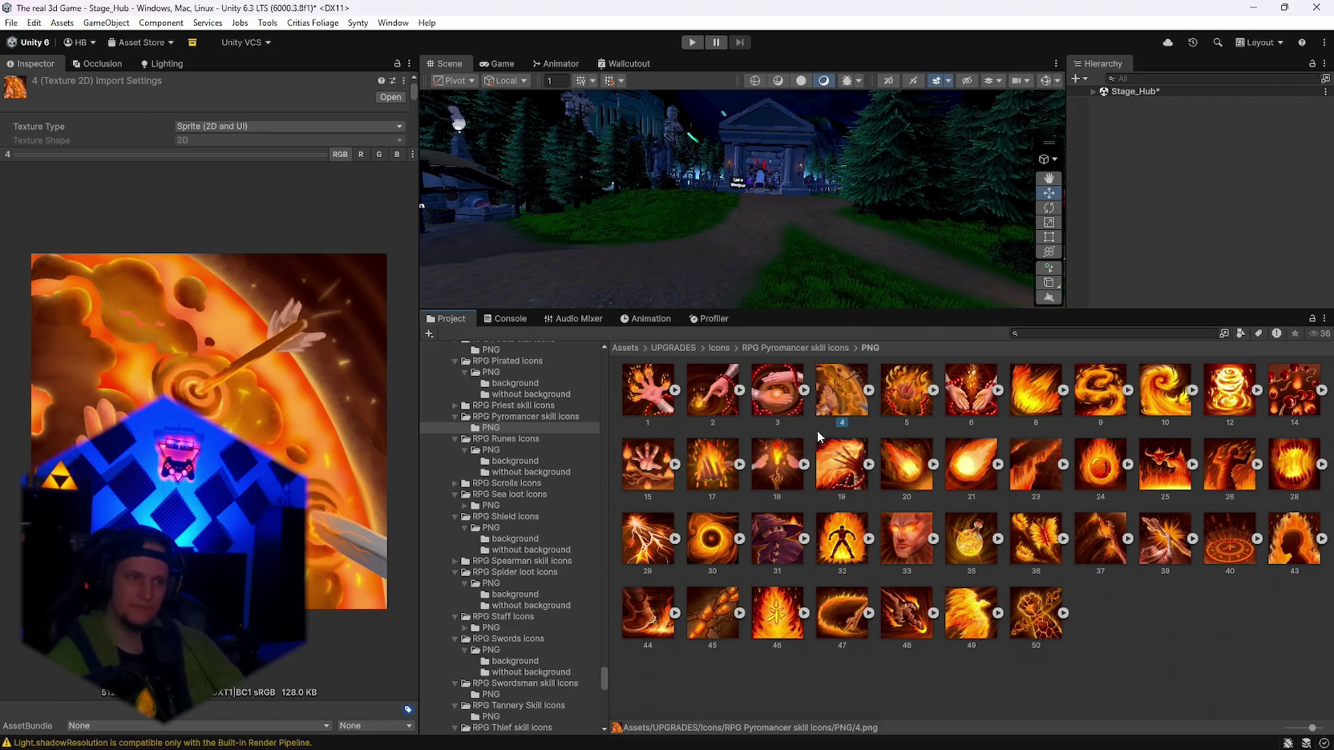
left_click(910, 403)
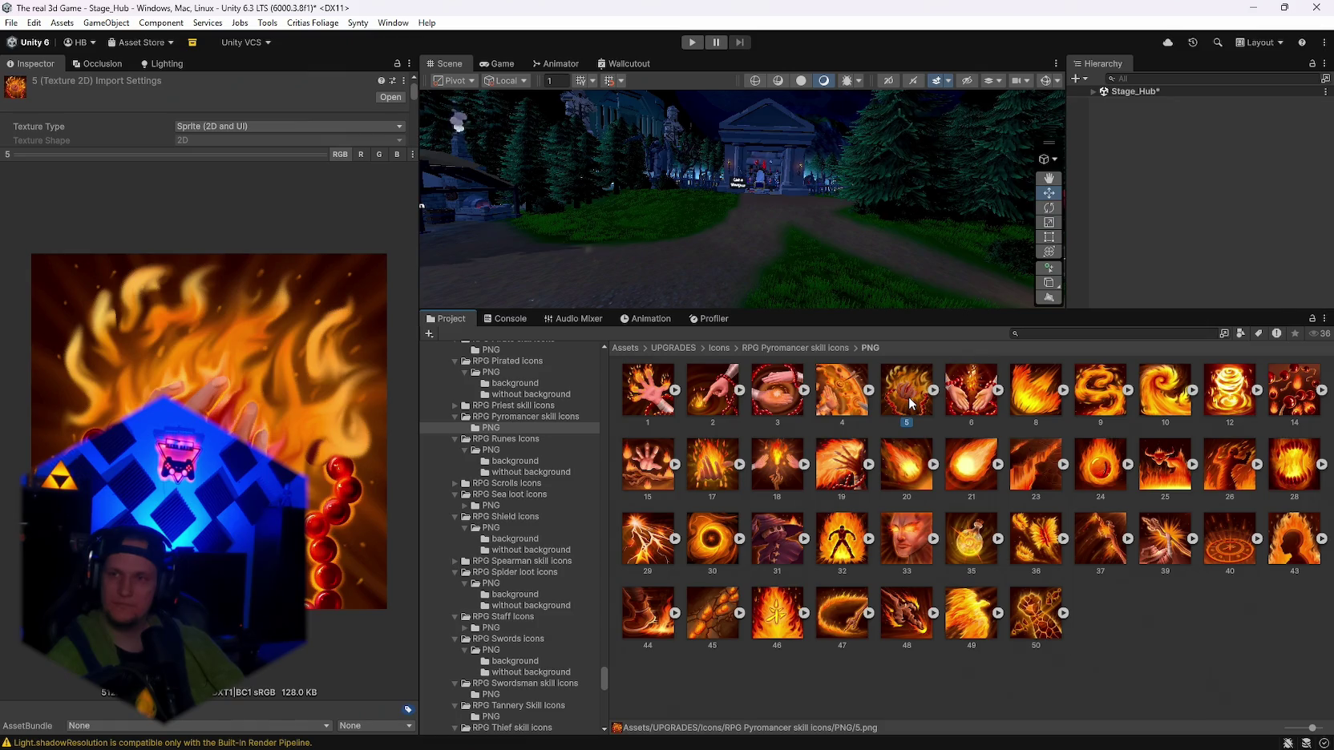
left_click(974, 403)
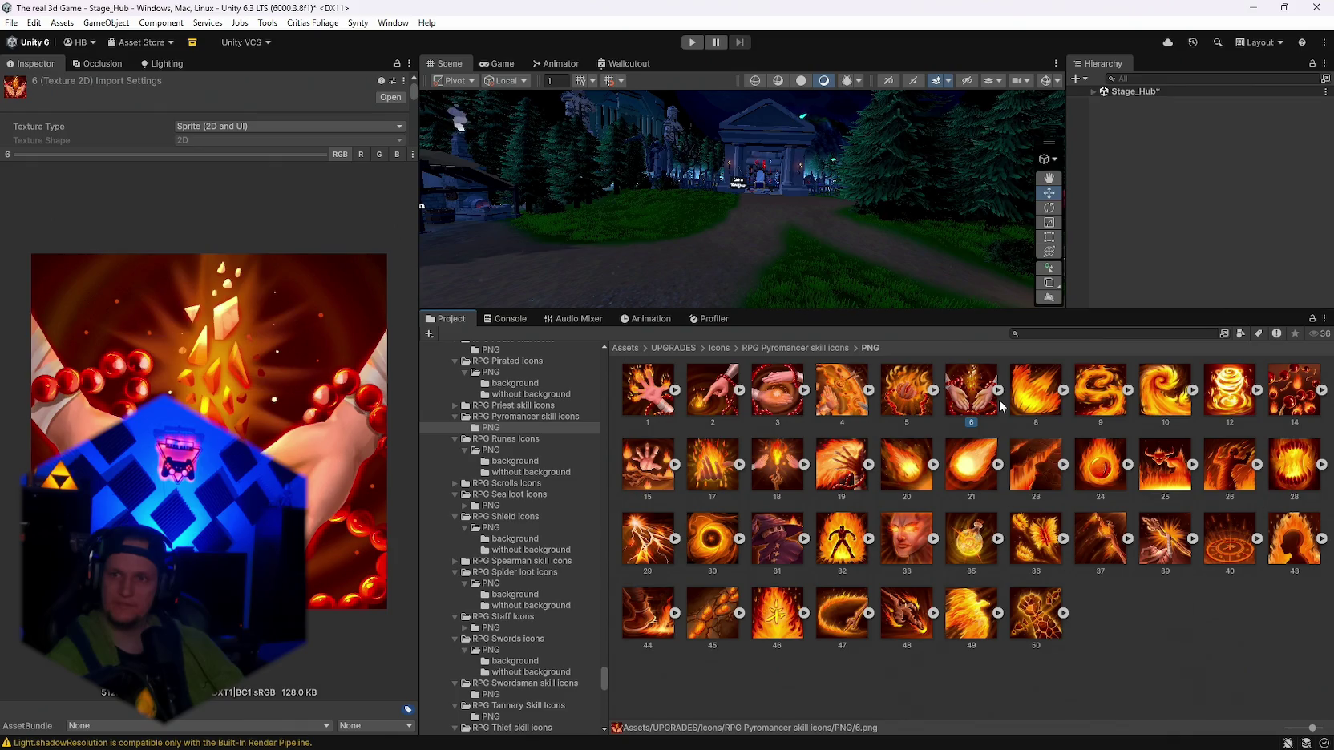
left_click(1029, 401)
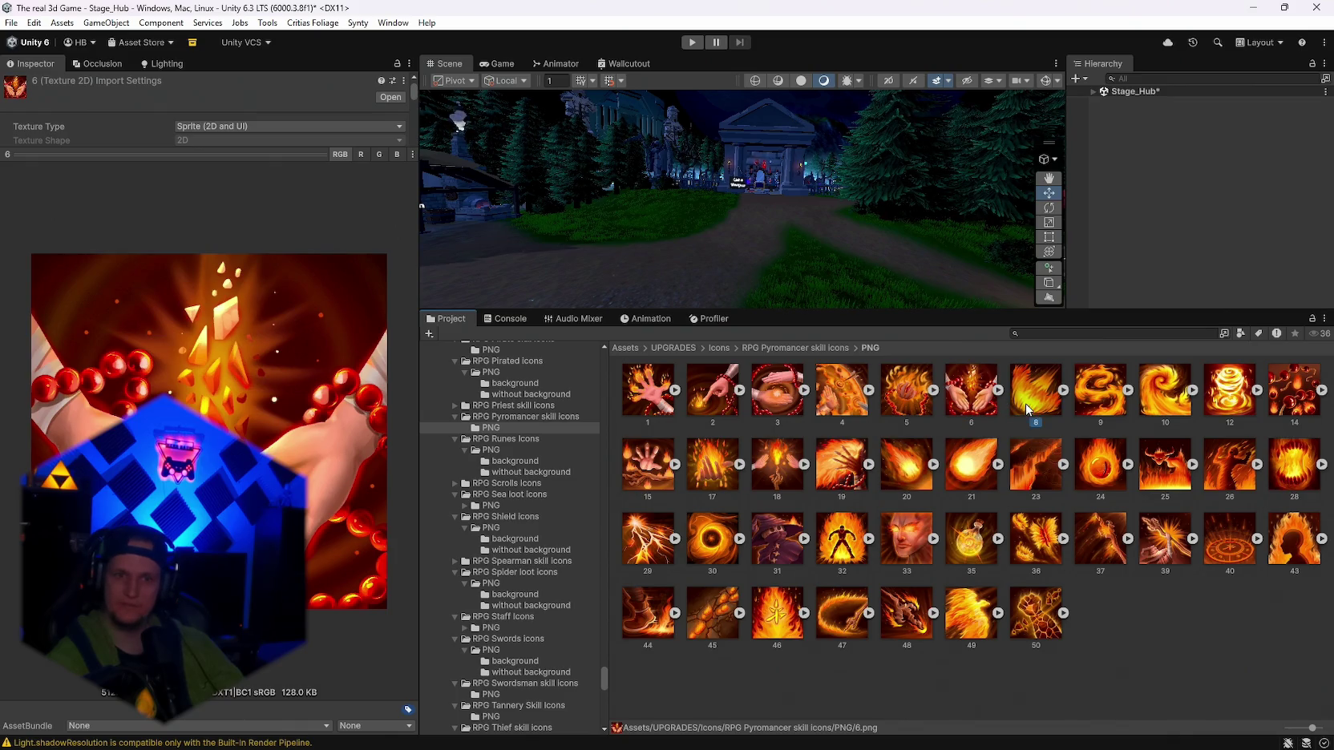
left_click(1089, 401)
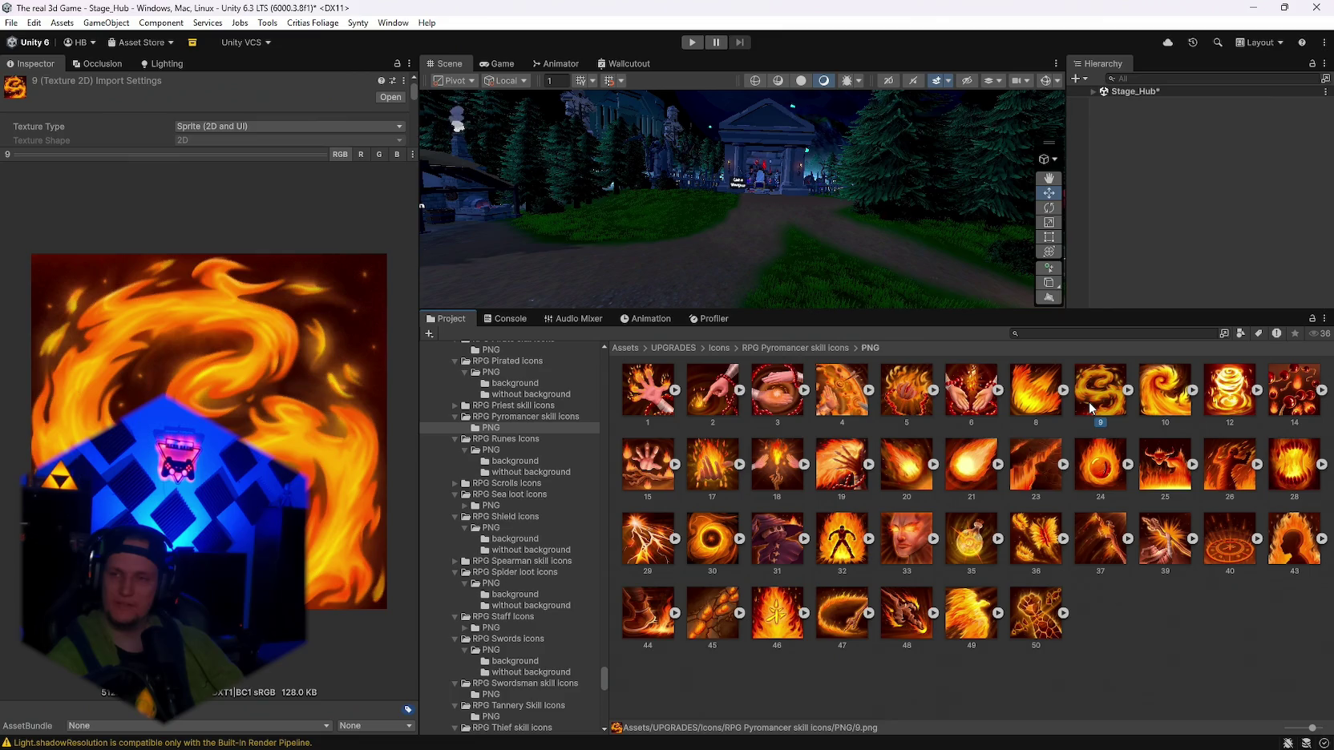
left_click(1222, 405)
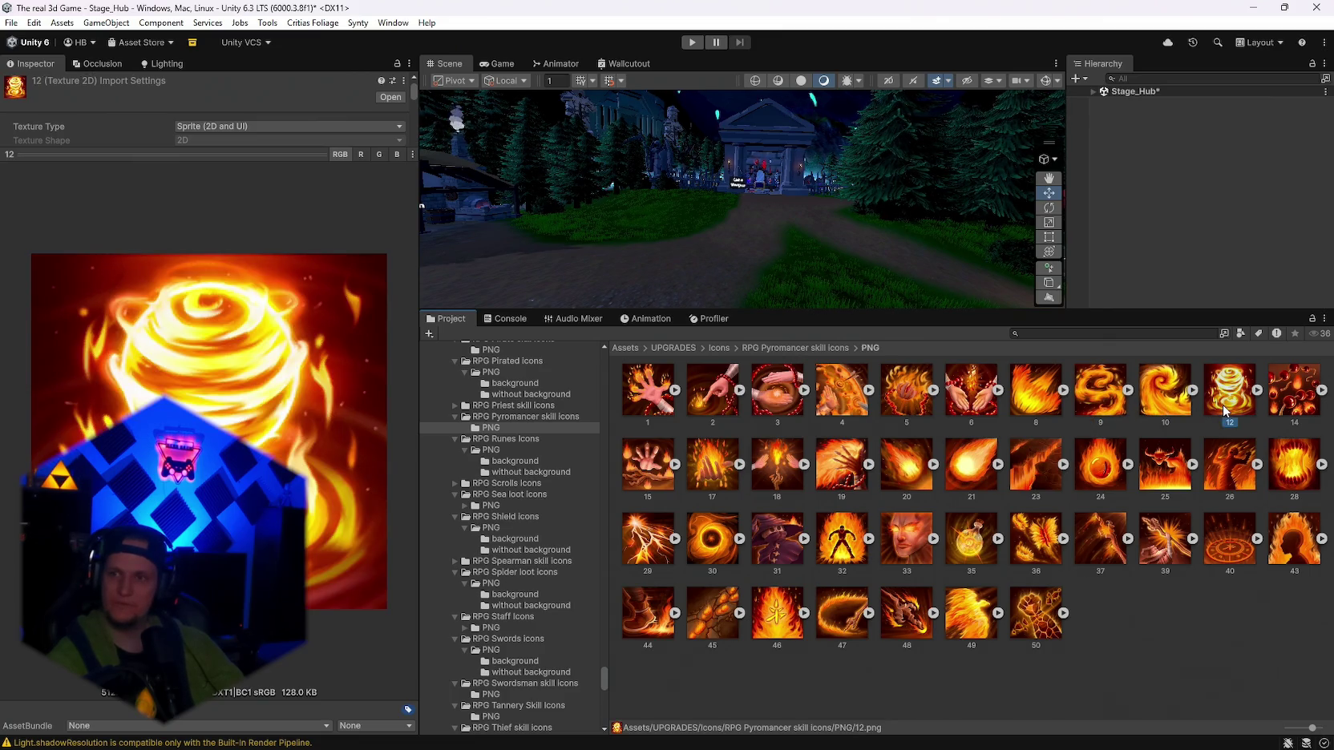